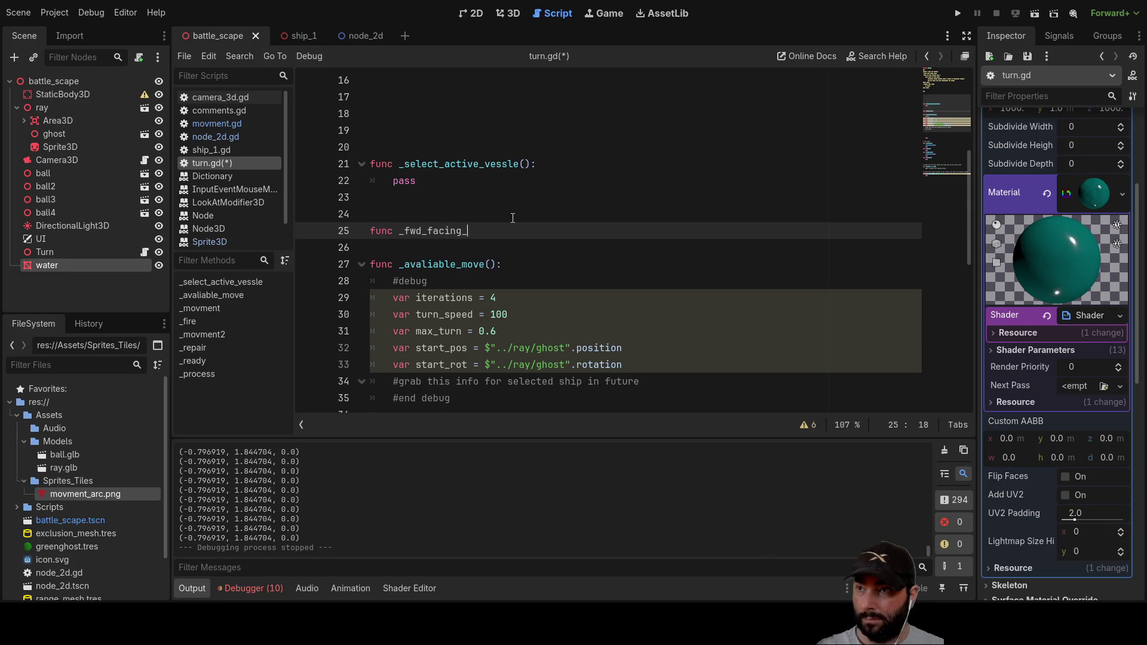
Step: Name the new function _fwd_facing_speed_vector and give it parameters direction and speed
type("ve")
key("BackSpace")
key("BackSpace")
key("BackSpace")
type("pee")
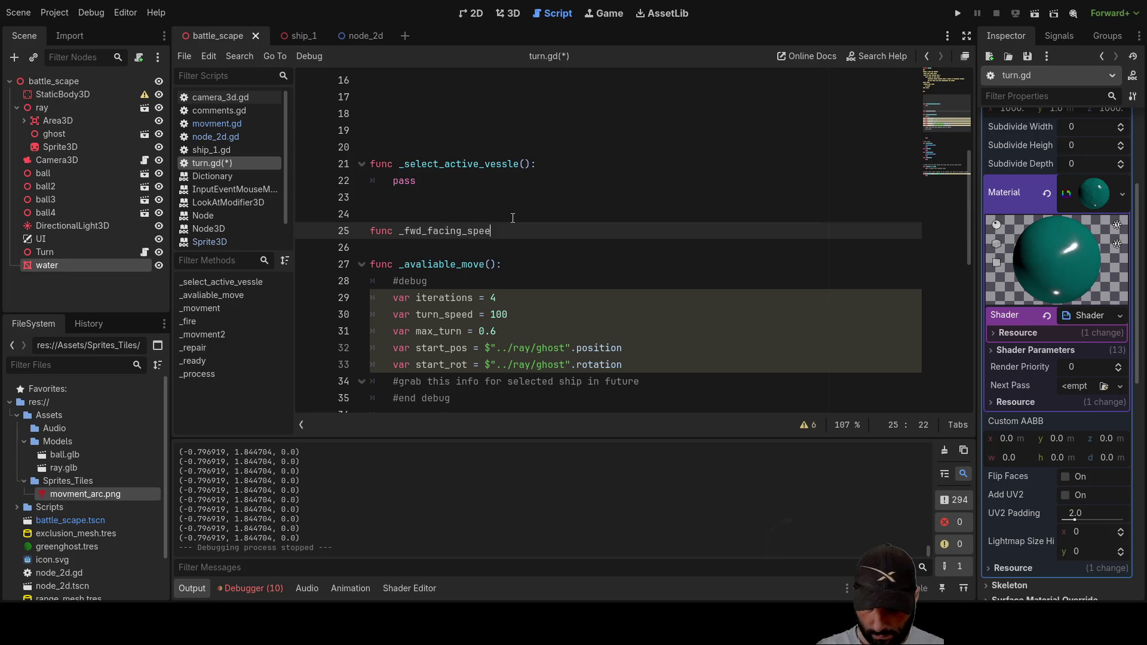
type("d_vector():")
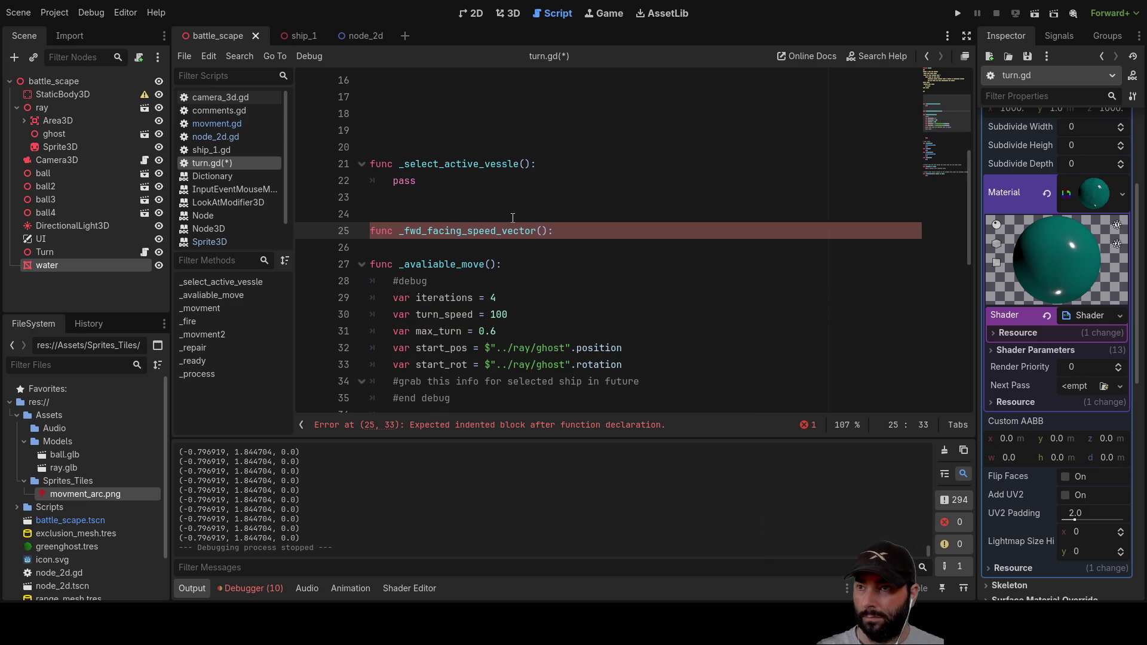
key("Return")
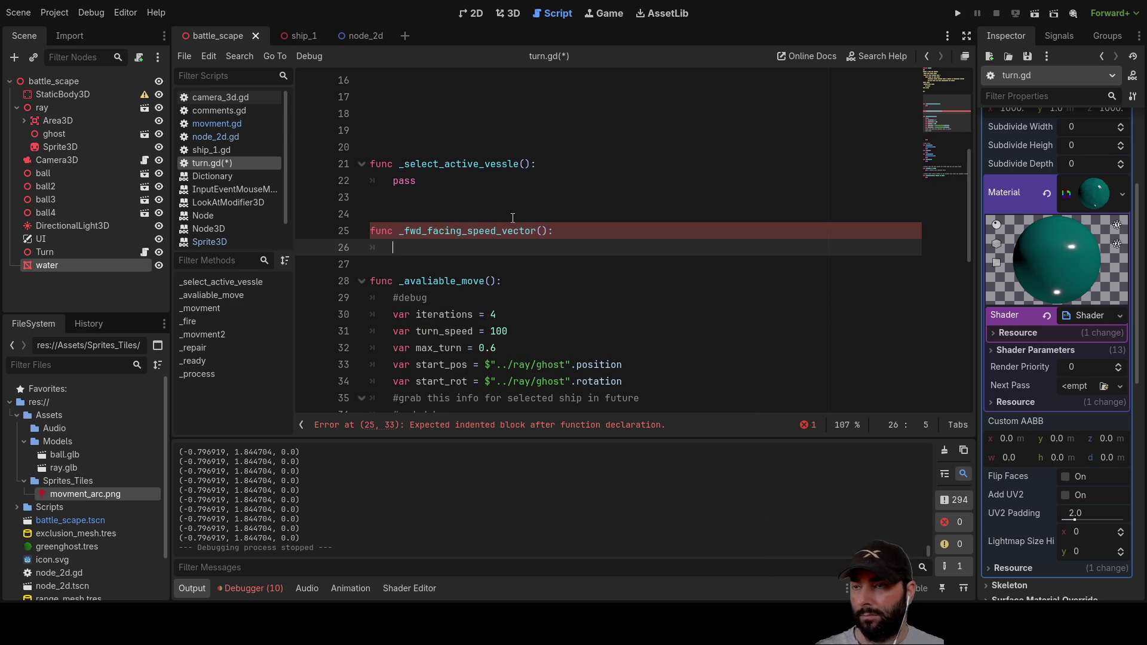
scroll(513, 218, "down", 2)
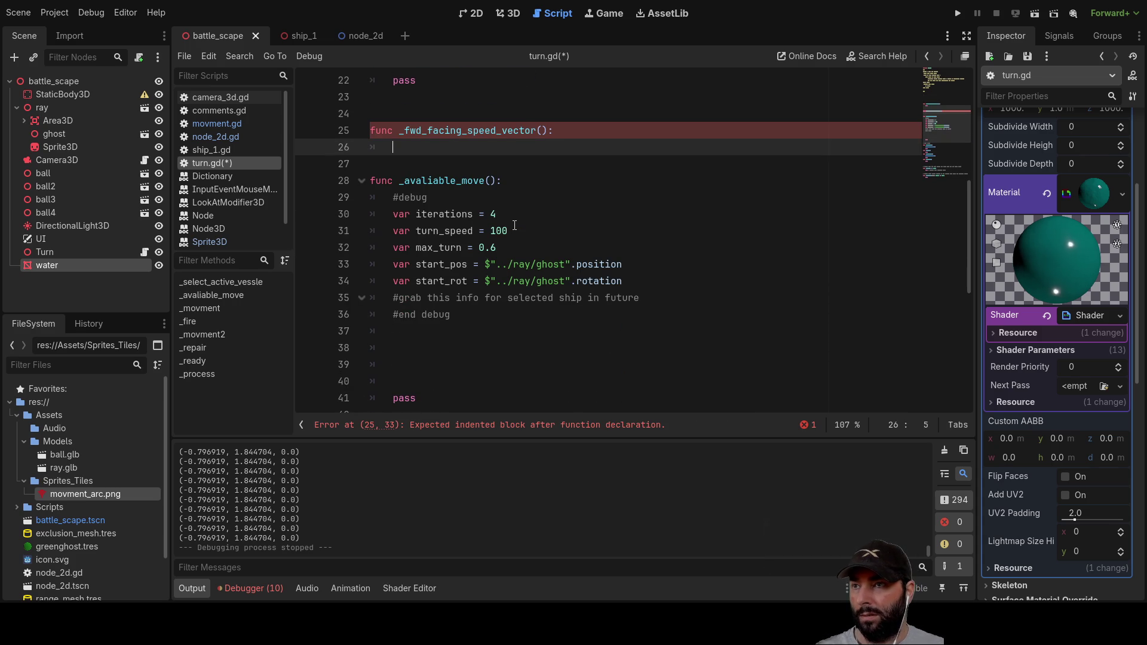
left_click(541, 130)
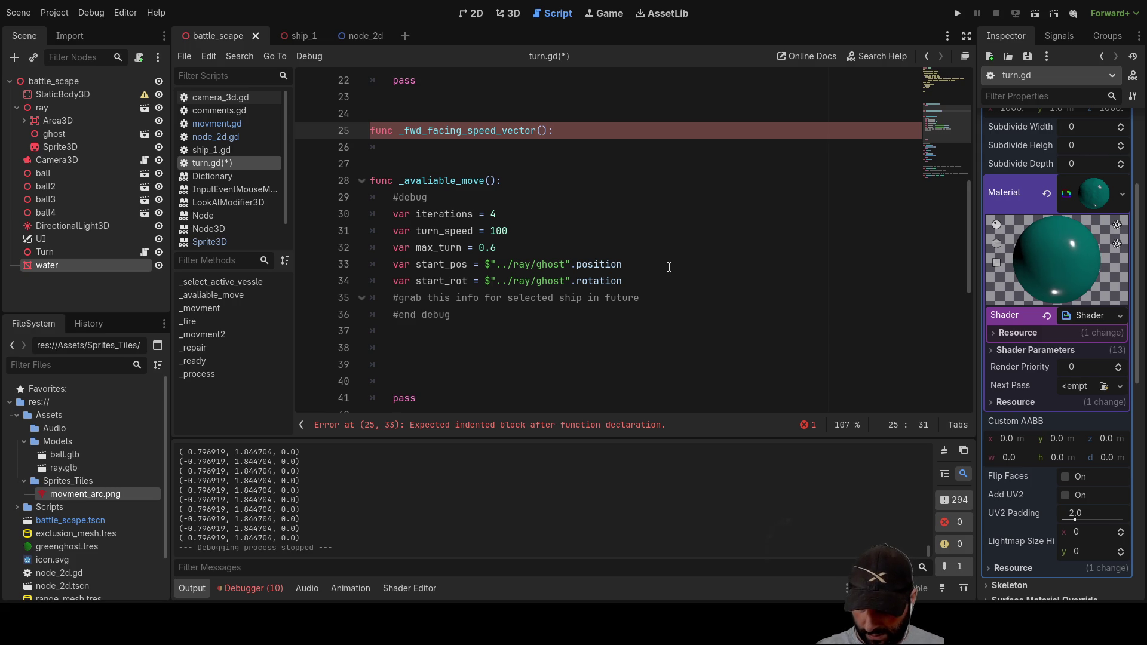
type("direction")
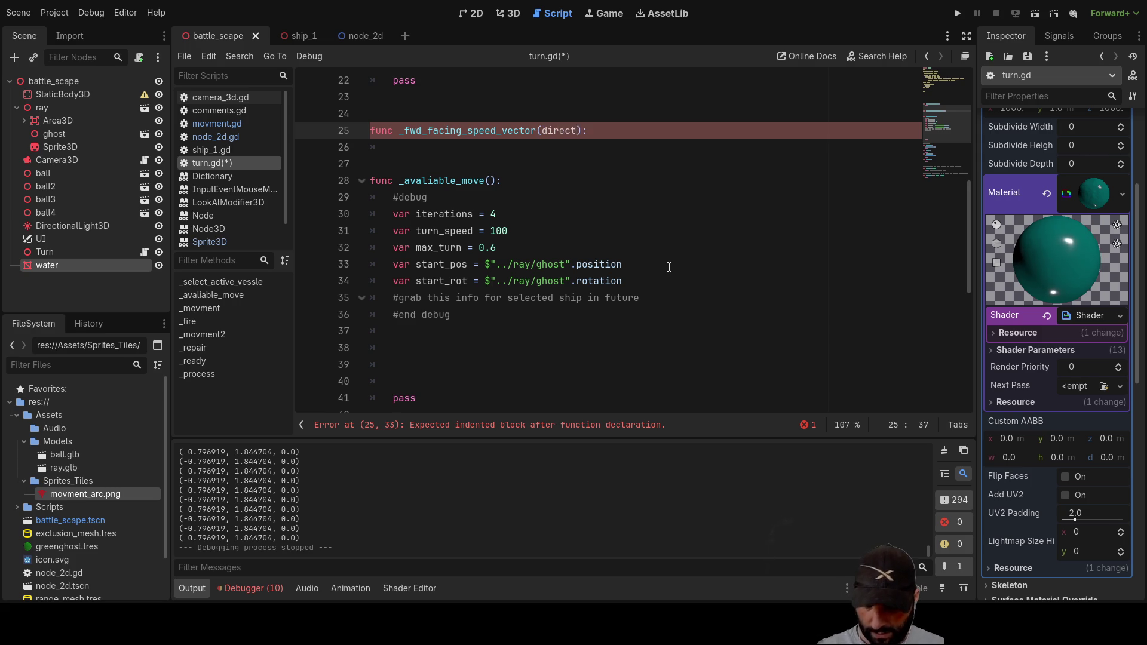
type(",")
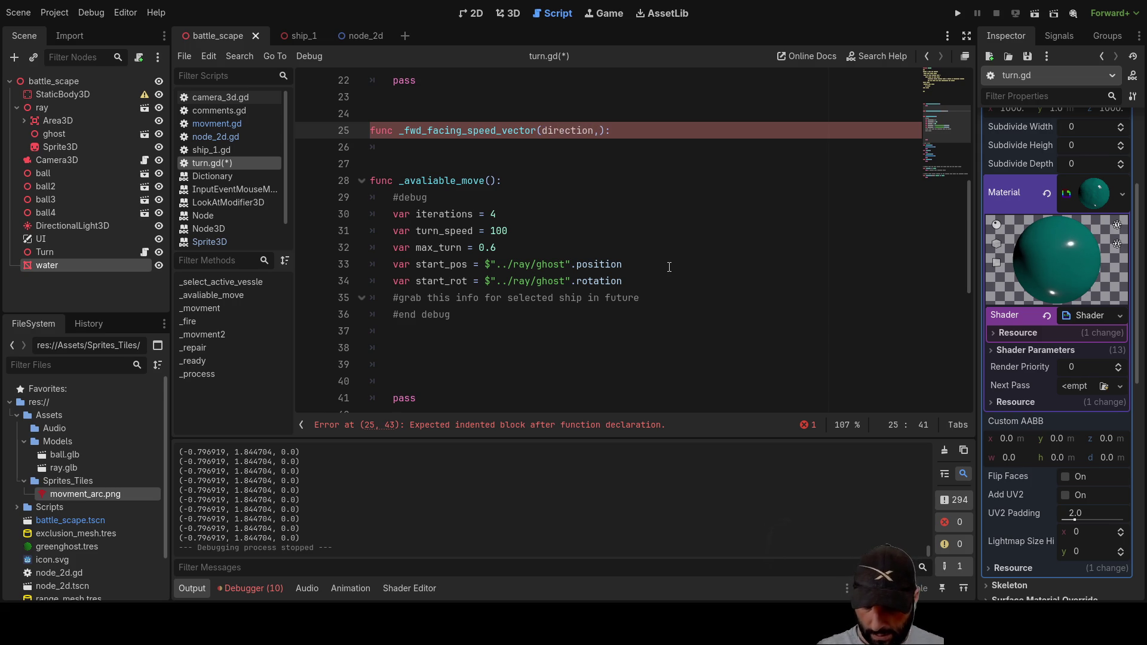
type("spee")
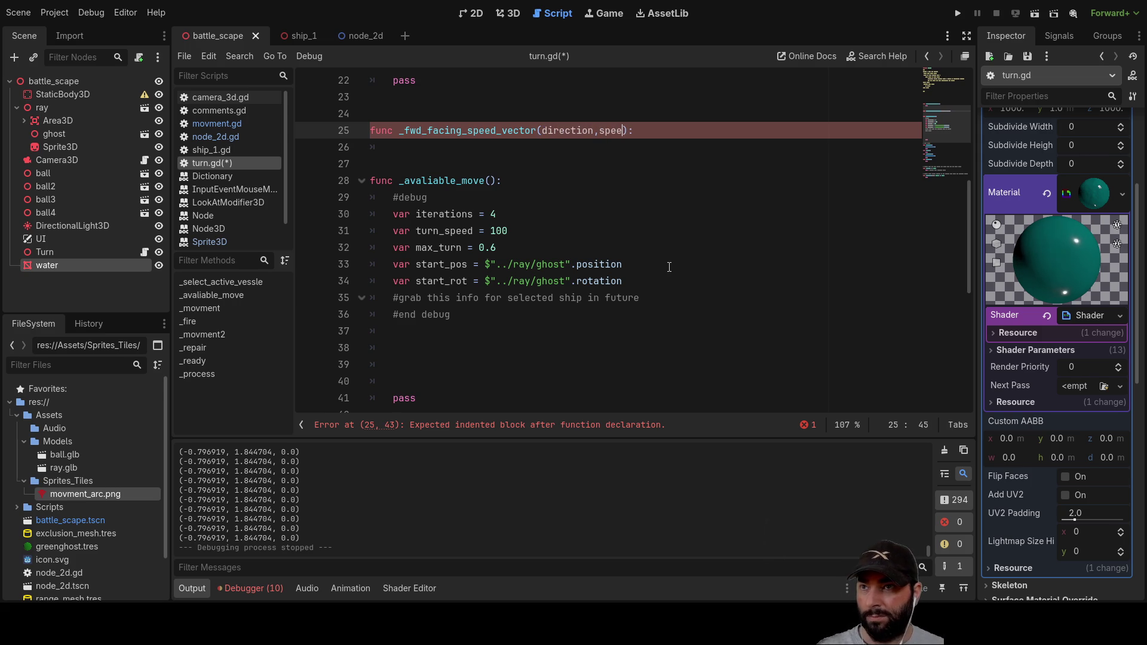
type("d")
key("Down")
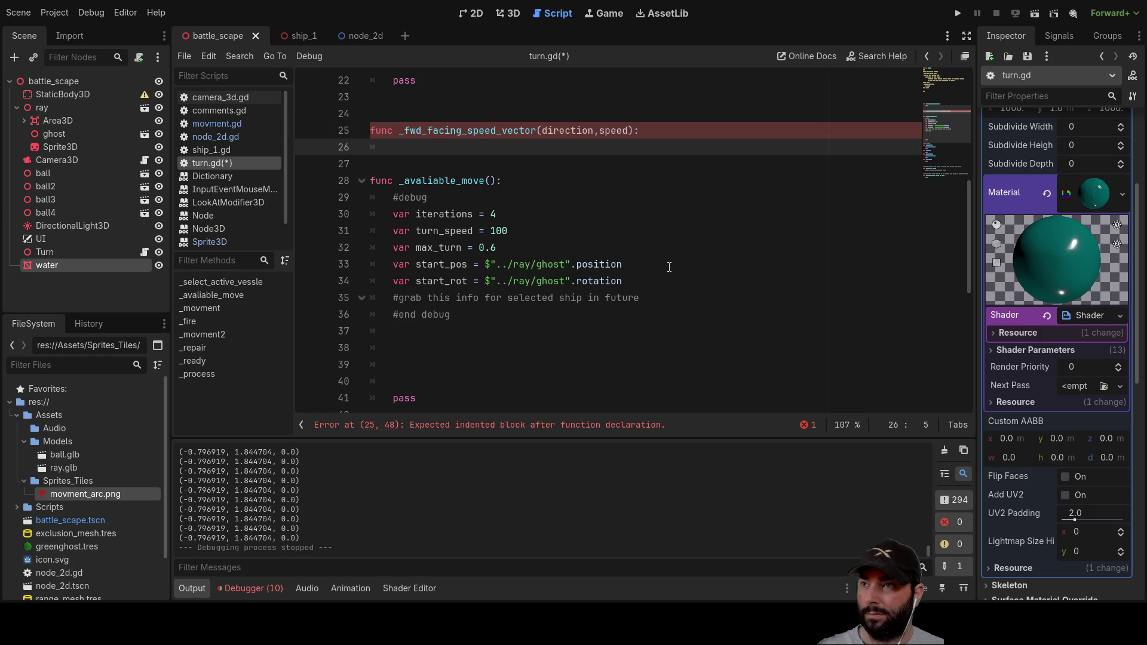
Step: Give the body a bare return, trying Vector3 and removing it, then select the function name
type("return")
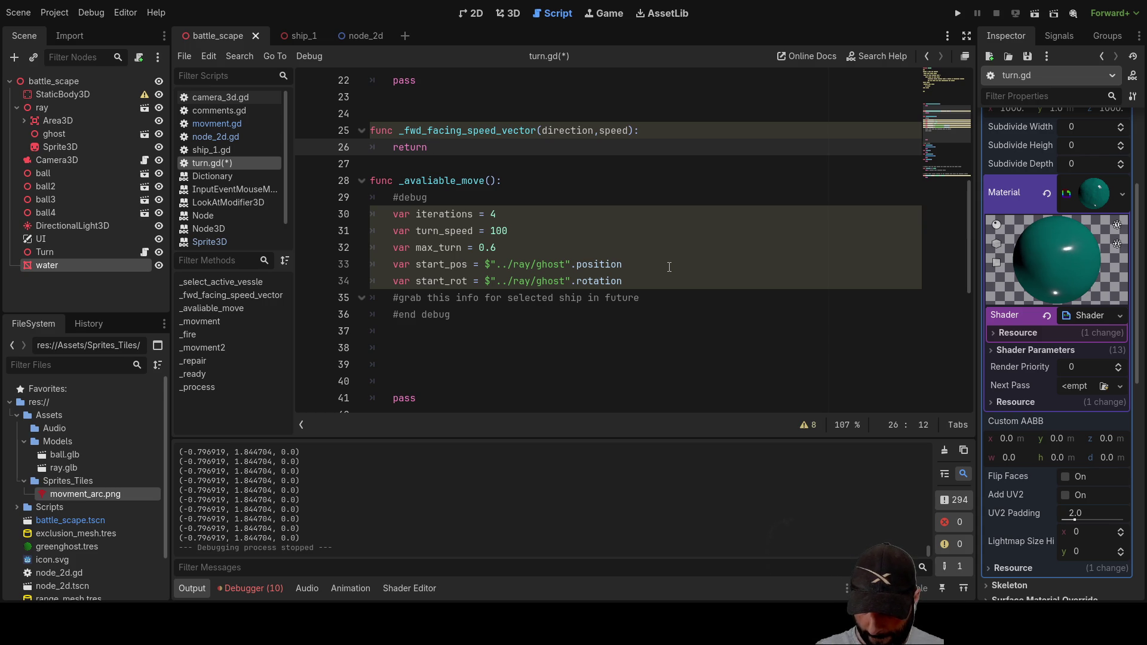
type("ec")
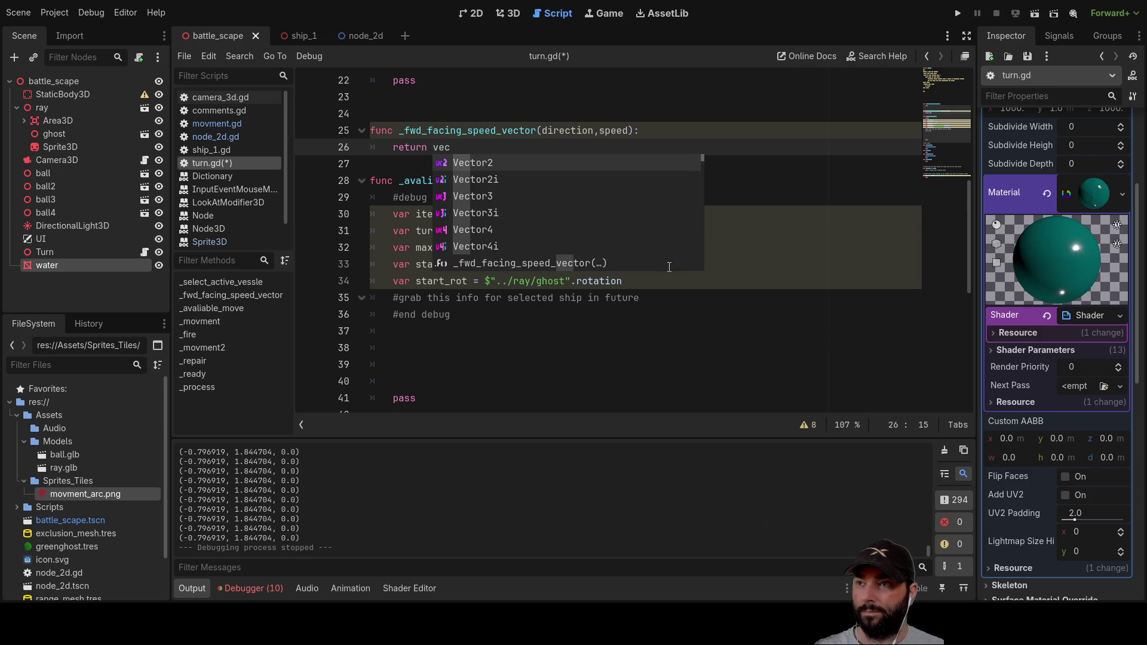
key("Down")
key("Down")
key("Return")
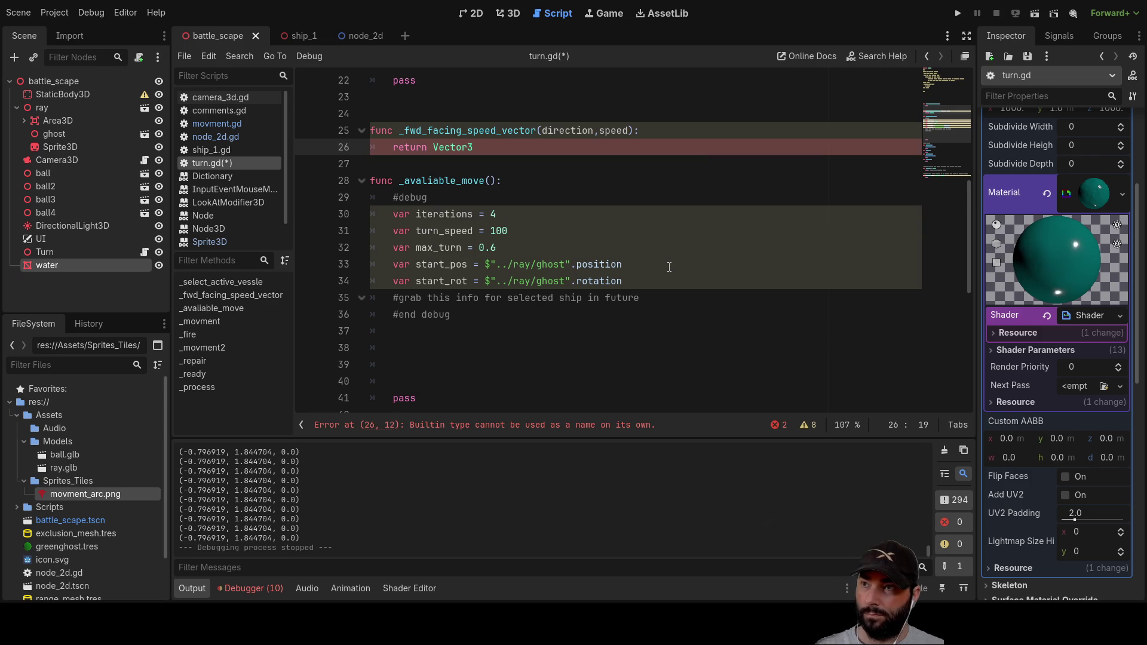
key("BackSpace")
key("BackSpace")
key("BackSpace")
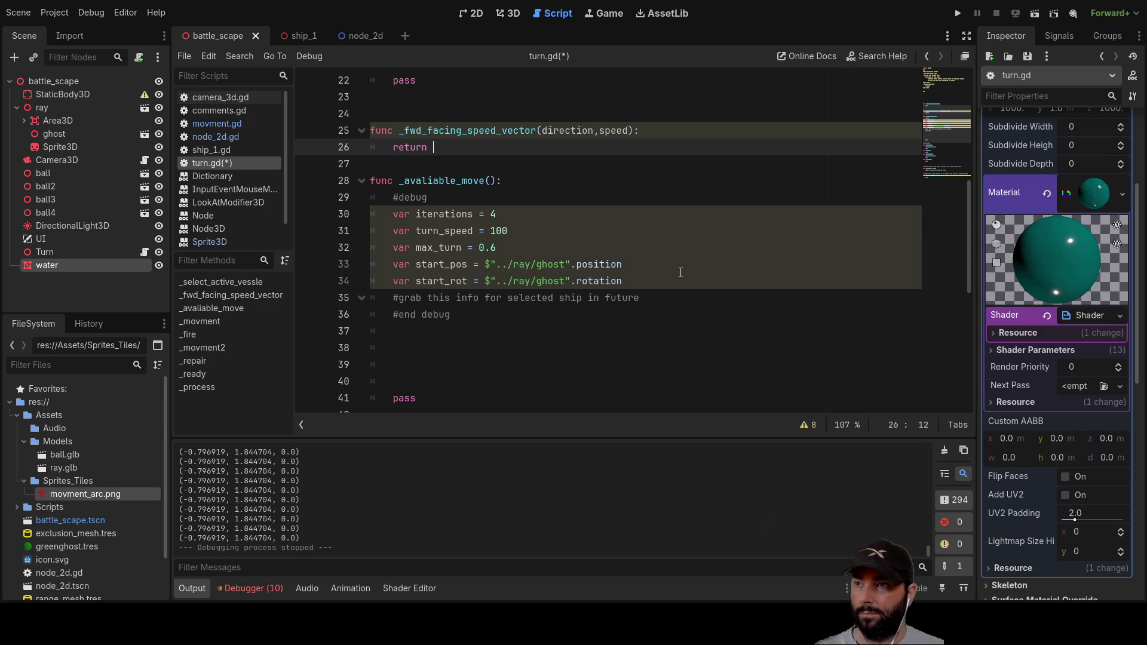
left_click_drag(400, 131, 536, 135)
key("ctrl+c")
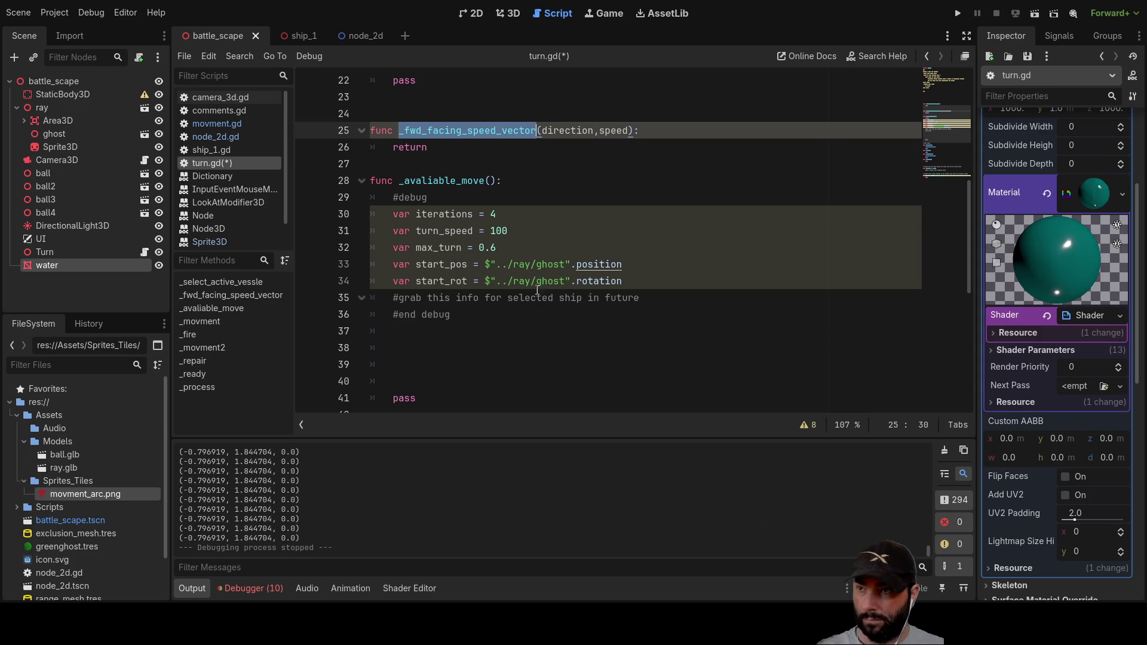
Step: Paste _fwd_facing_speed_vector( into _avaliable_move below the start_rot debug line
left_click(415, 330)
key("ctrl+v")
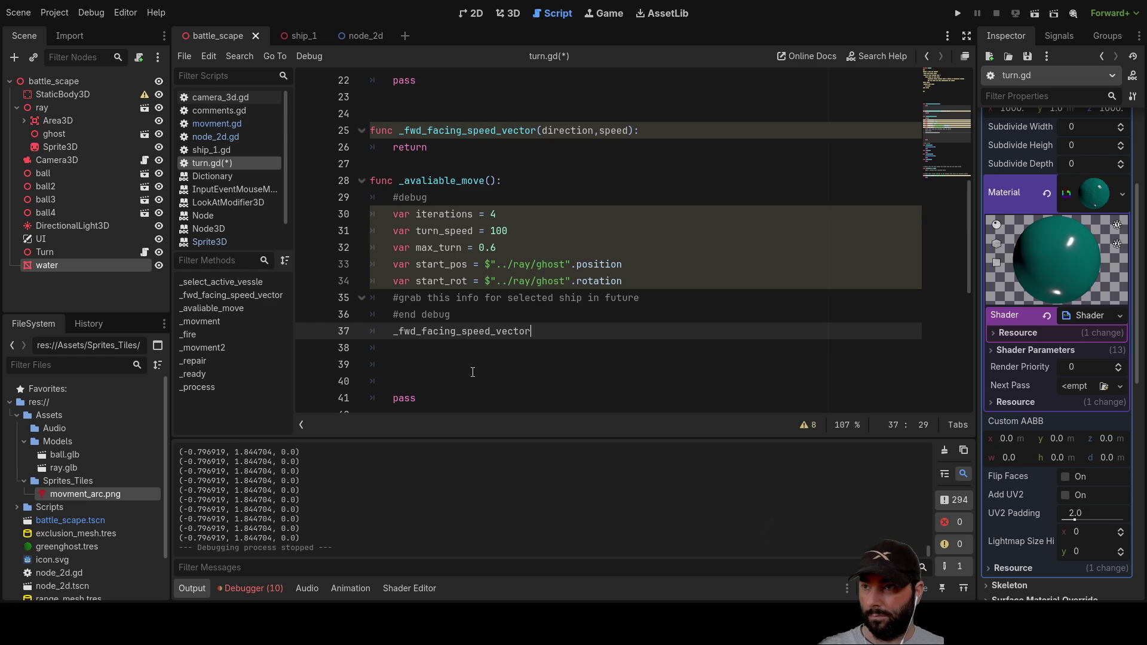
key("Left")
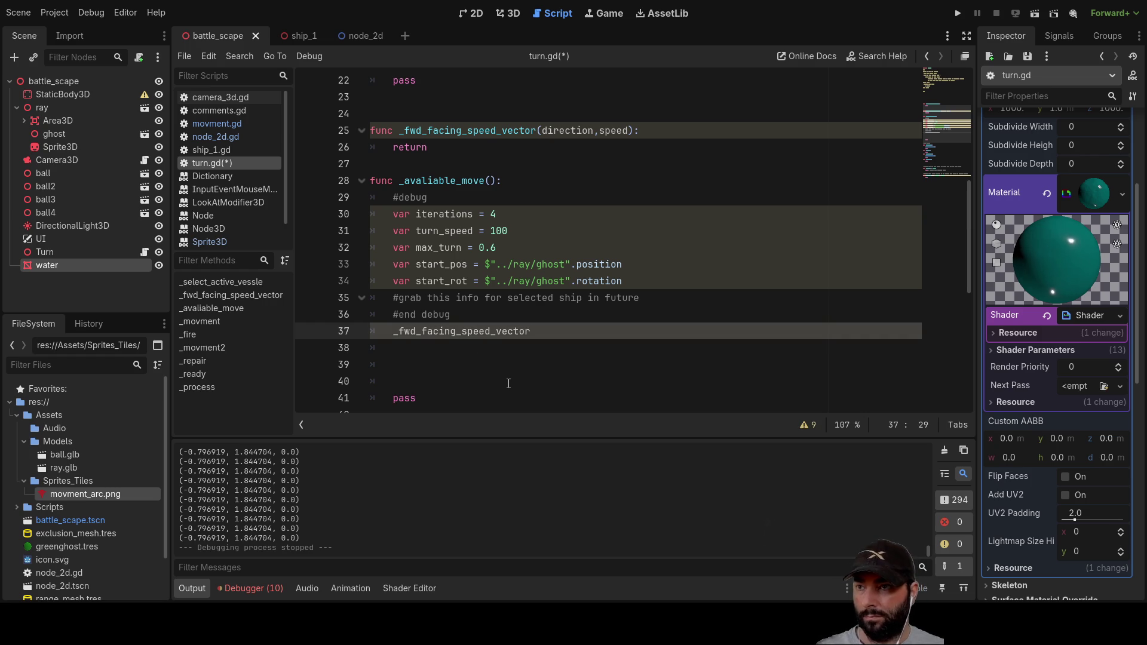
type("(")
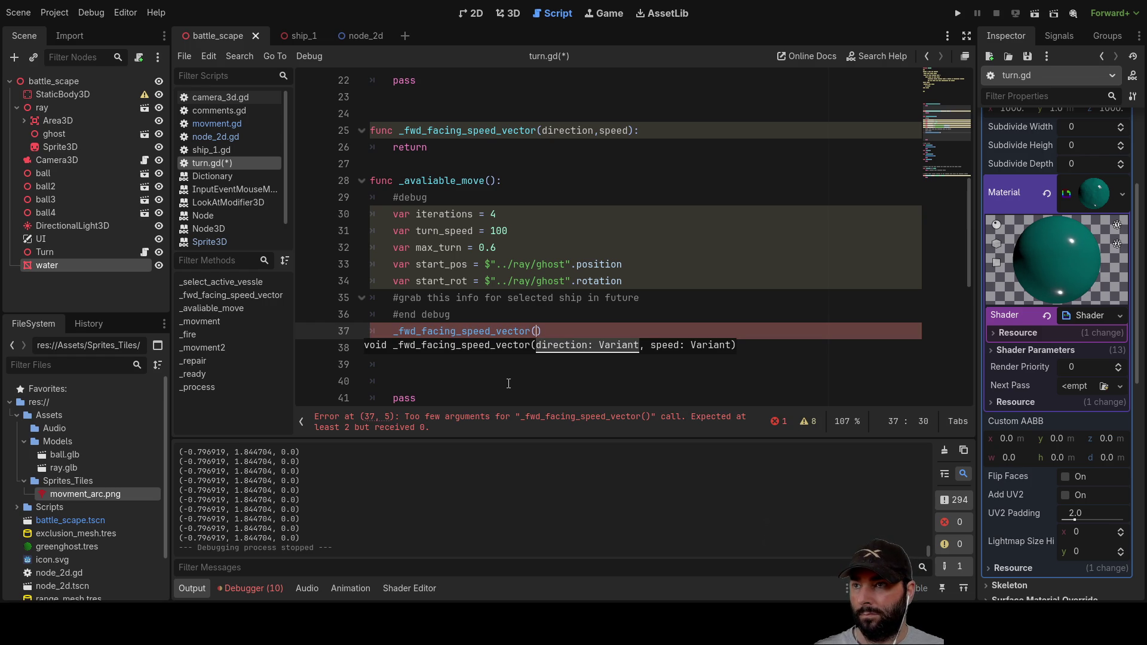
key("Up")
key("Up")
key("Up")
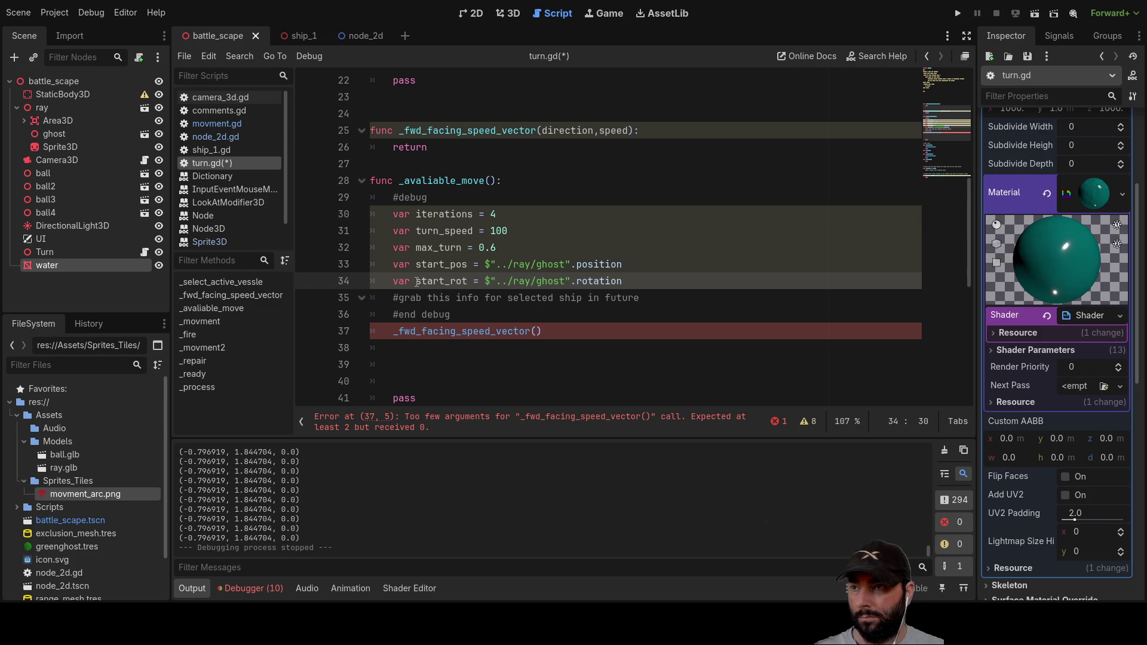
left_click_drag(416, 282, 623, 287)
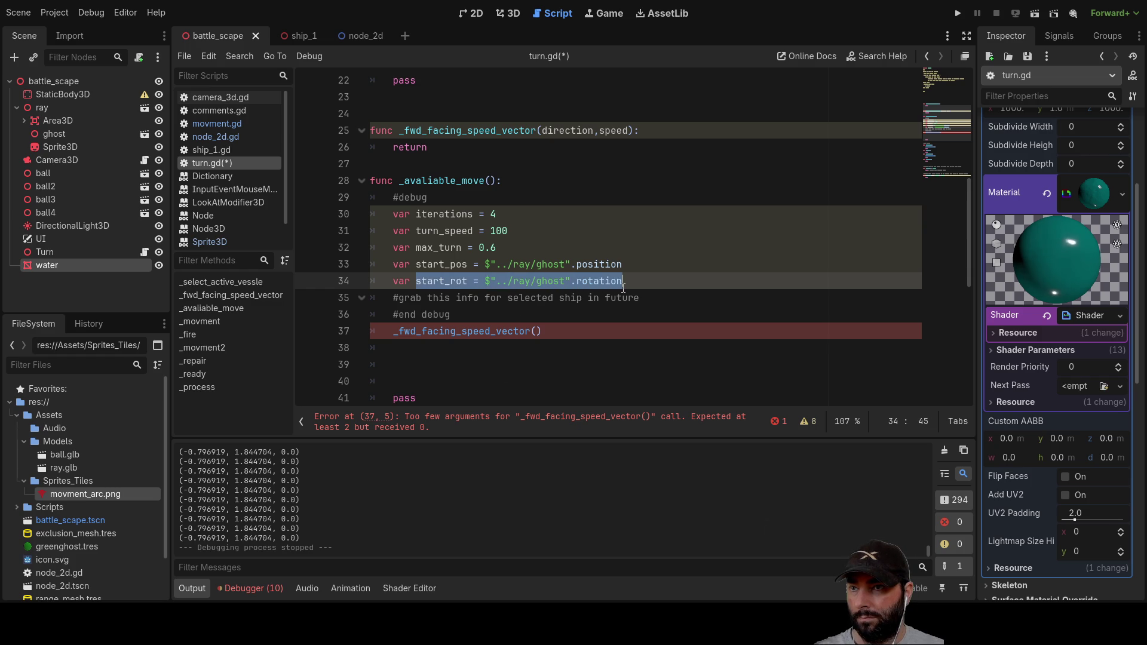
left_click(393, 294)
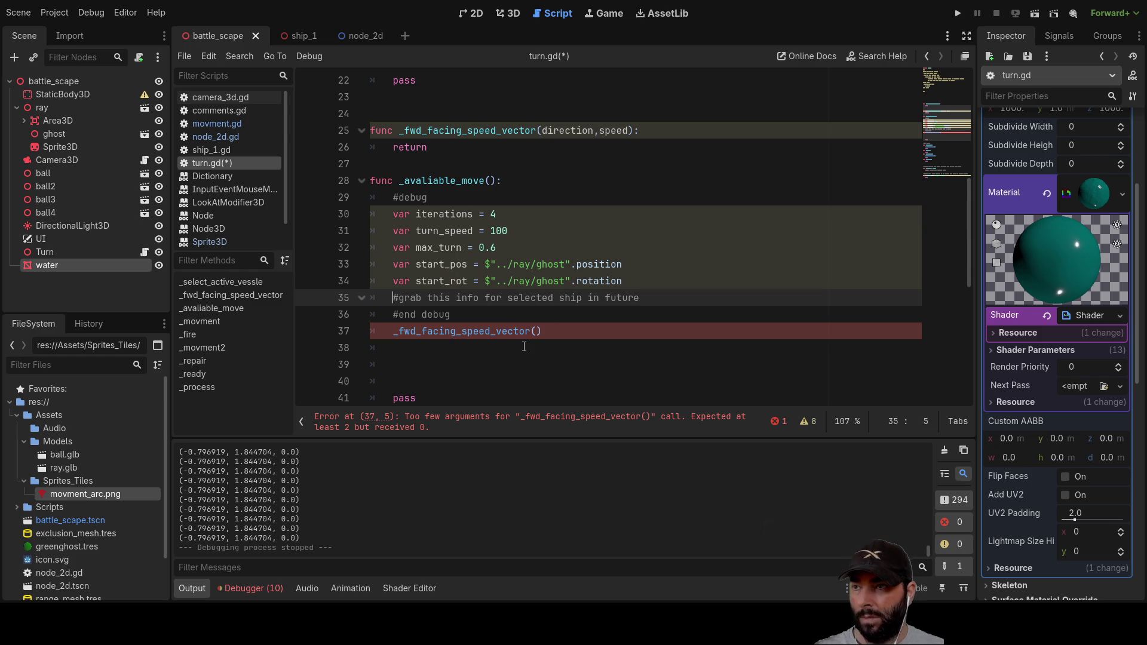
key("Return")
key("Up")
key("Up")
key("Right")
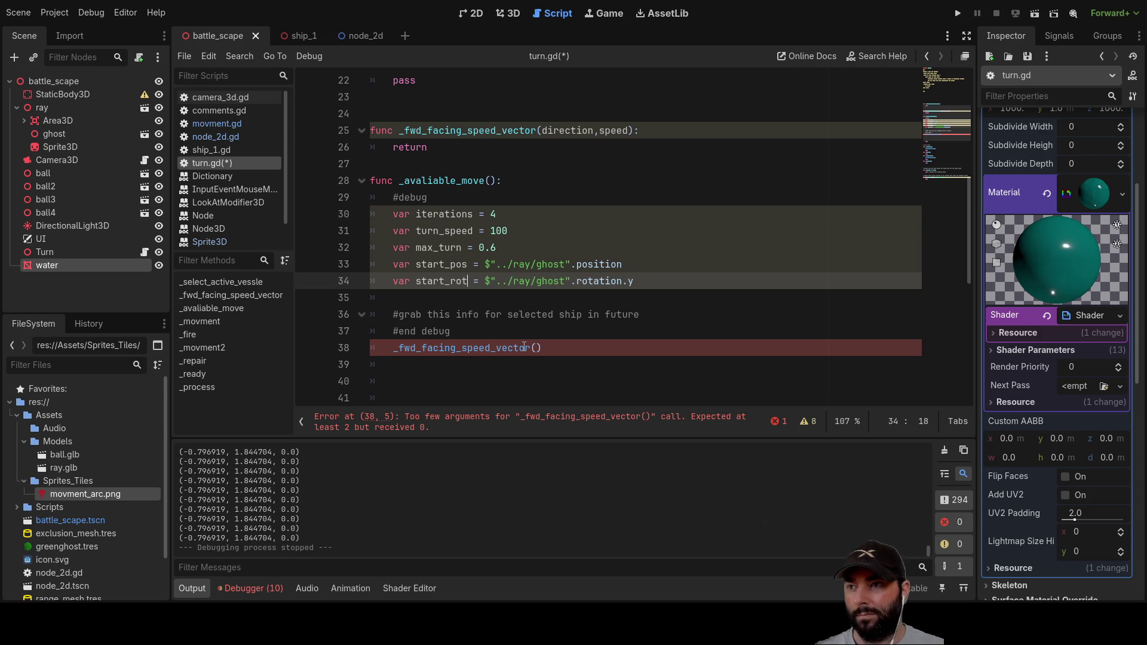
Step: Fill in start_rot and turn_speed as the call's two arguments
scroll(524, 348, "up", 7)
scroll(484, 285, "down", 7)
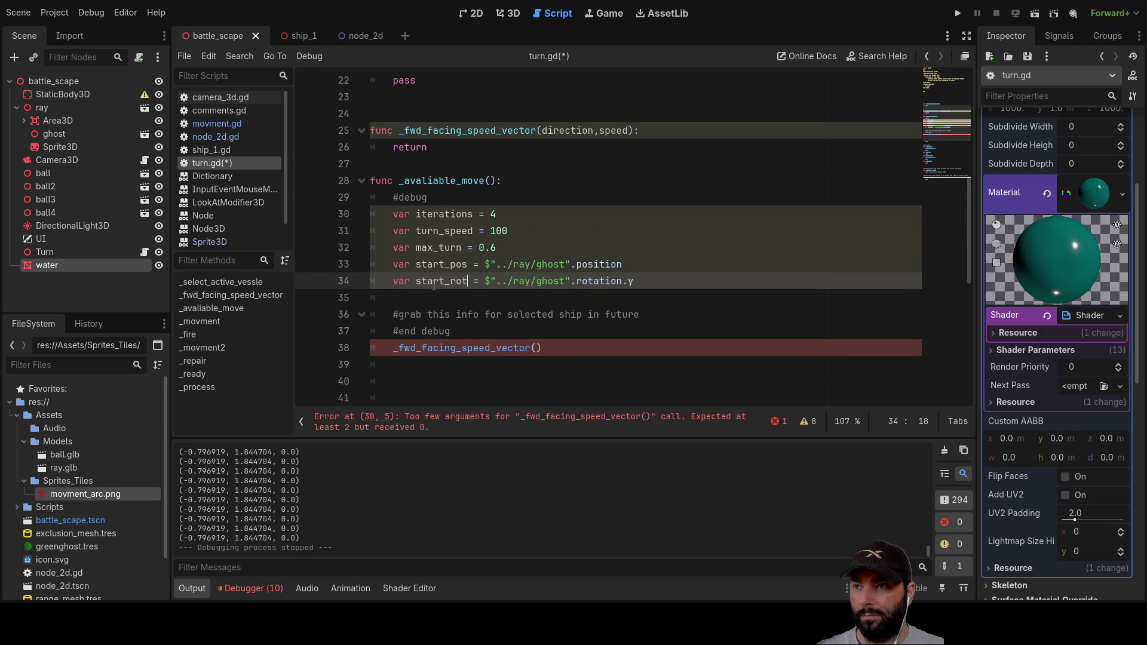
double_click(434, 285)
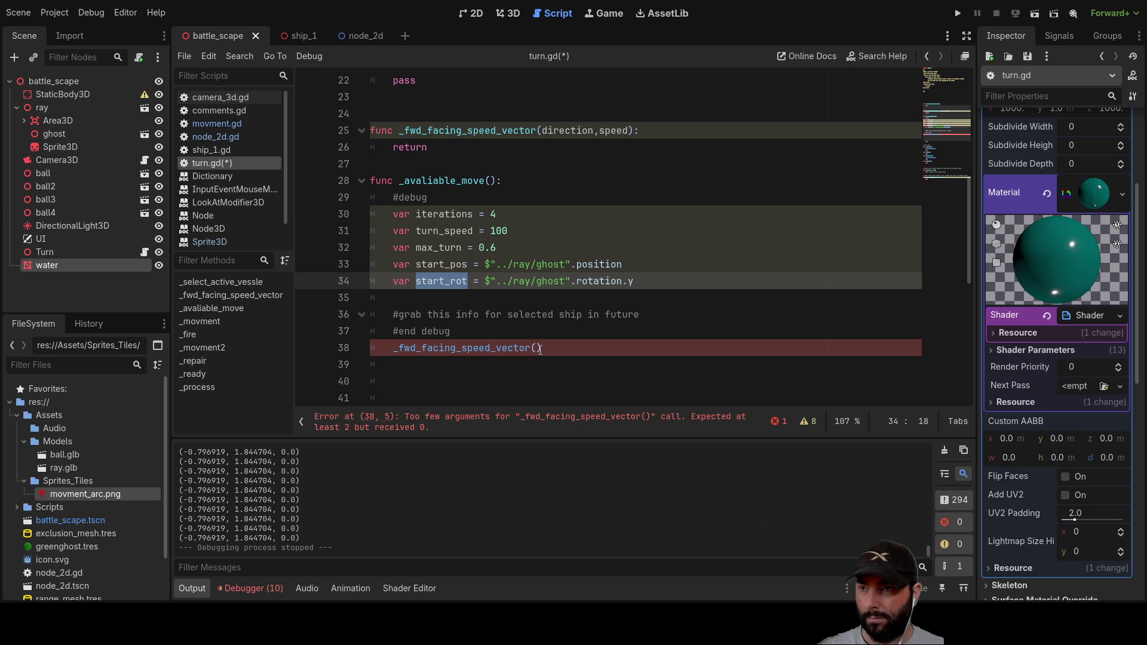
left_click(533, 348)
type("start_ro")
key("BackSpace")
key("BackSpace")
key("BackSpace")
key("BackSpace")
key("Right")
type("start_rot,")
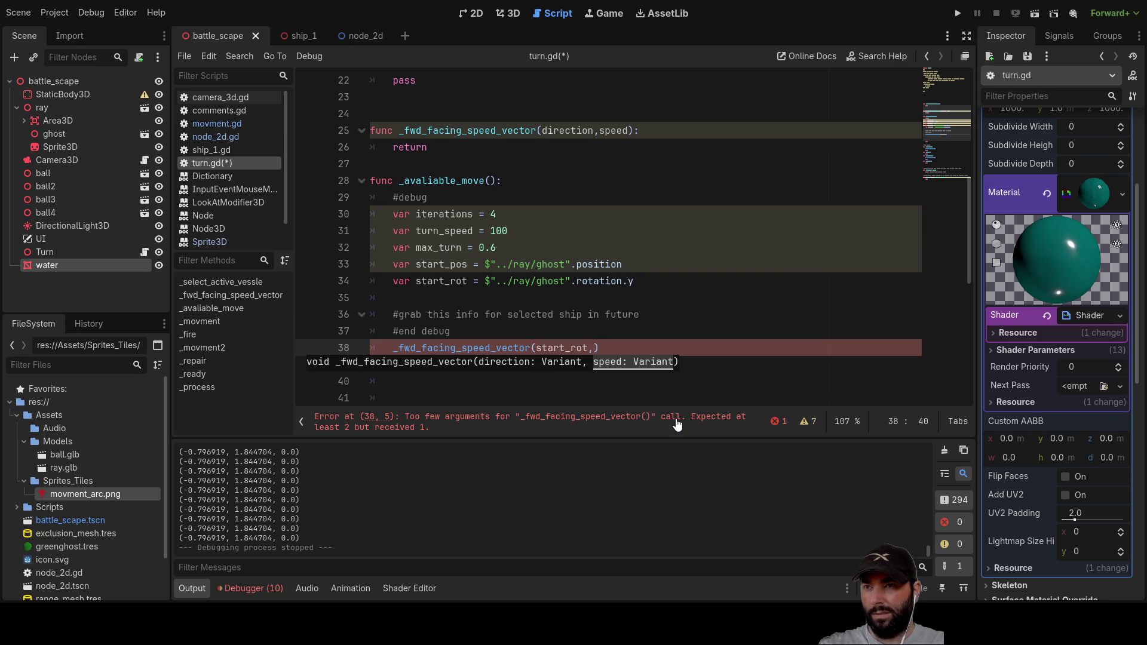
double_click(442, 231)
key("ctrl+c")
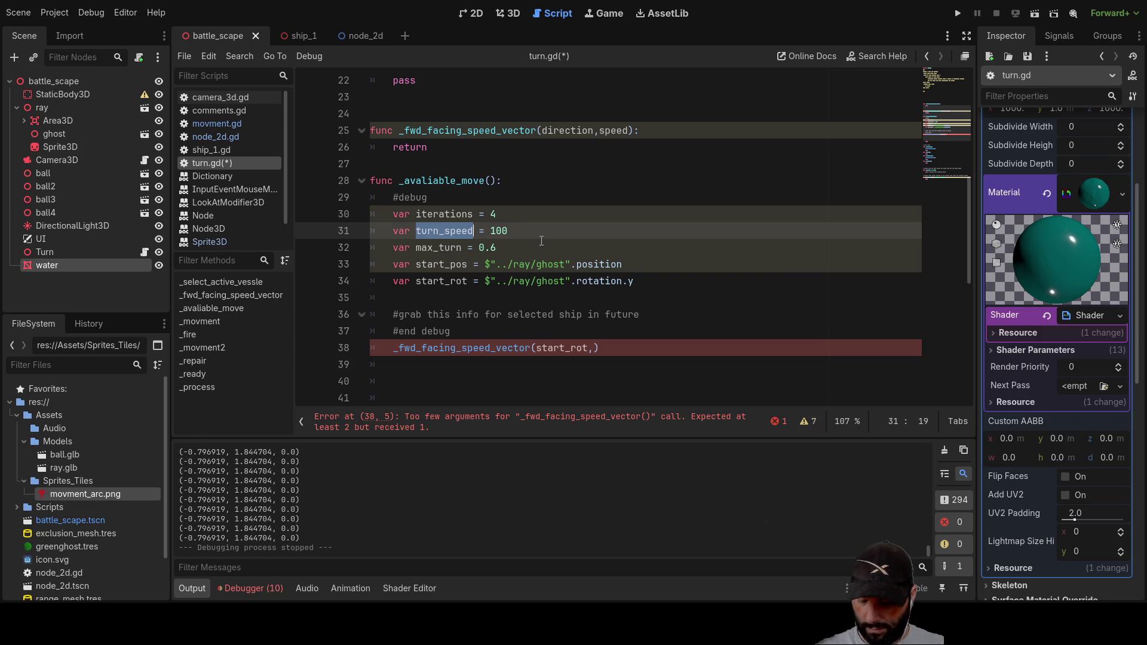
left_click(595, 347)
key("ctrl+v")
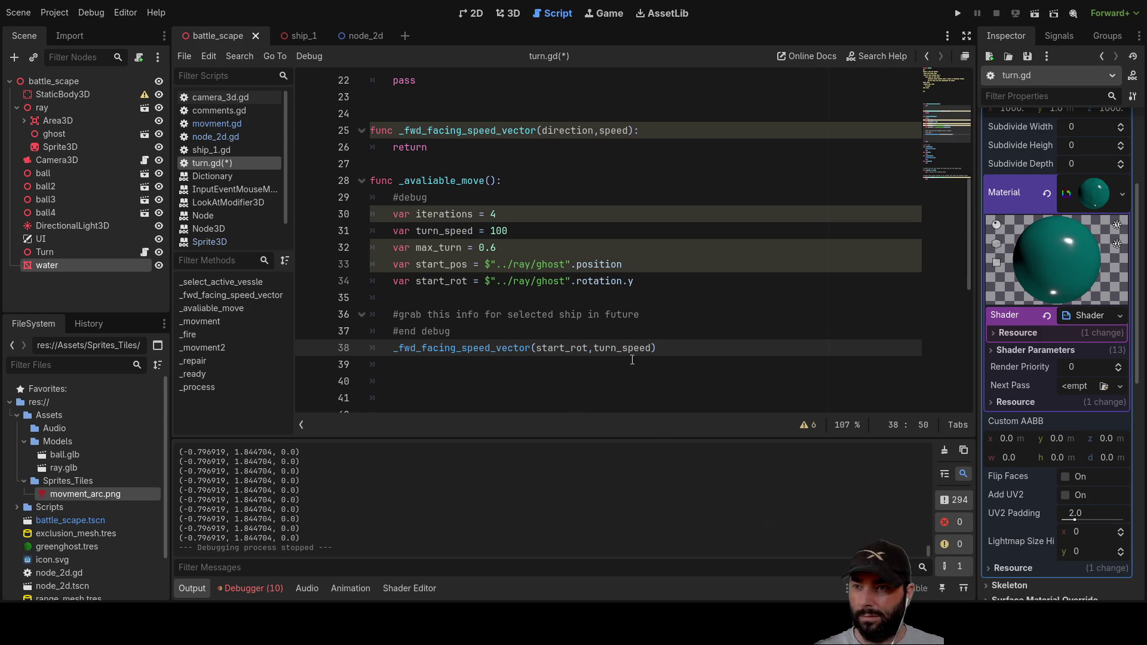
left_click(430, 360)
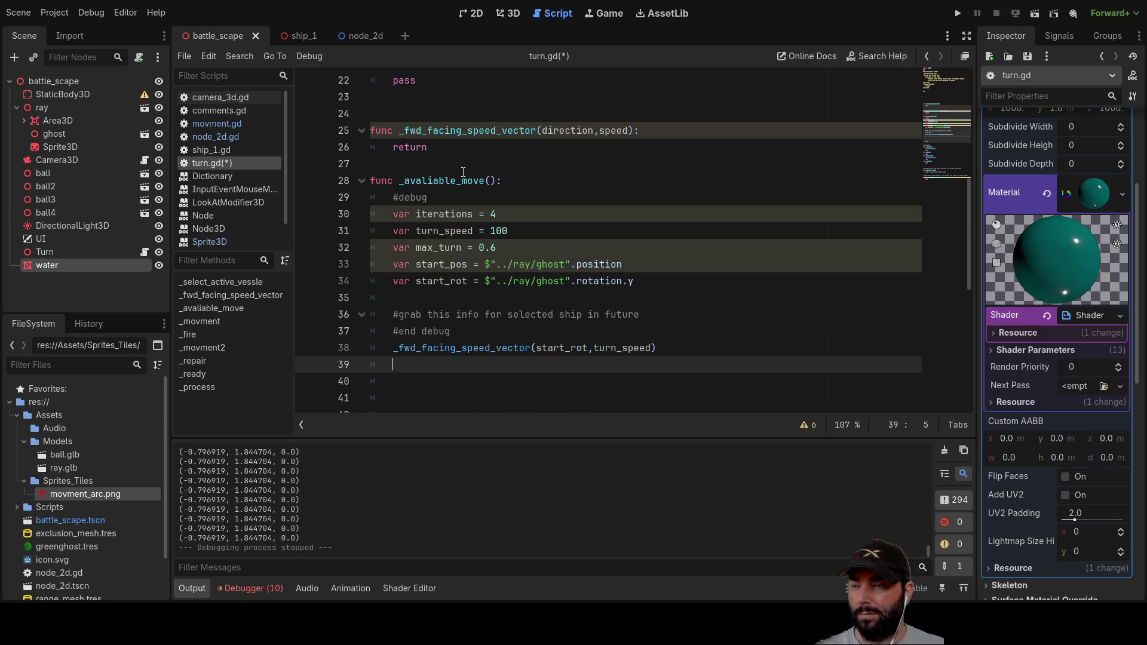
scroll(453, 168, "up", 1)
Step: Insert a line above return, type 'rota' and browse the rotation suggestions
left_click(436, 198)
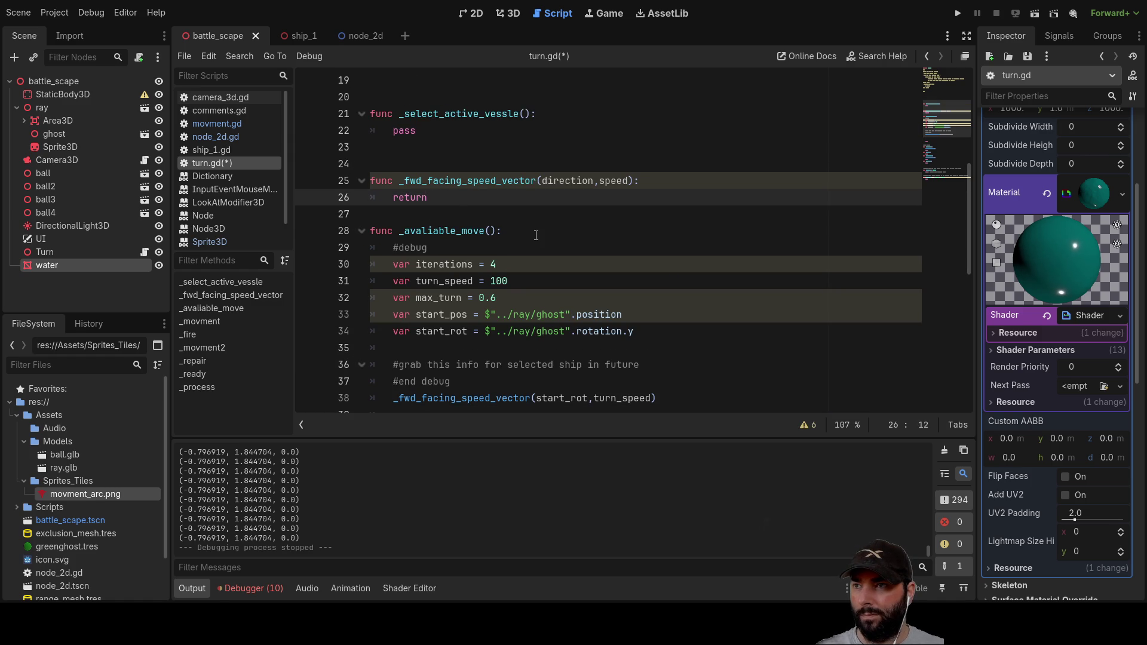
key("Left")
key("Return")
key("Up")
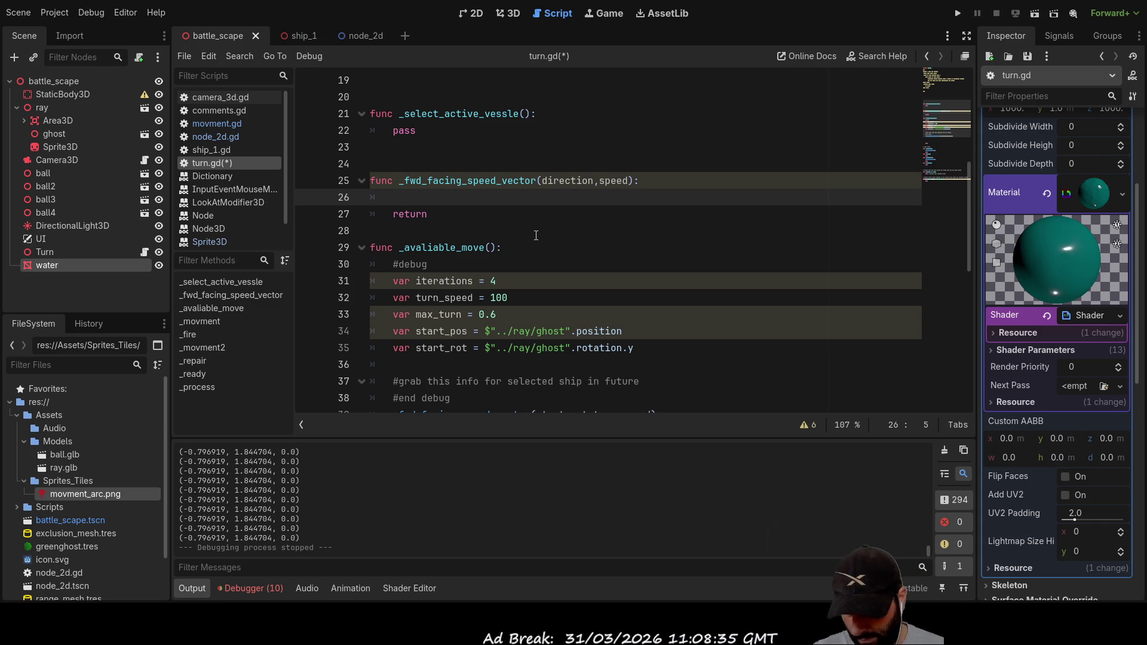
type("vec")
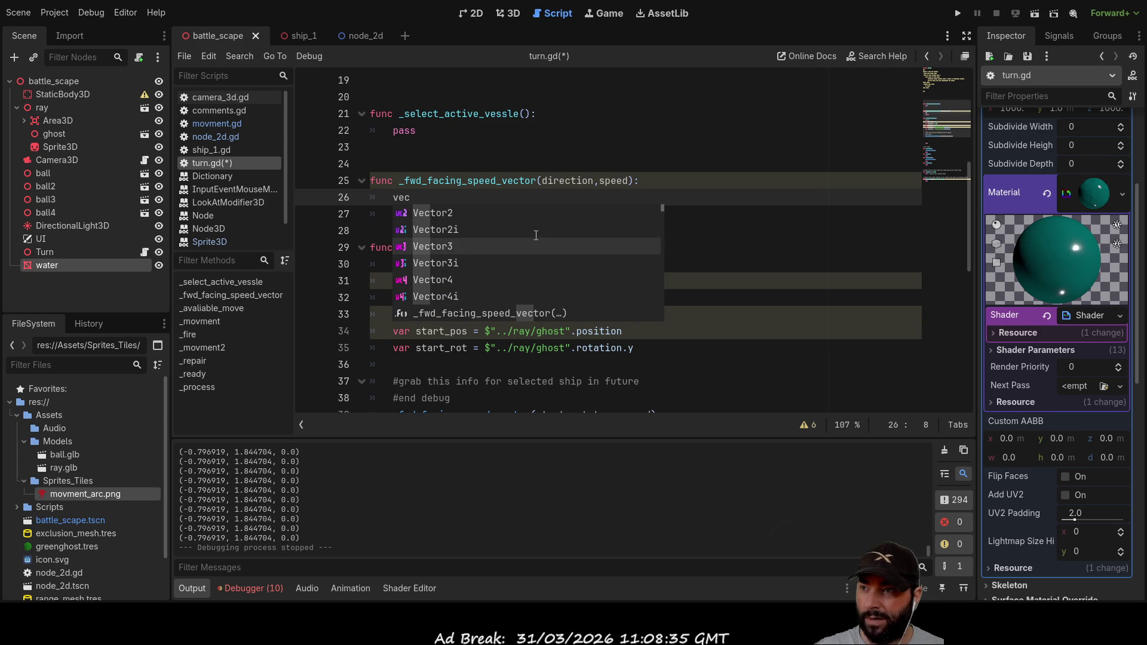
key("BackSpace")
key("BackSpace")
type("rot")
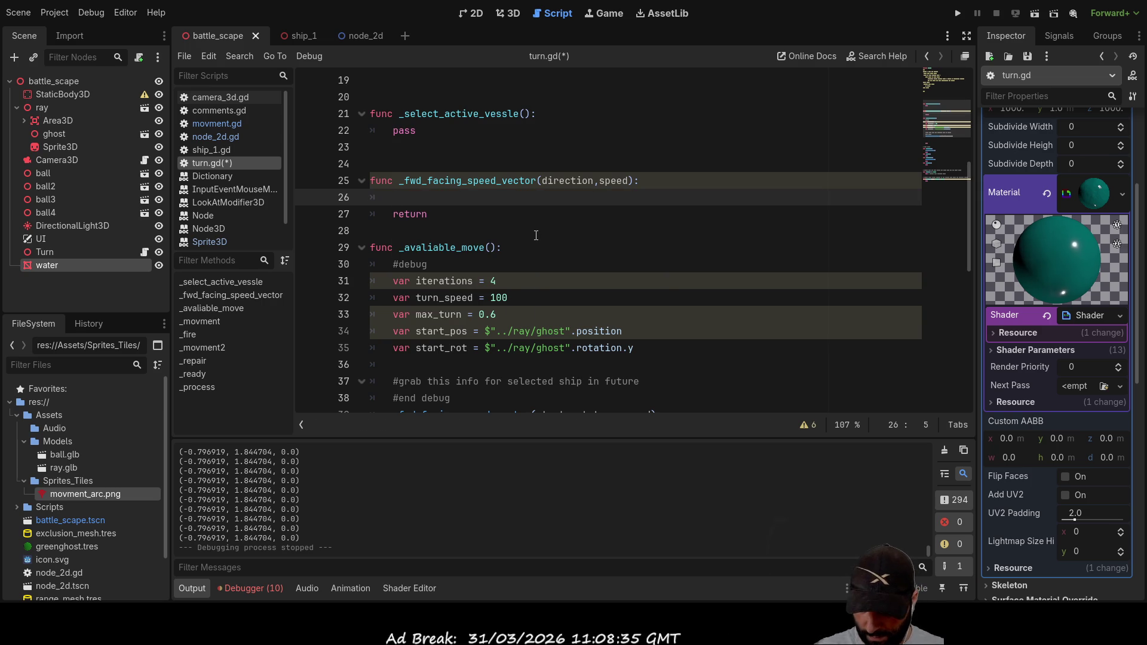
type("a")
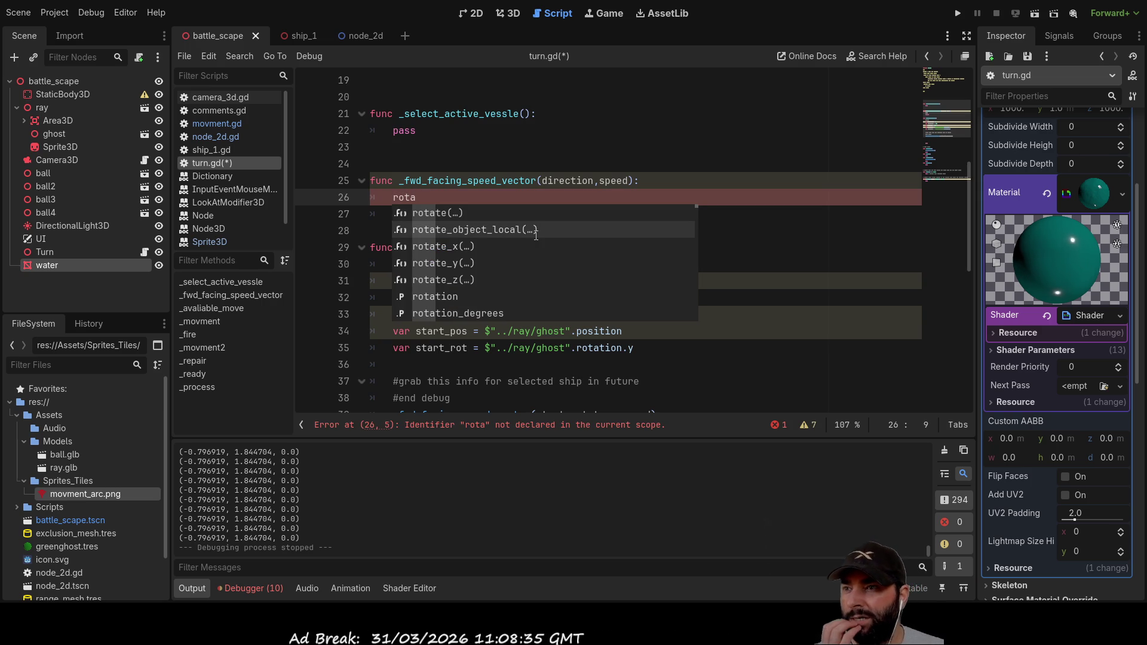
key("Down")
key("Down")
key("Down")
key("Down")
key("Down")
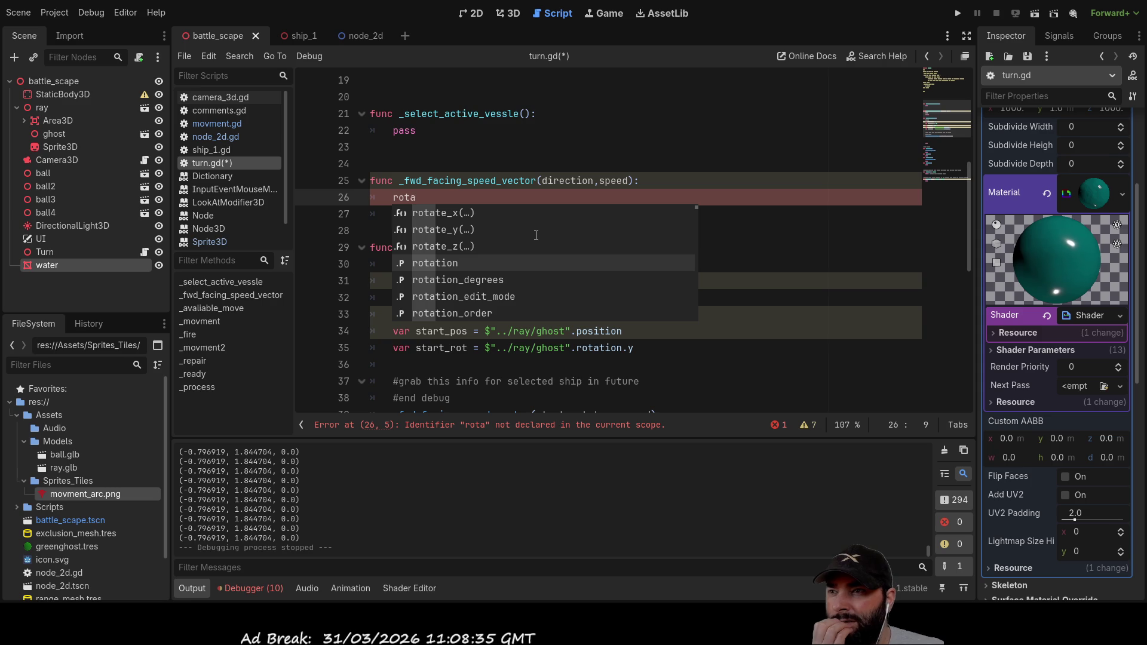
key("Down")
key("Down")
key("Down")
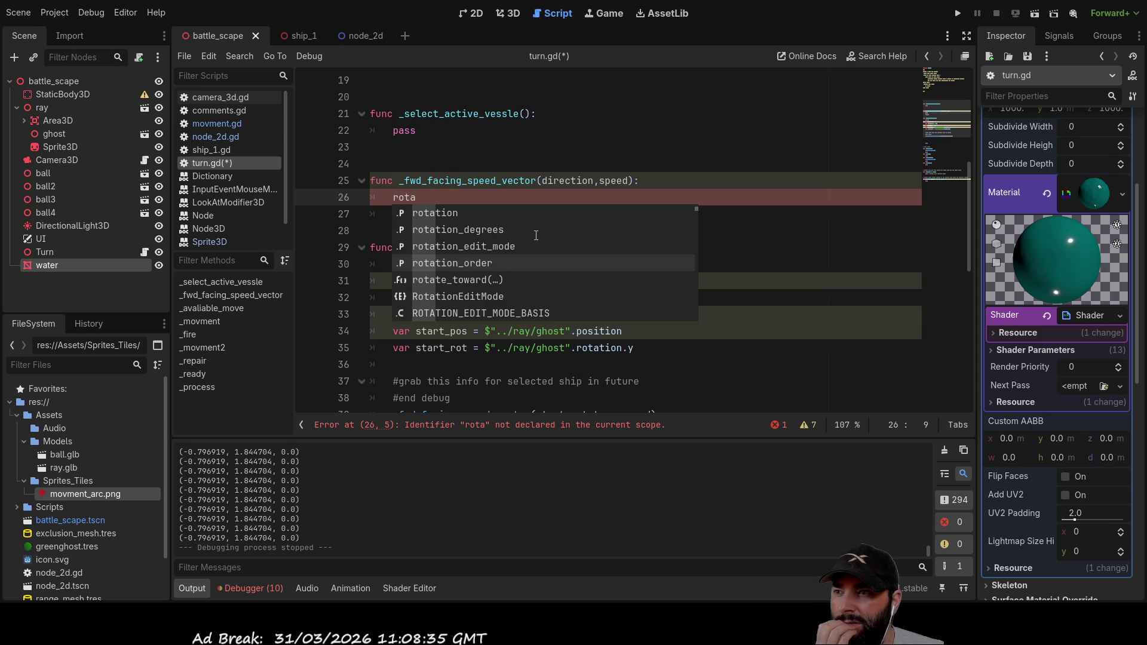
key("Down")
key("Down")
key("Down")
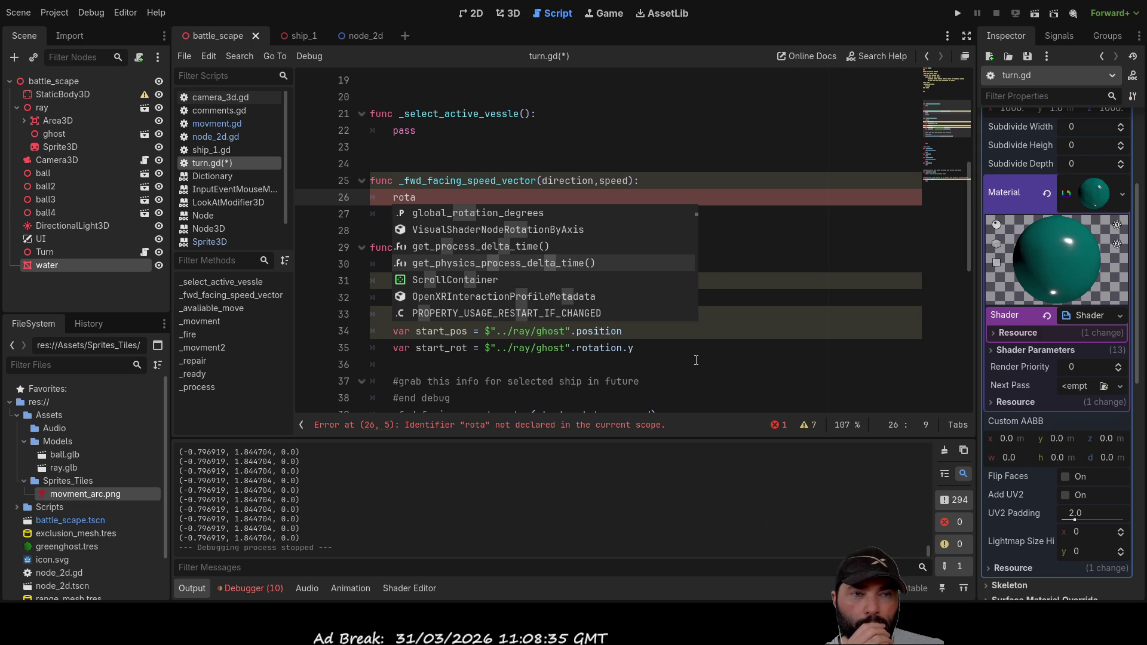
Step: Replace 'rota' with Vector3(,0,0) using autocomplete
key("Escape")
key("Down")
key("Down")
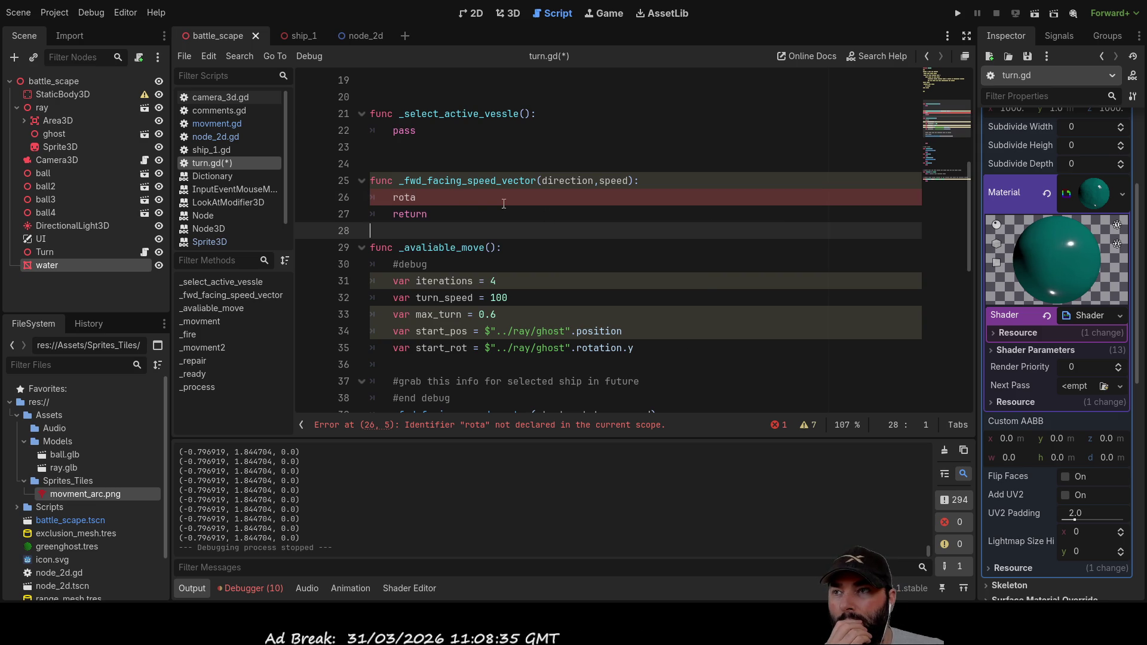
left_click(507, 204)
key("BackSpace")
key("BackSpace")
key("BackSpace")
key("BackSpace")
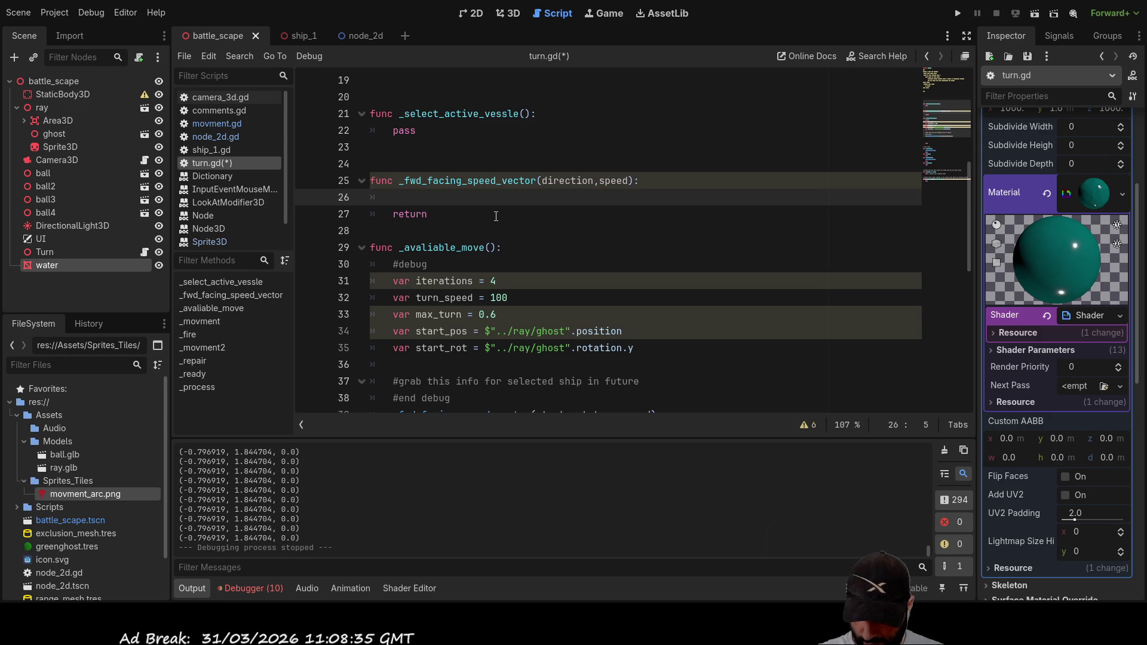
type("ve")
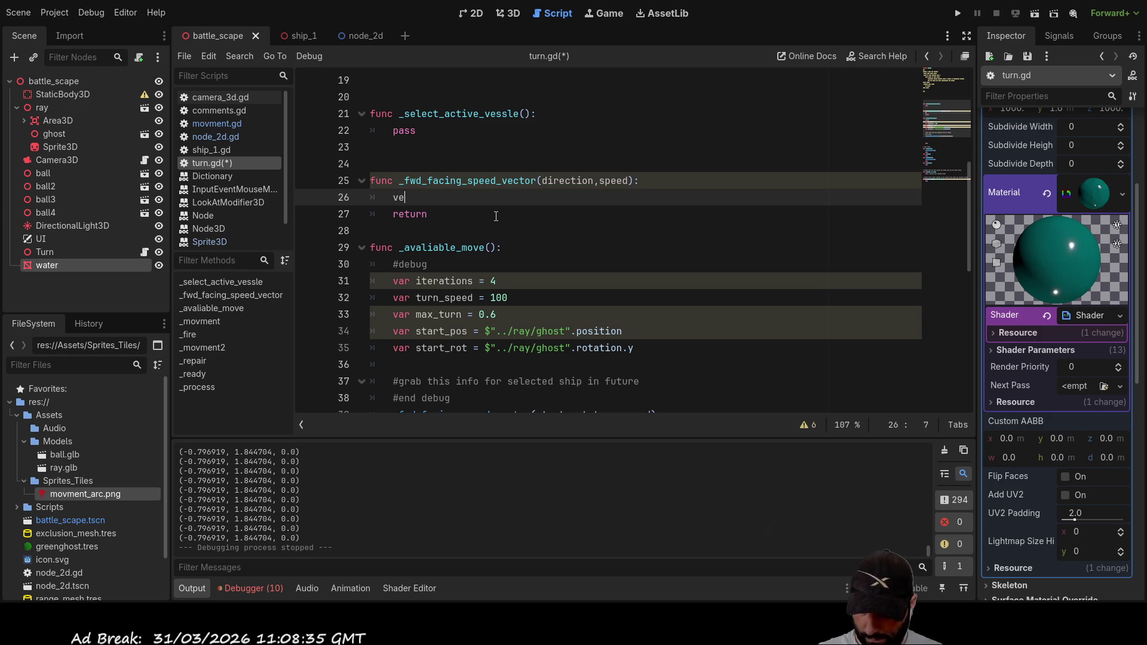
key("Down")
key("Down")
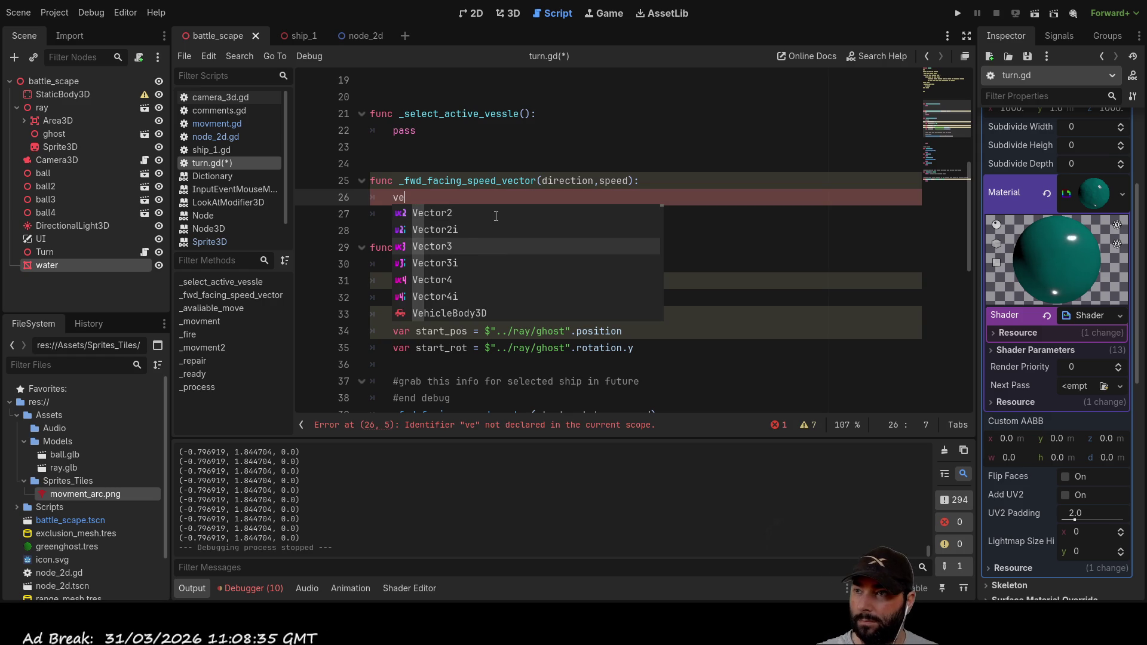
key("Return")
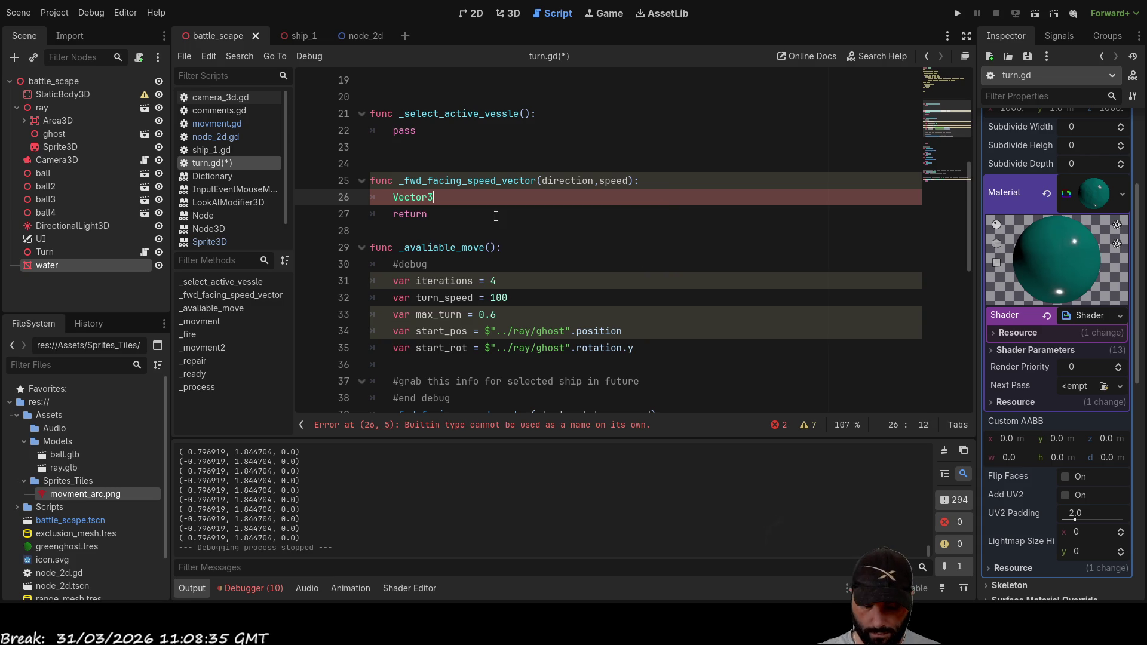
type("()")
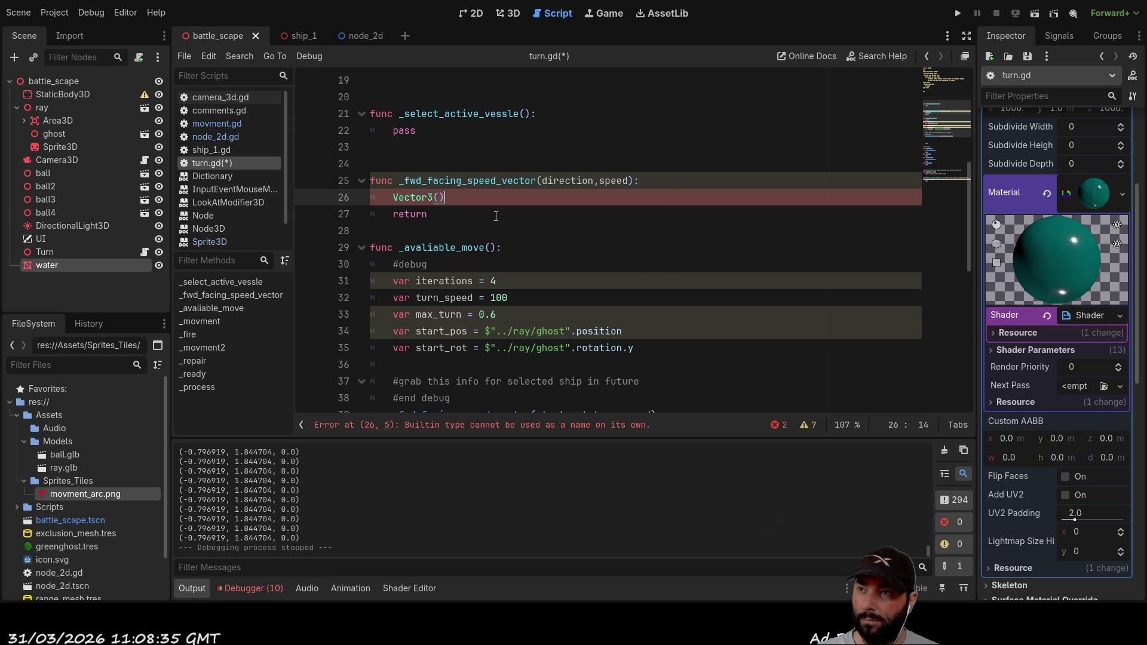
key("Left")
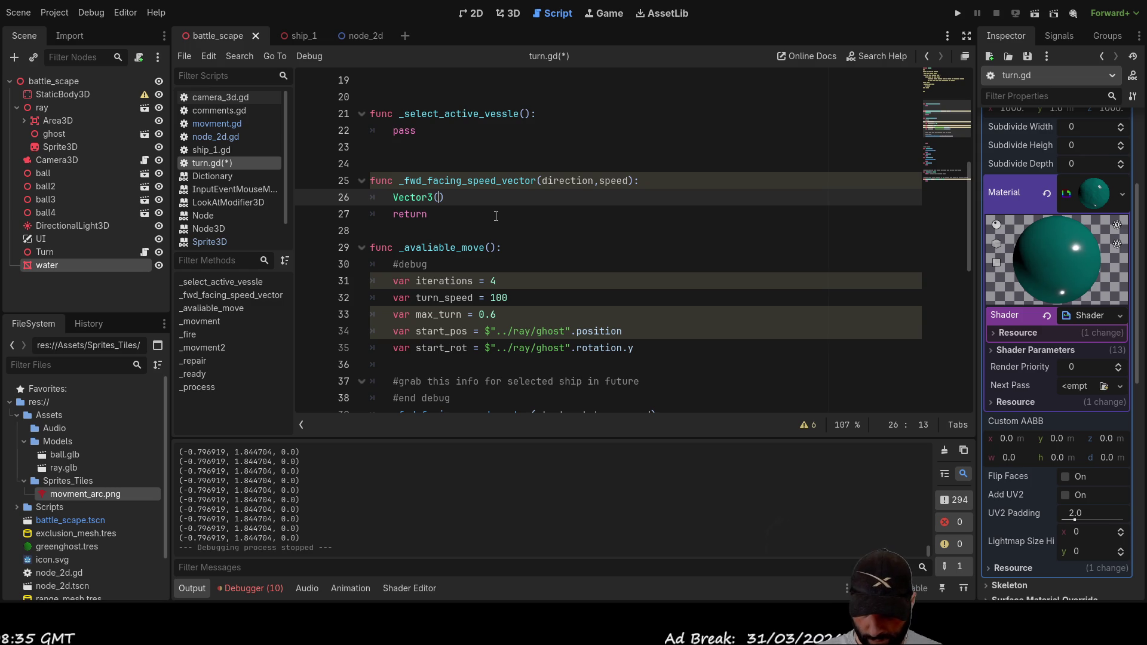
type(",0,0")
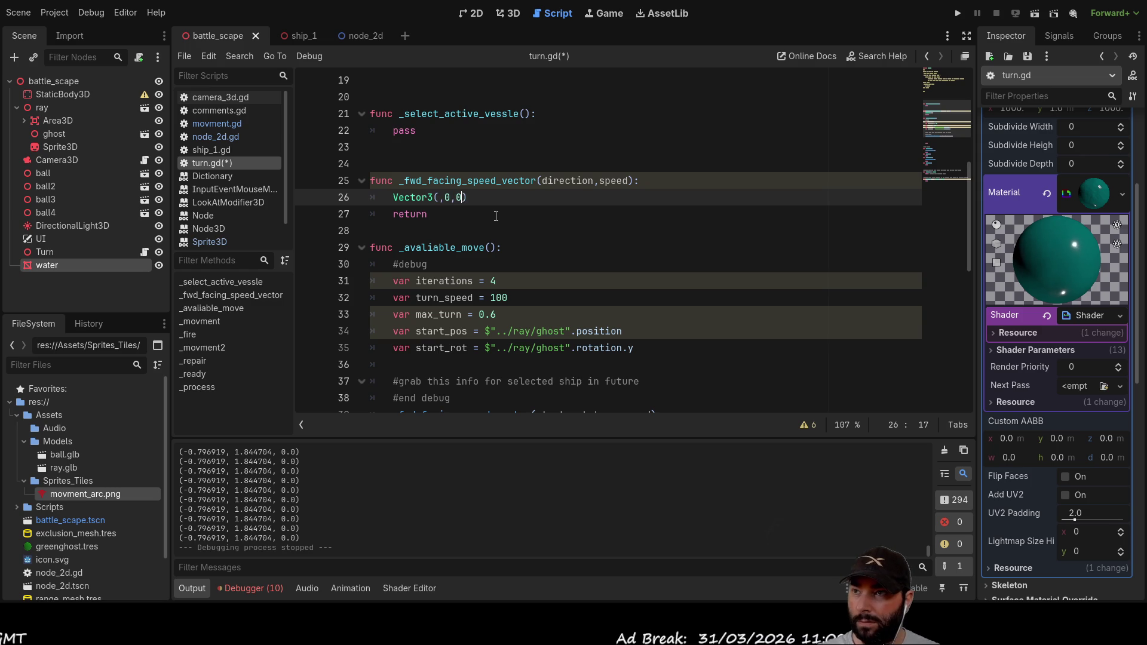
Step: Copy speed from the signature into the first Vector3 component, then type 'ro' before Vector3
key("Up")
key("Right")
key("Right")
key("Right")
key("shift+Right")
key("shift+Right")
key("shift+Right")
key("ctrl+c")
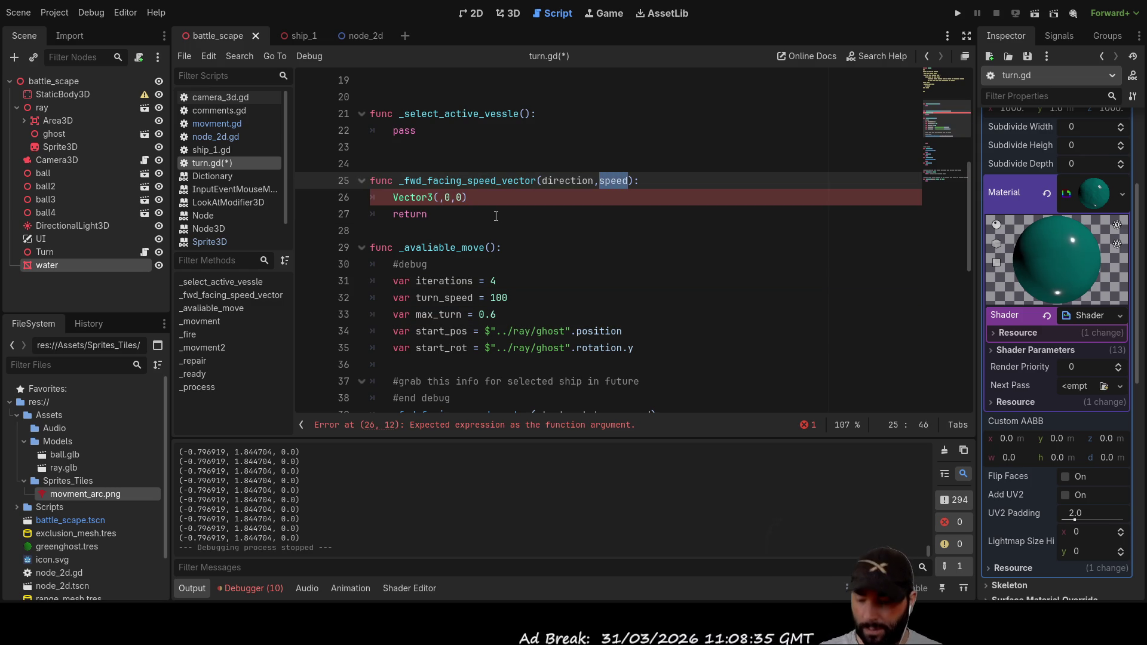
key("Down")
key("Left")
key("Left")
key("Left")
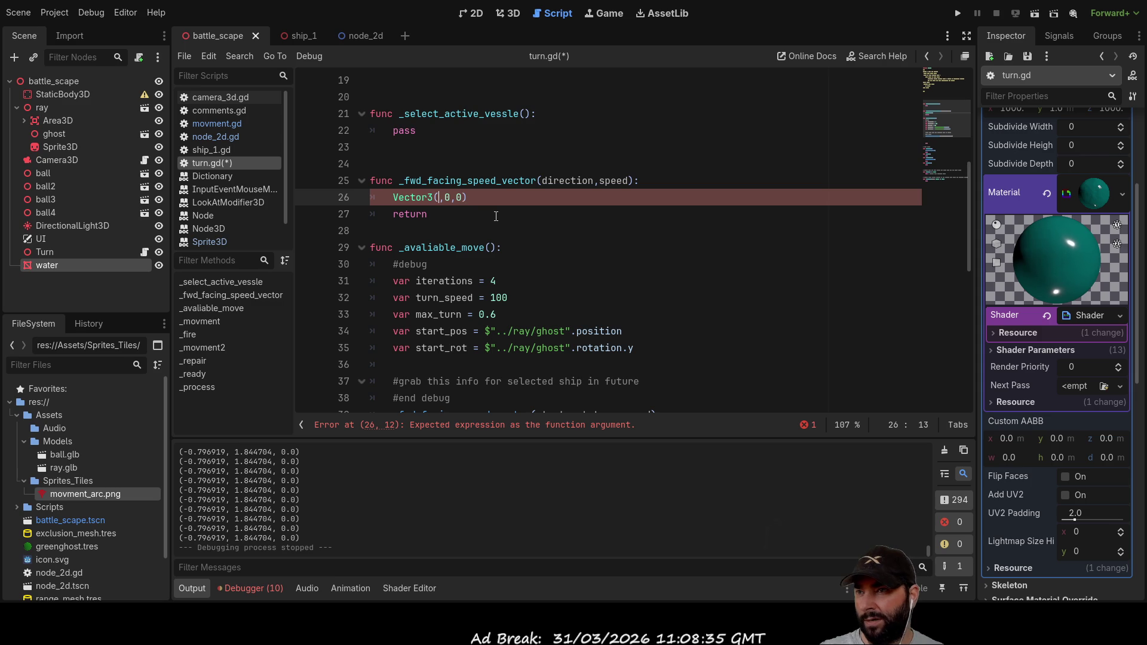
key("ctrl+v")
key("Left")
key("Left")
key("Left")
key("Home")
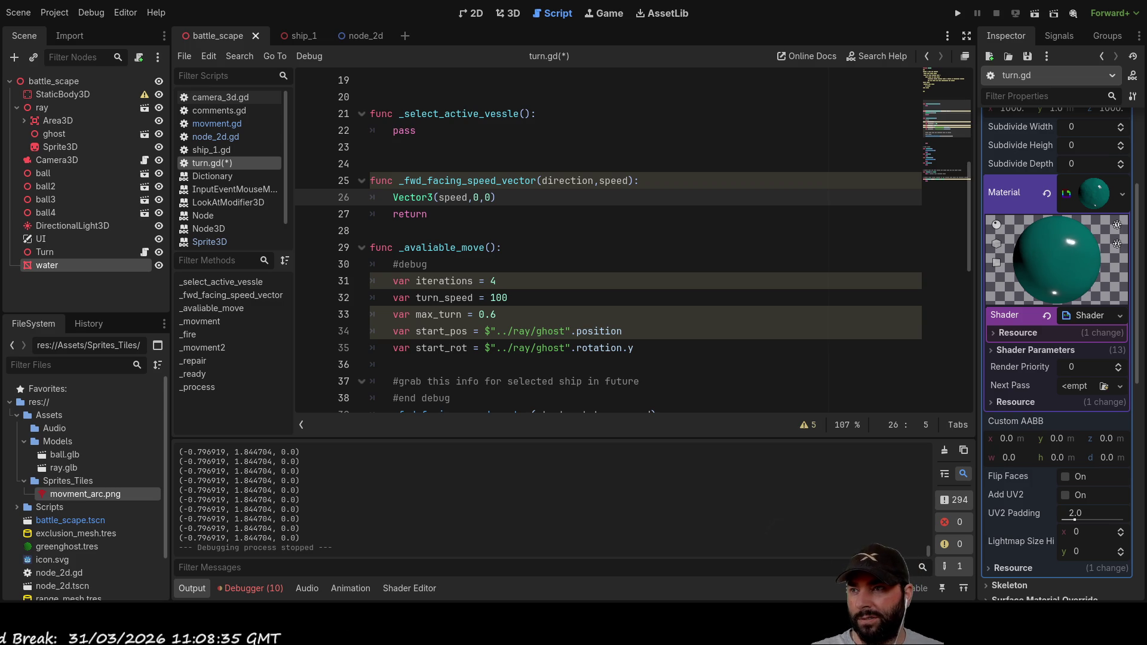
key("Down")
key("Up")
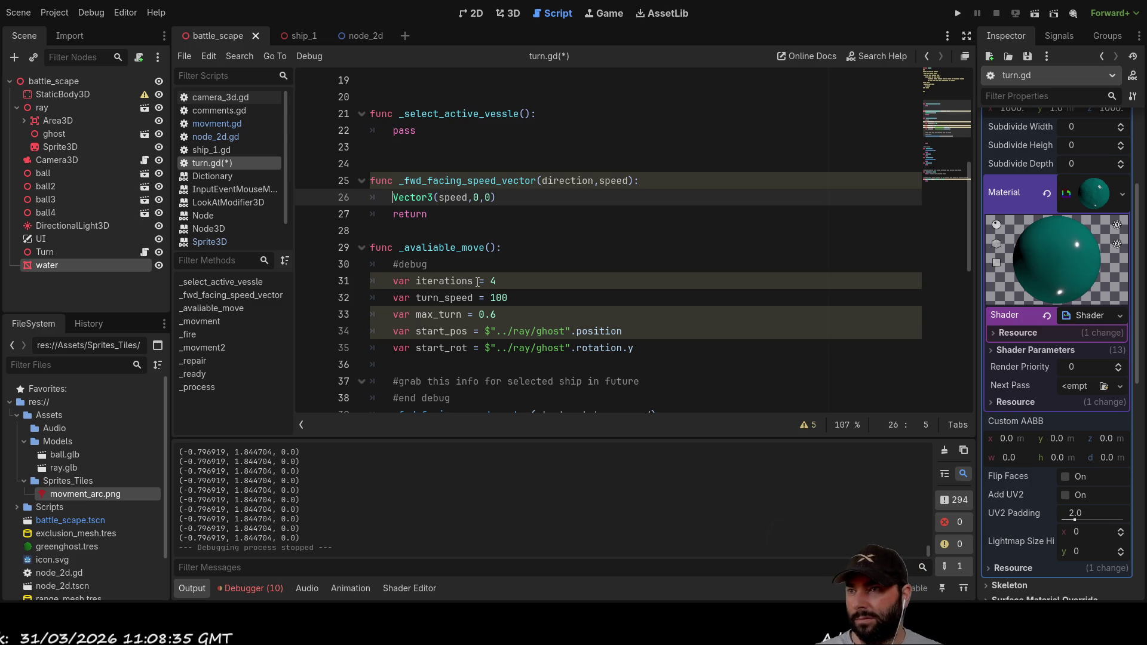
type("ro")
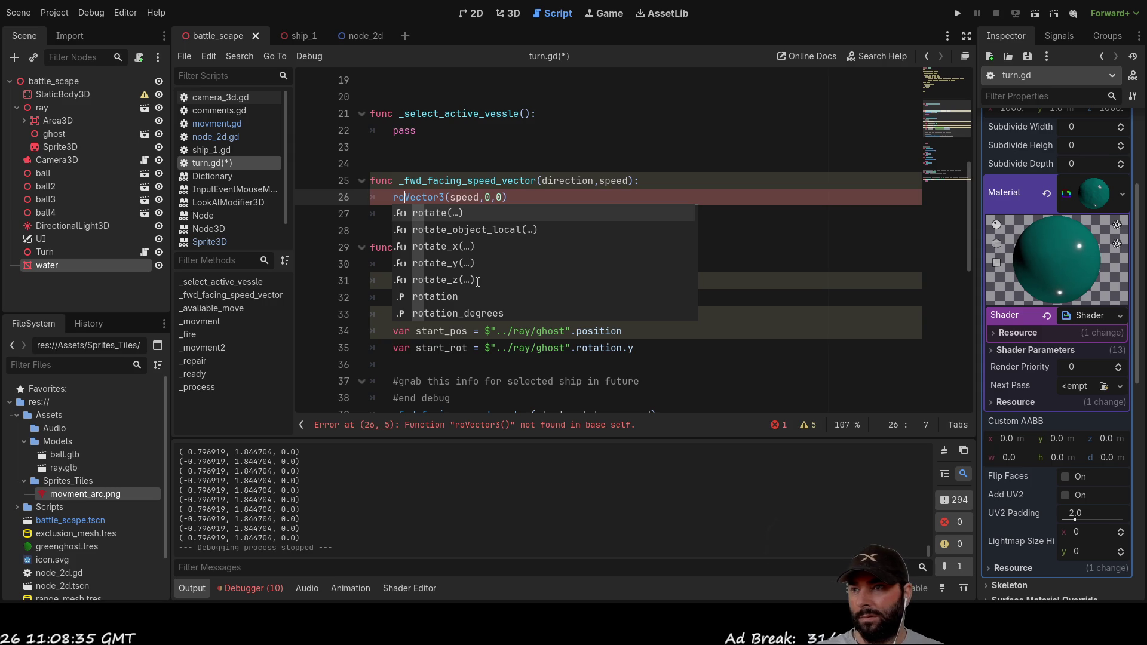
Step: Accept and then erase the rotate completion, leaving line 26 as (speed,0,0)
key("Tab")
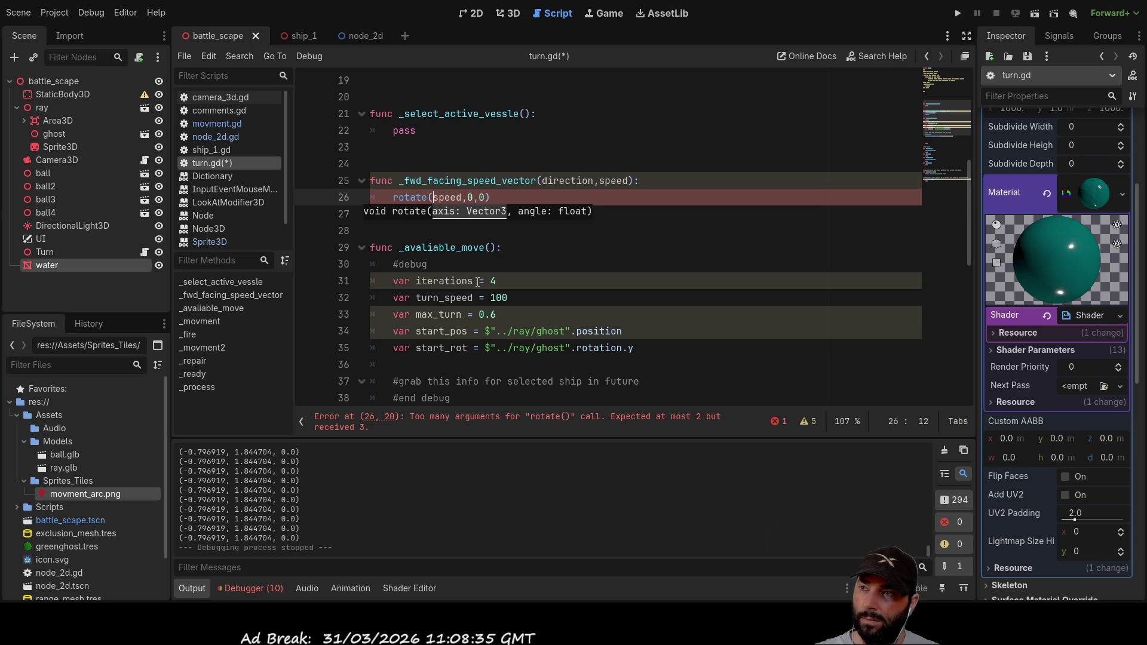
key("Left")
key("BackSpace")
key("BackSpace")
key("BackSpace")
key("BackSpace")
key("BackSpace")
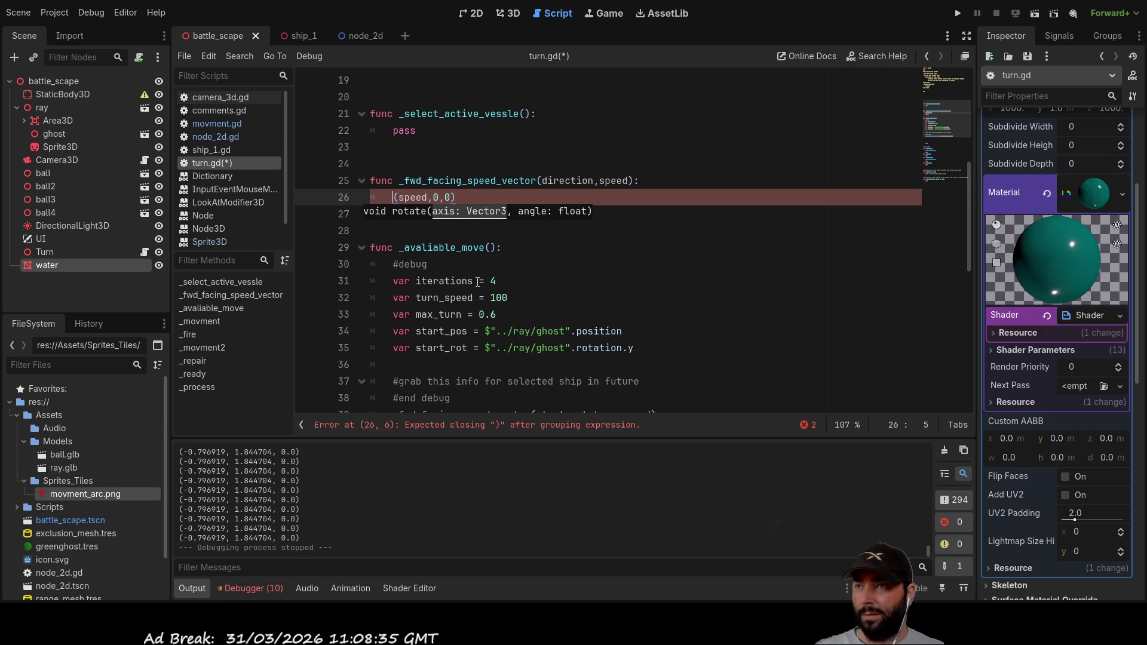
Step: Add a rotate_y() call on a new line after return
left_click(597, 249)
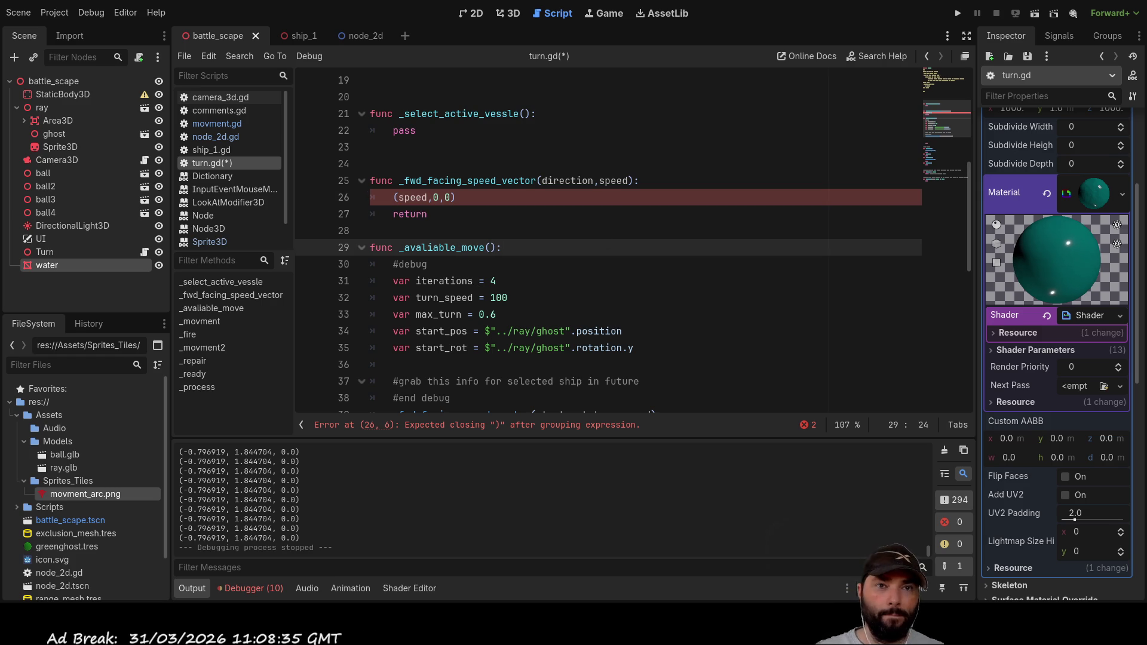
left_click(410, 214)
key("End")
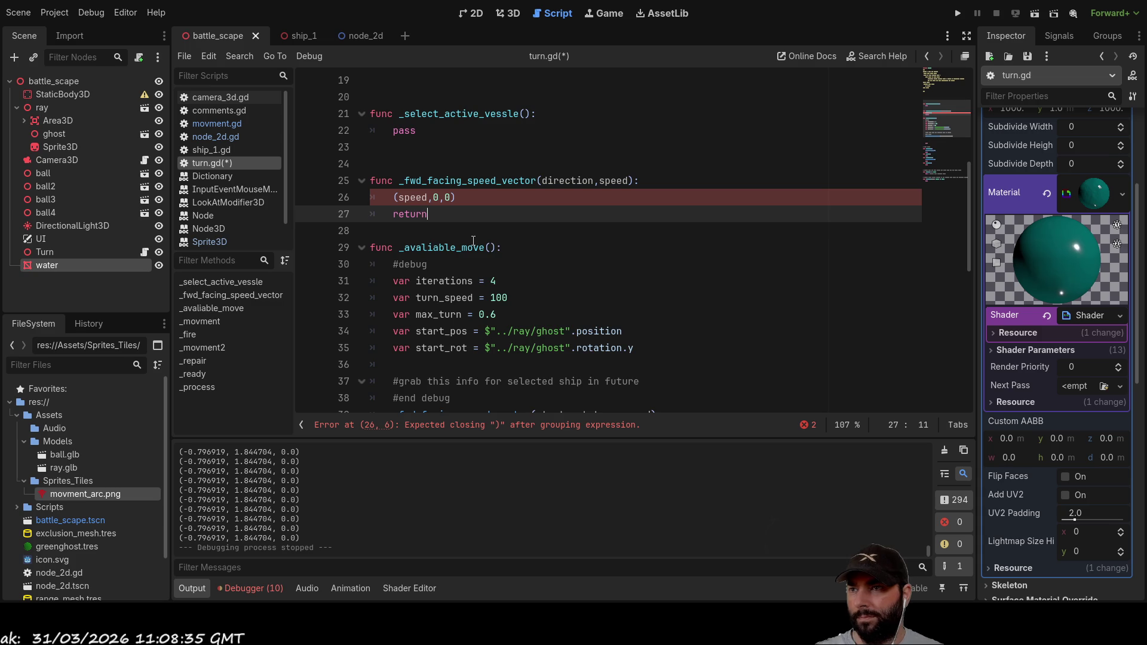
key("Return")
type("rota")
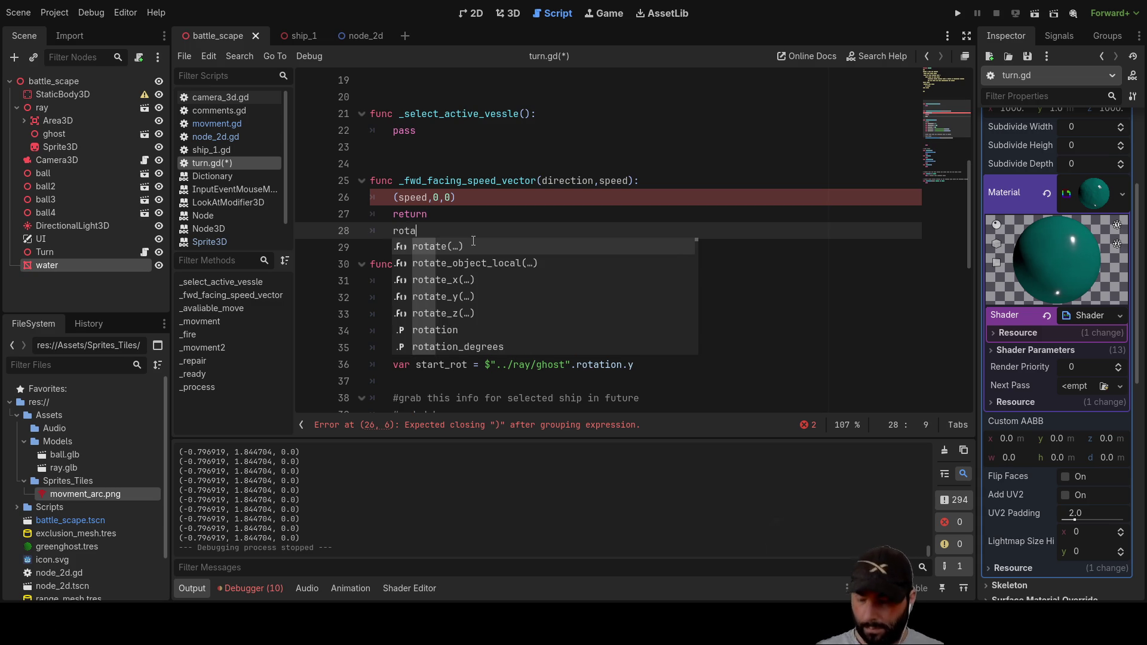
type("te")
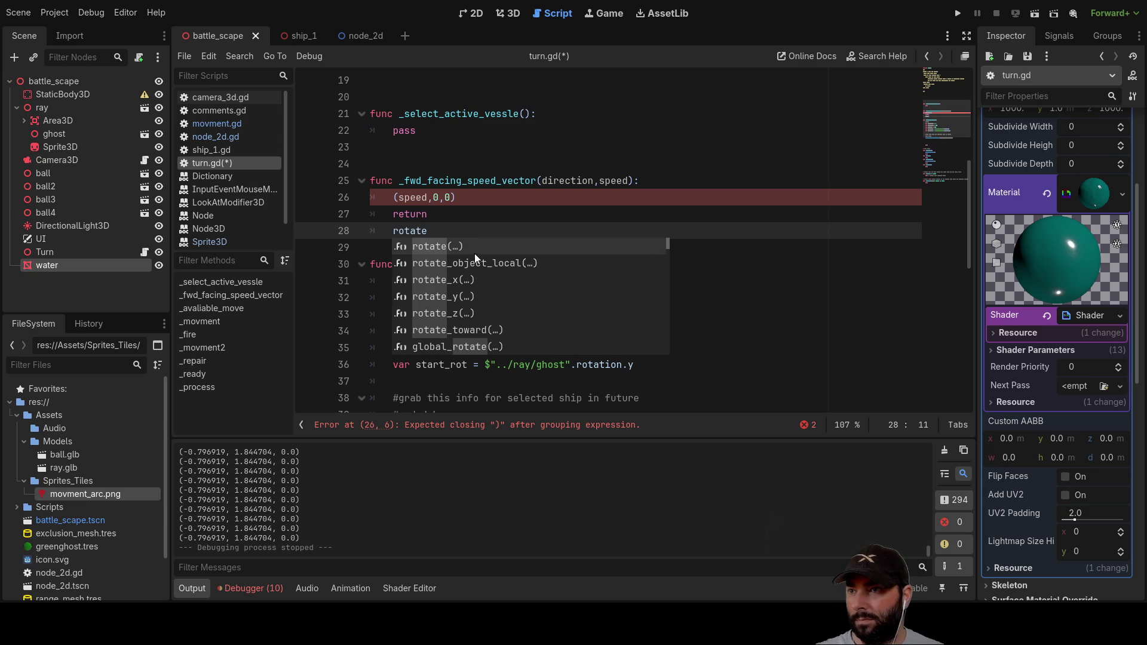
left_click(436, 297)
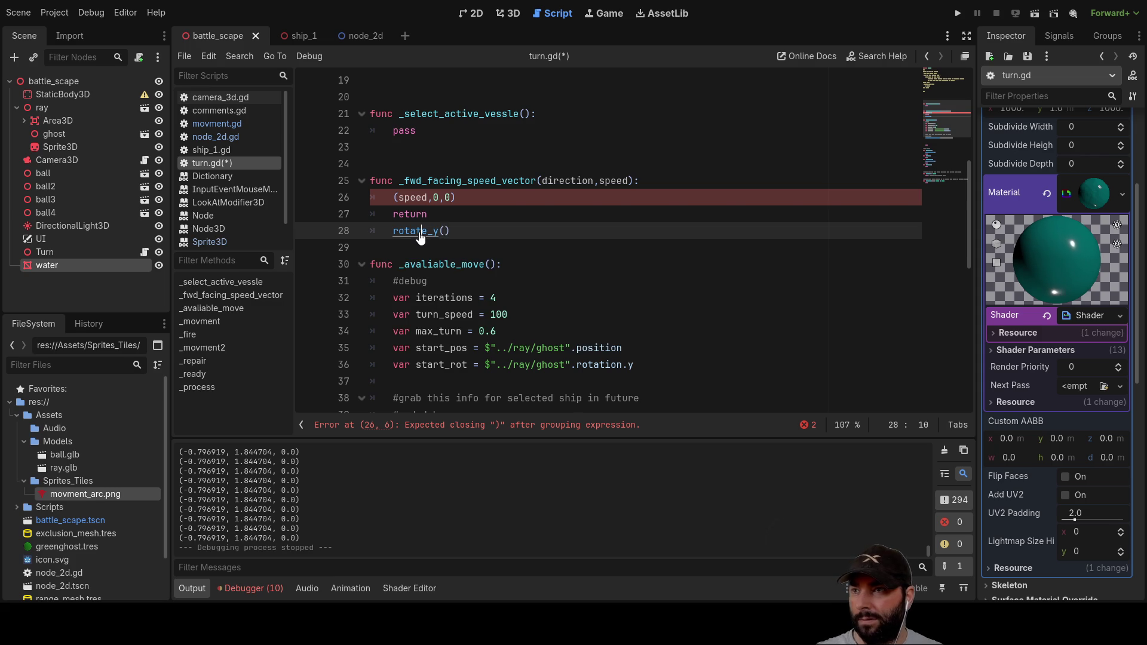
left_click(418, 231, "ctrl")
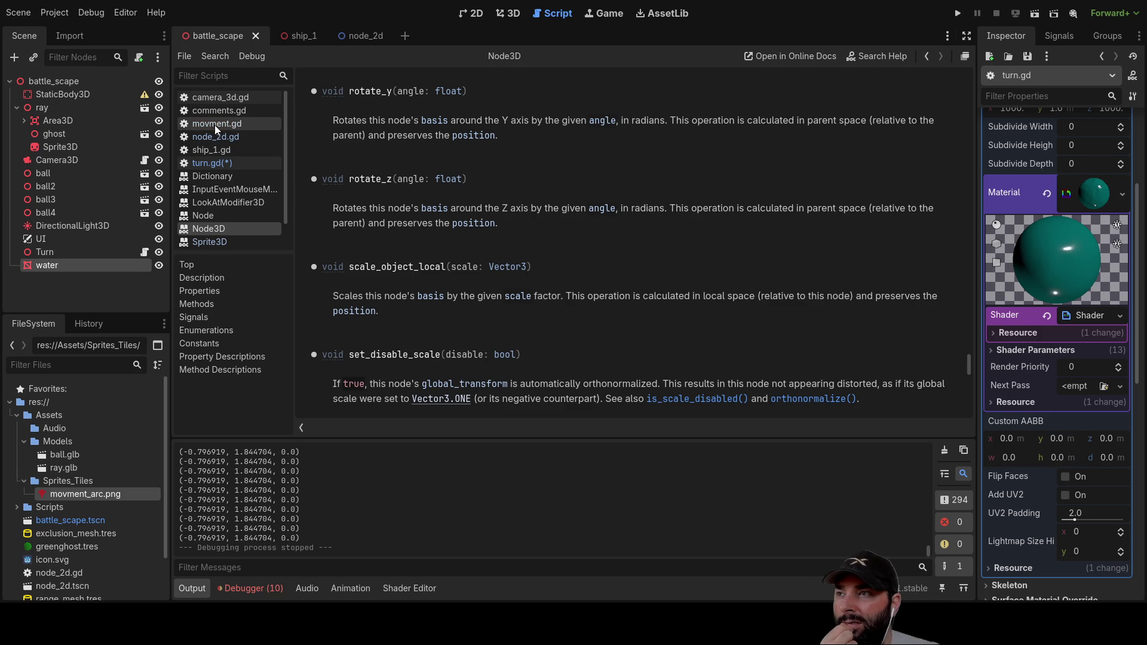
left_click(218, 163)
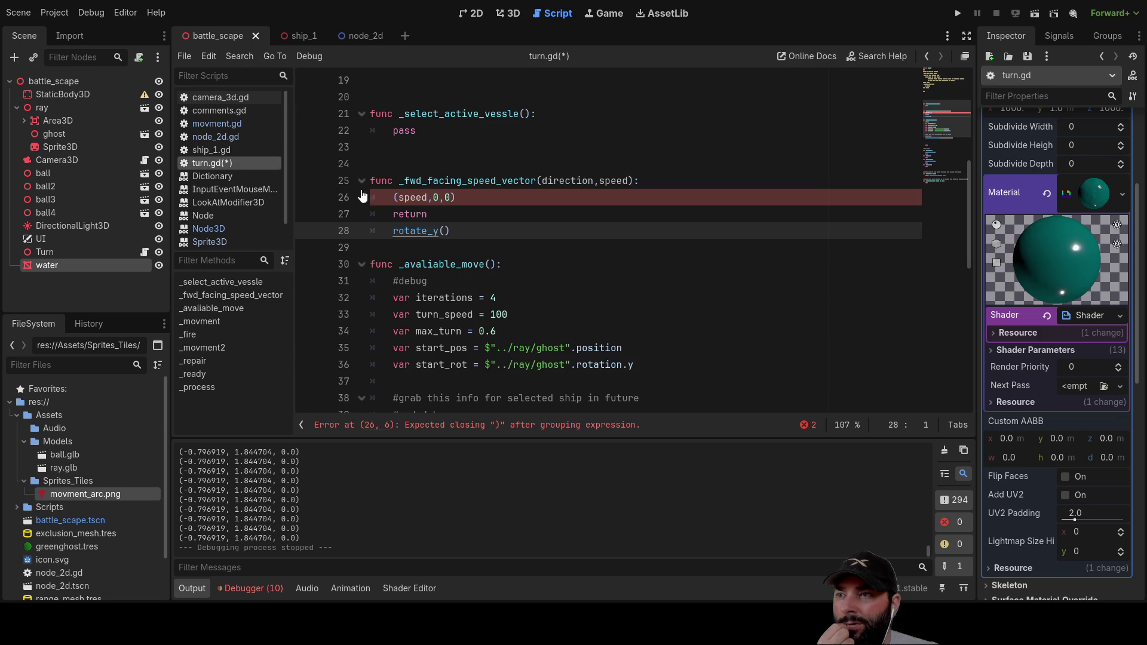
Step: Put rotate_toward() on line 29 below rotate_y() and open its documentation
scroll(498, 287, "down", 3)
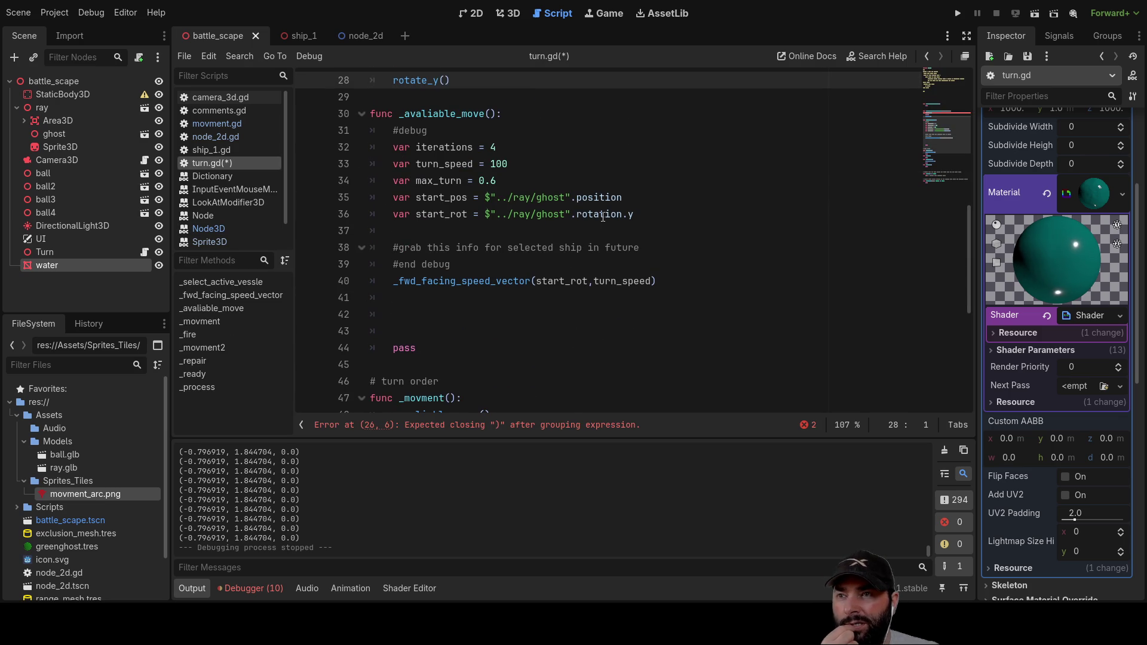
scroll(597, 226, "up", 3)
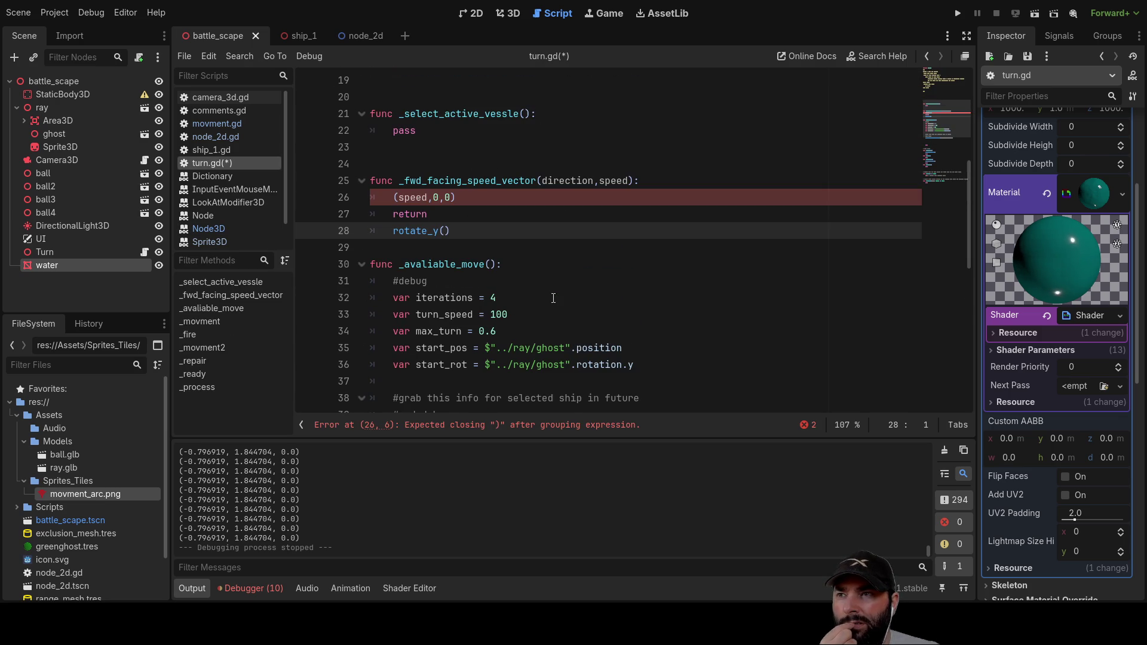
scroll(556, 300, "down", 2)
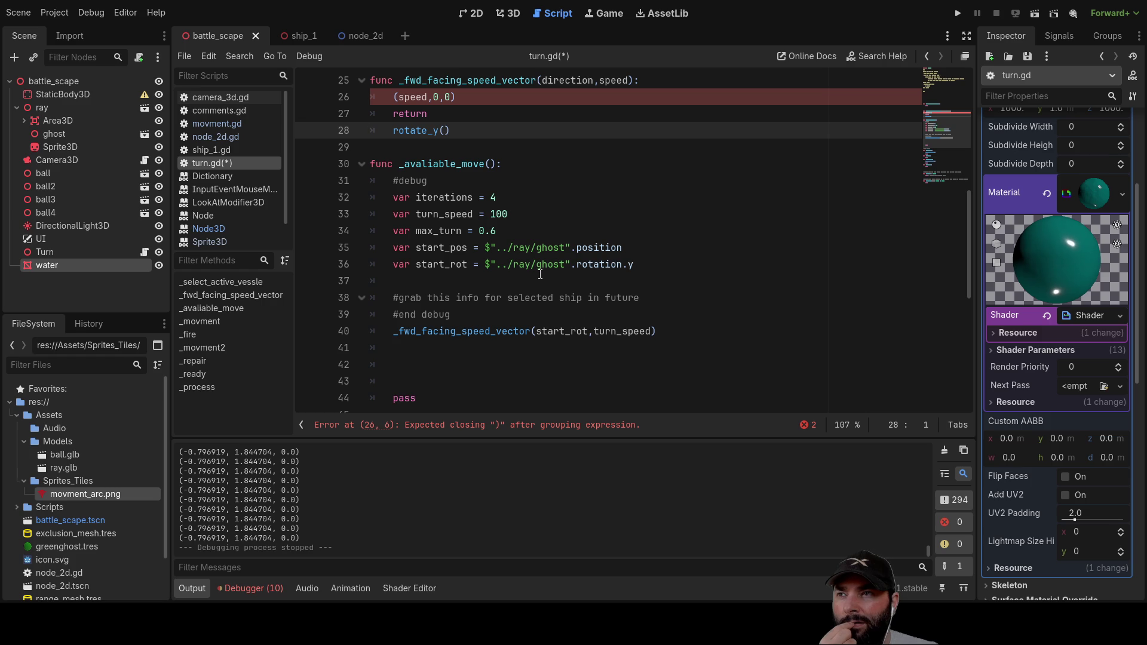
key("Down")
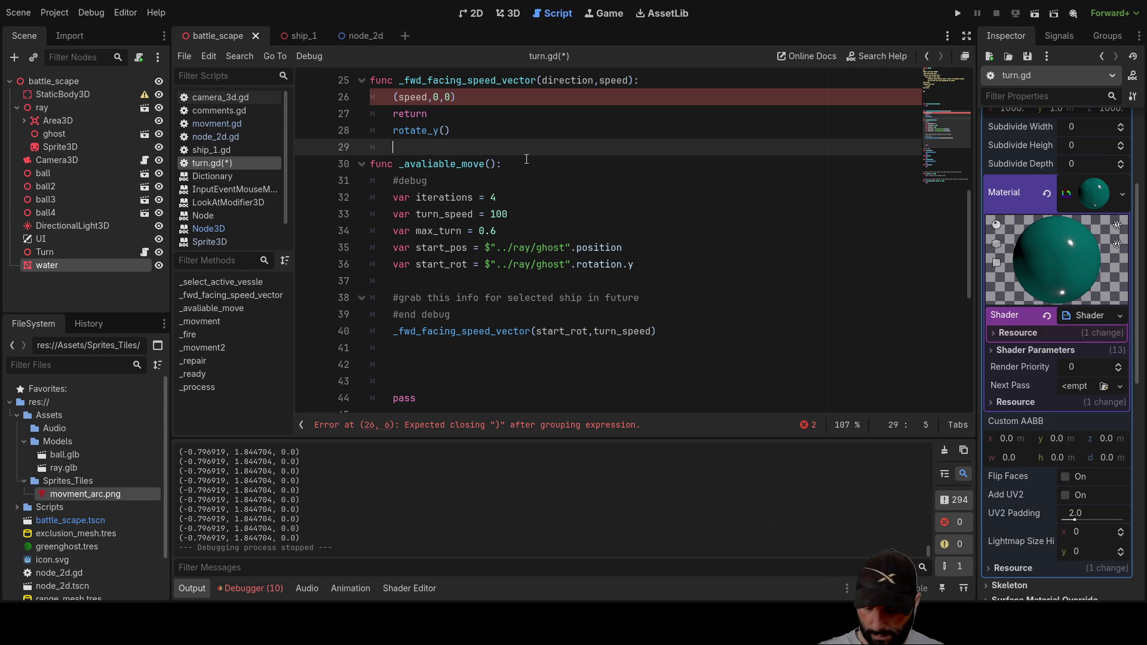
type("rota")
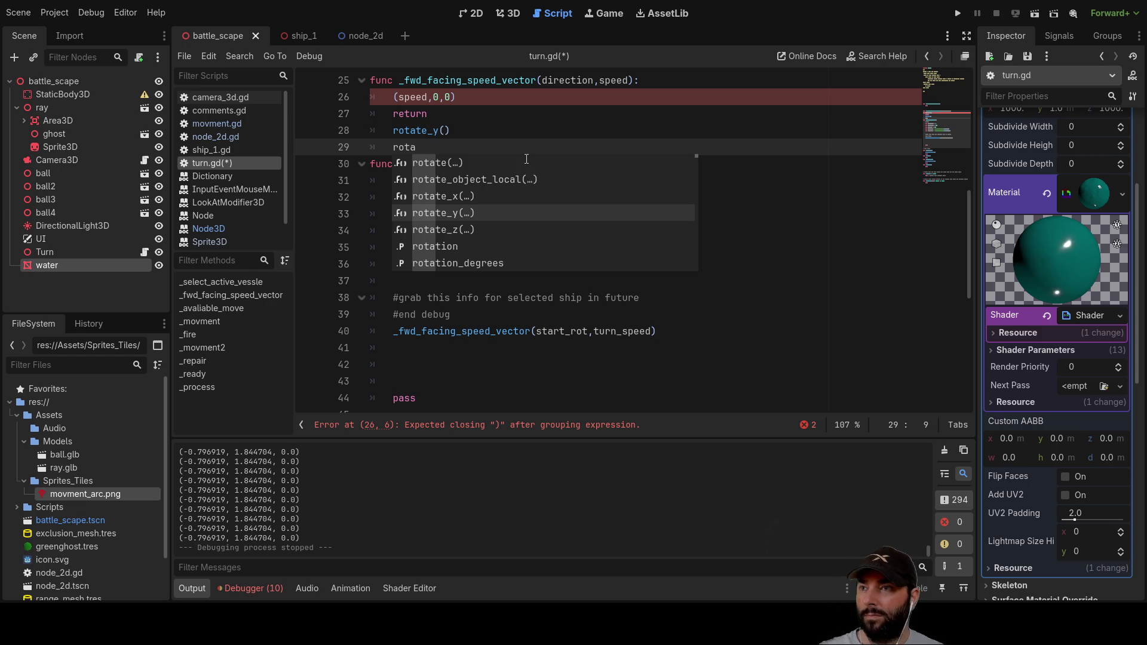
key("Down")
key("Down")
key("Down")
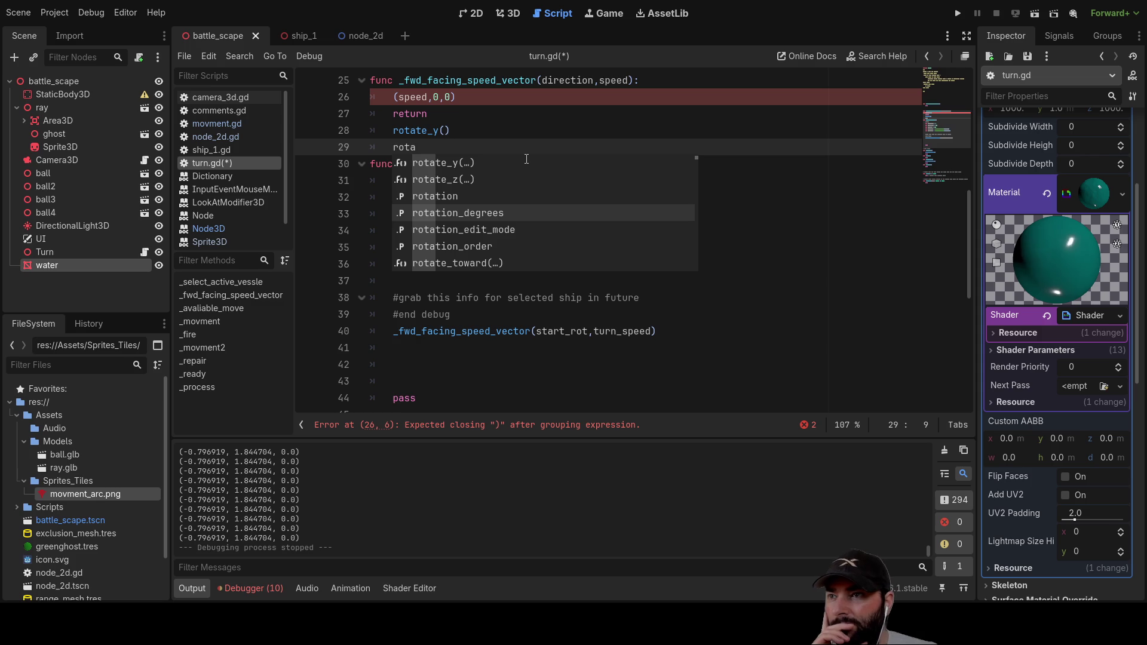
key("Down")
key("Down")
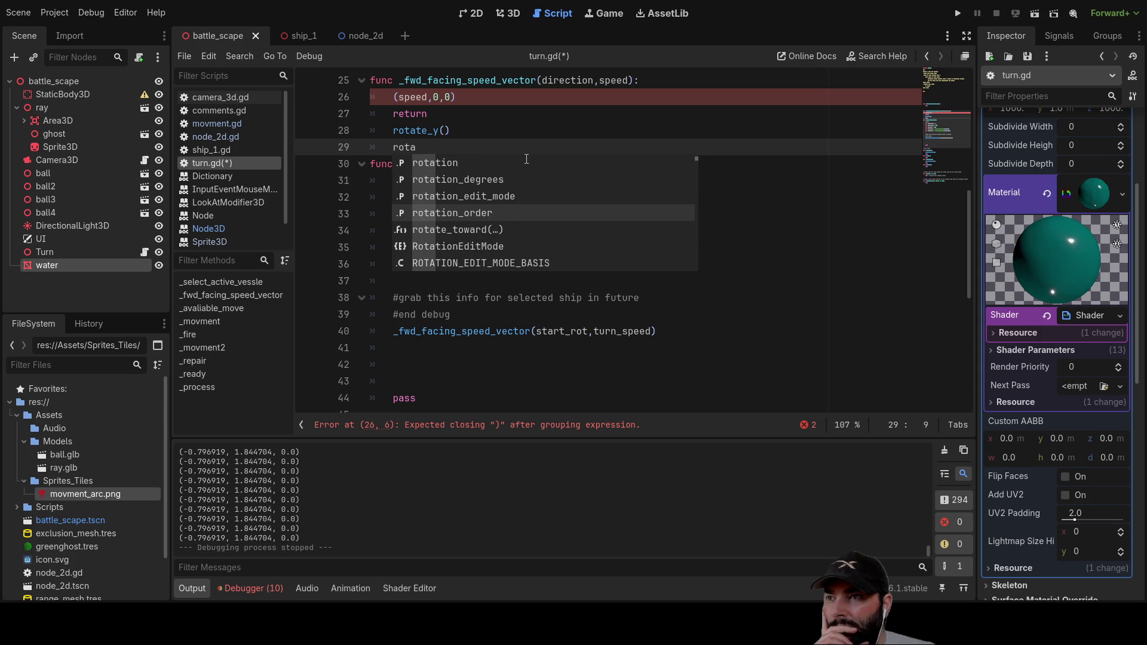
key("Down")
key("Return")
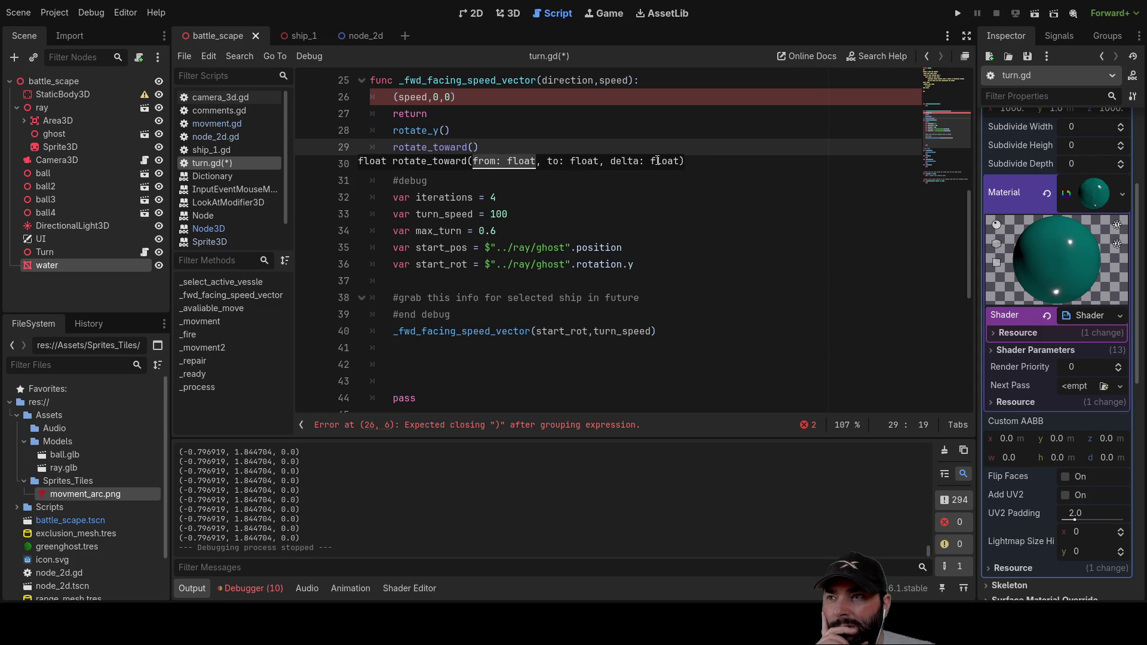
left_click(439, 148, "ctrl")
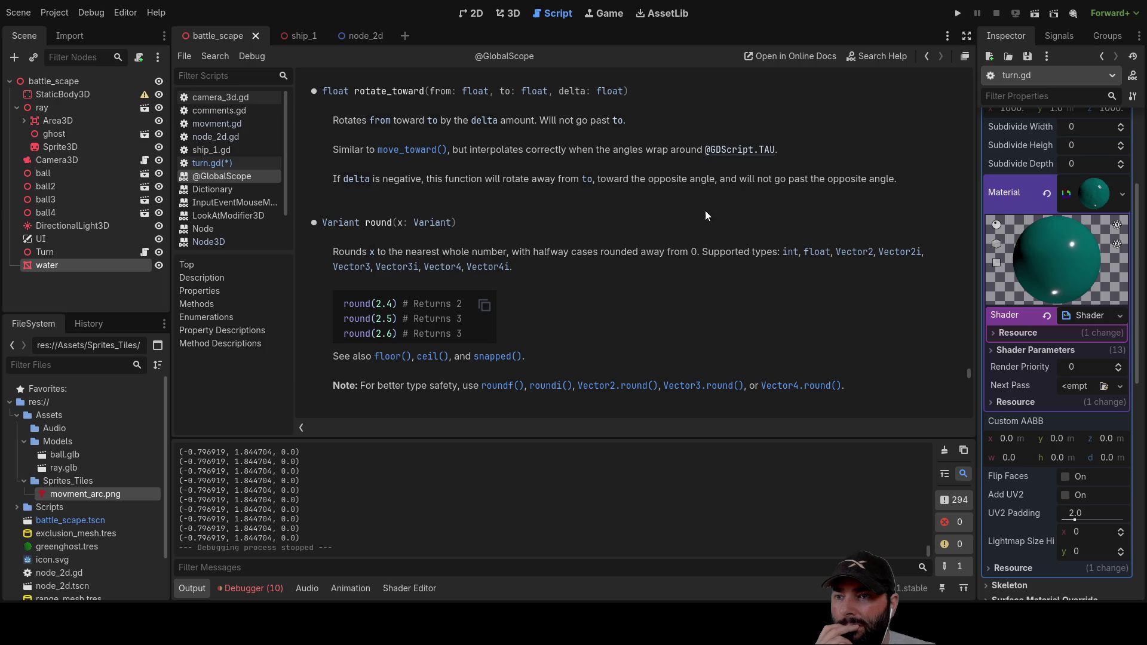
Step: Scroll through the global functions around rotate_toward, then return to turn.gd
scroll(460, 300, "down", 5)
scroll(600, 295, "up", 4)
scroll(585, 292, "up", 15)
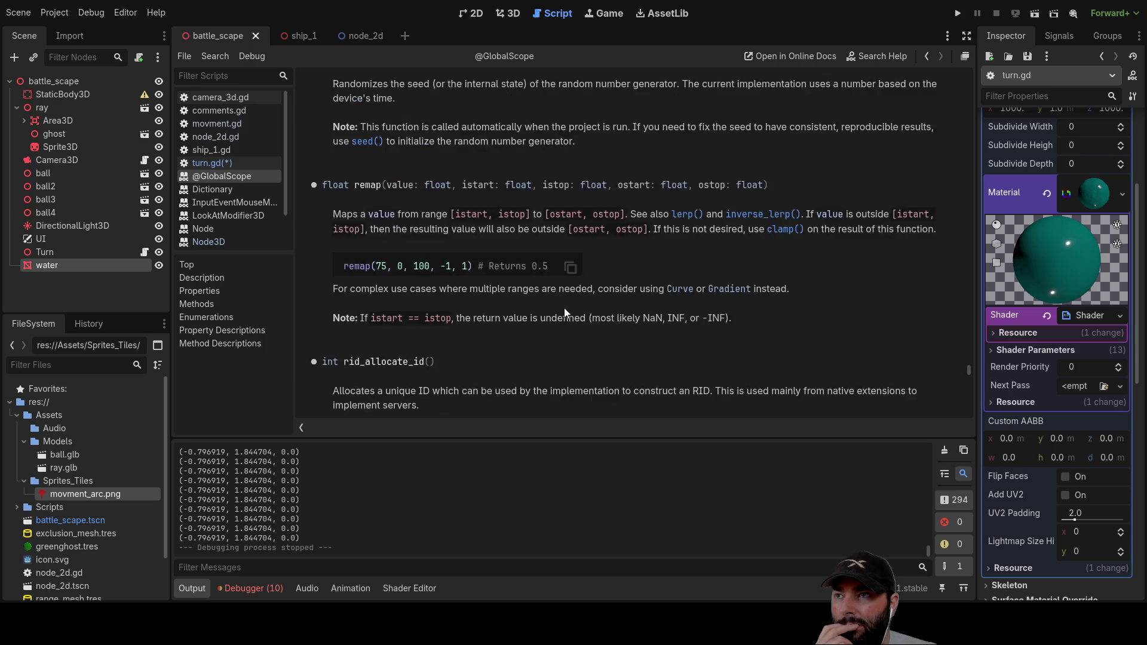
scroll(562, 316, "up", 10)
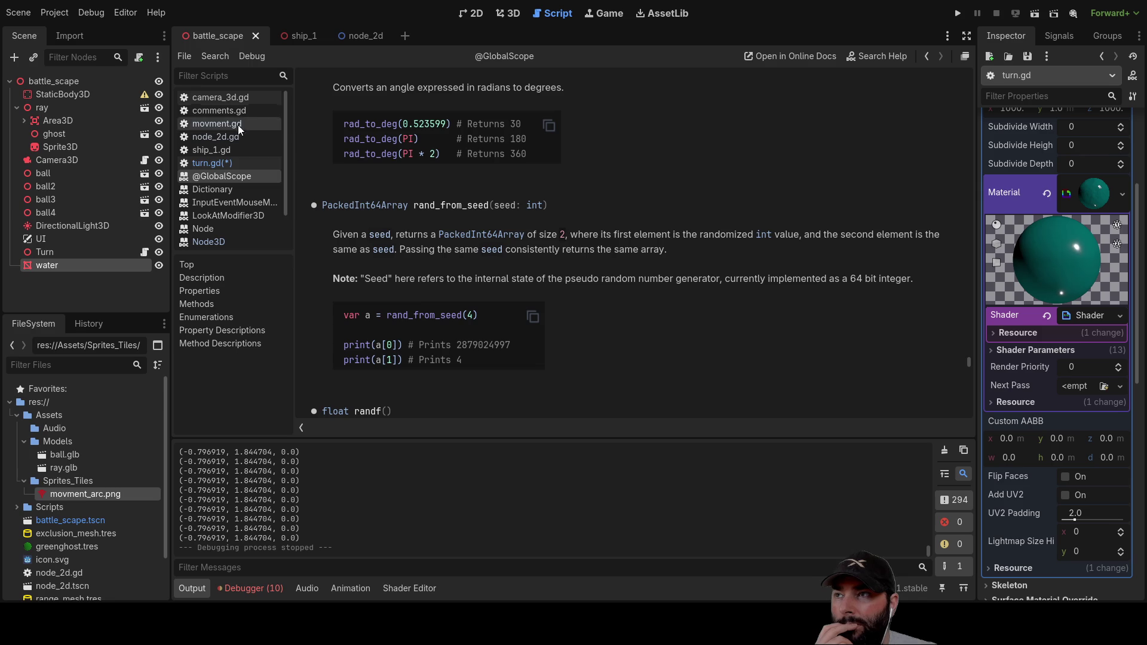
left_click(203, 163)
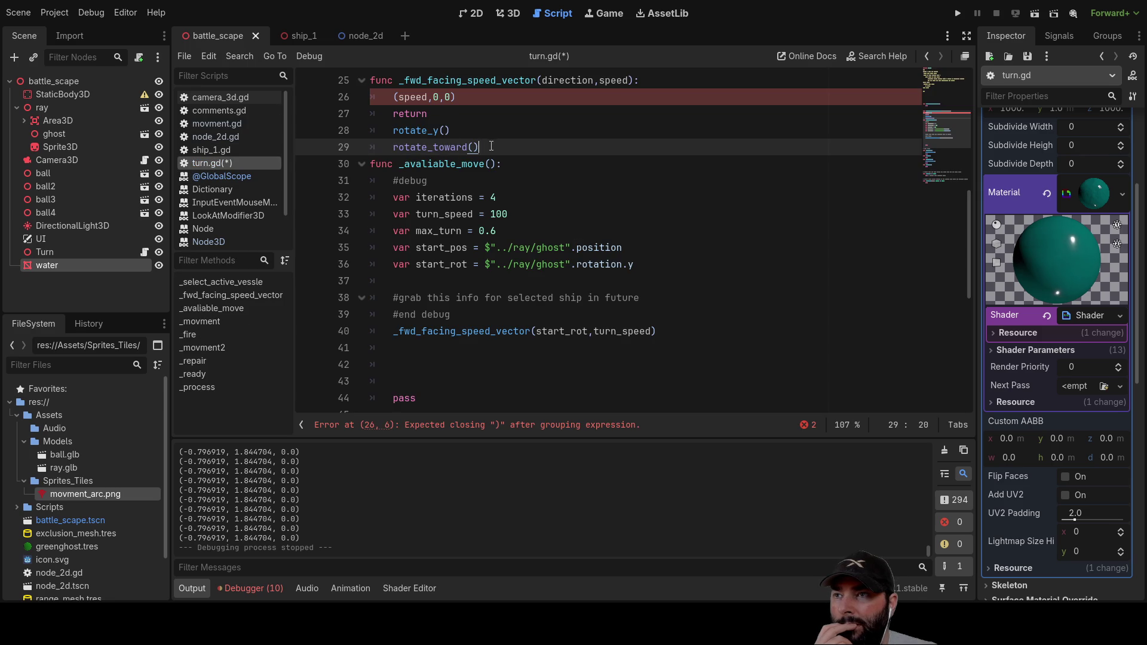
Step: Delete the rotate_y() and rotate_toward() lines and put RotationEditMode on line 28
left_click_drag(491, 146, 371, 134)
key("BackSpace")
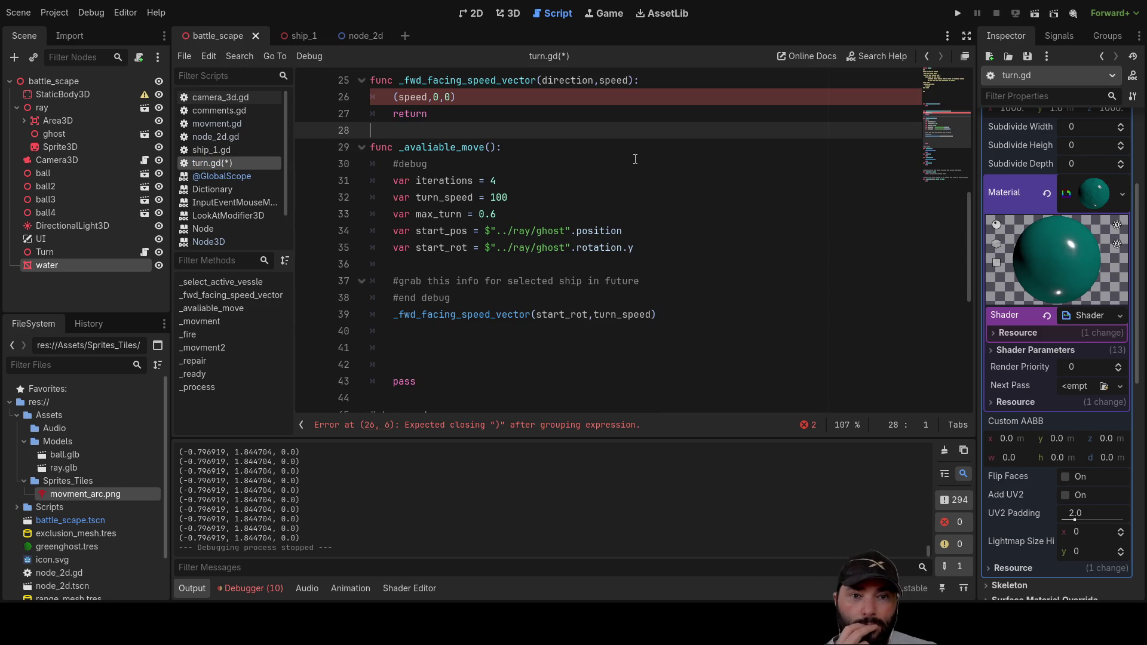
left_click(408, 118)
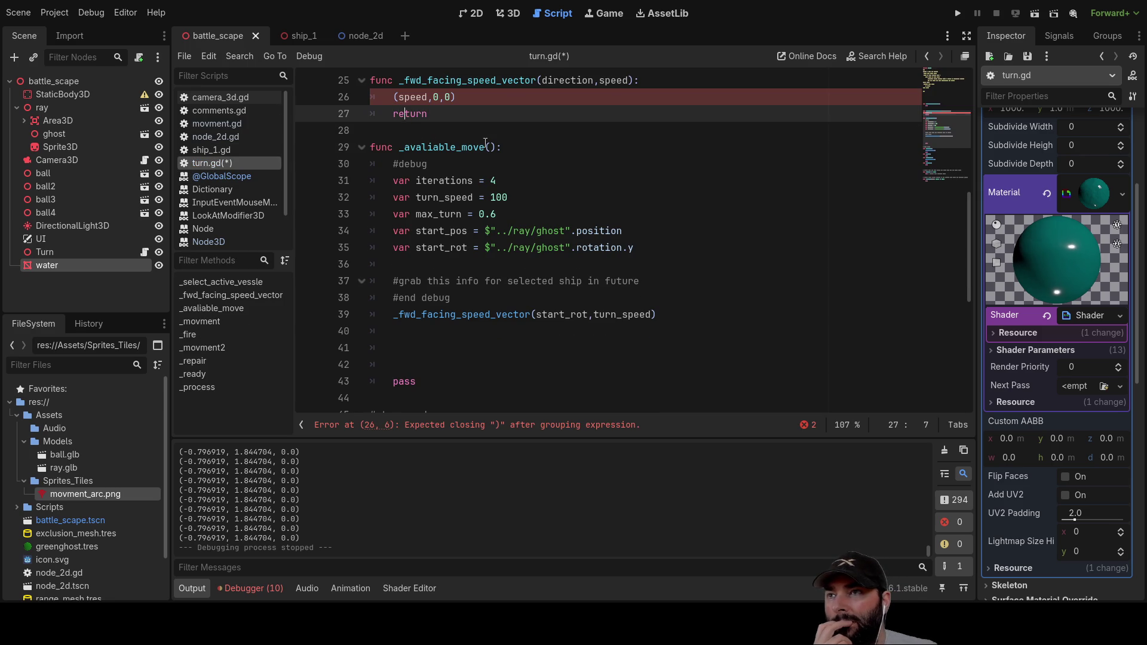
key("Down")
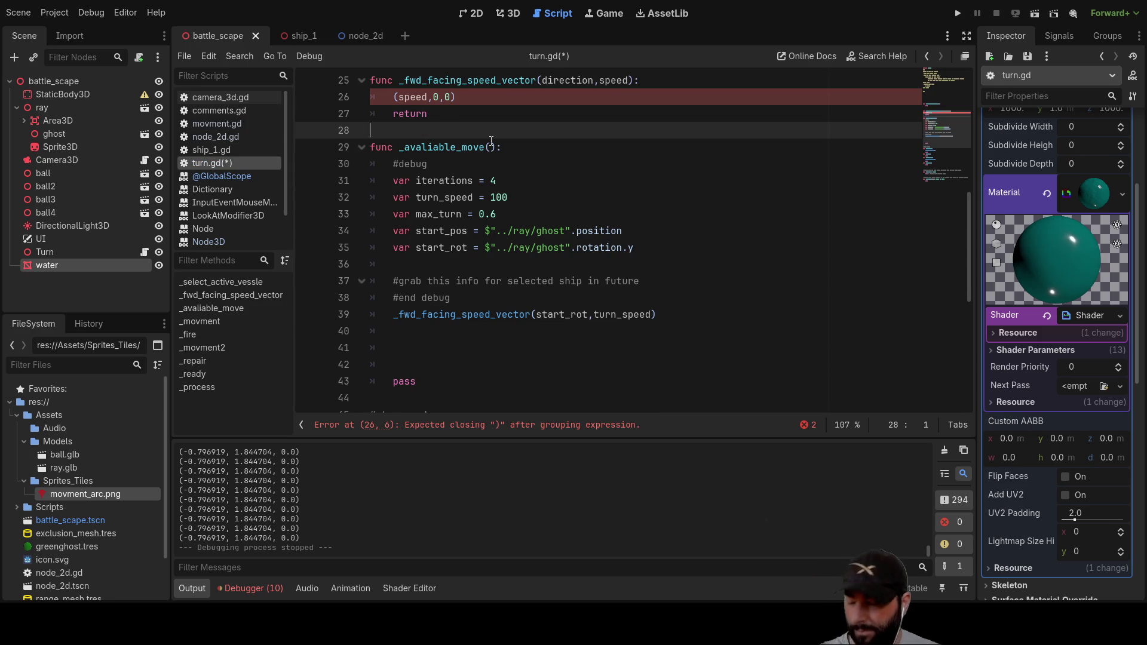
key("Return")
key("Up")
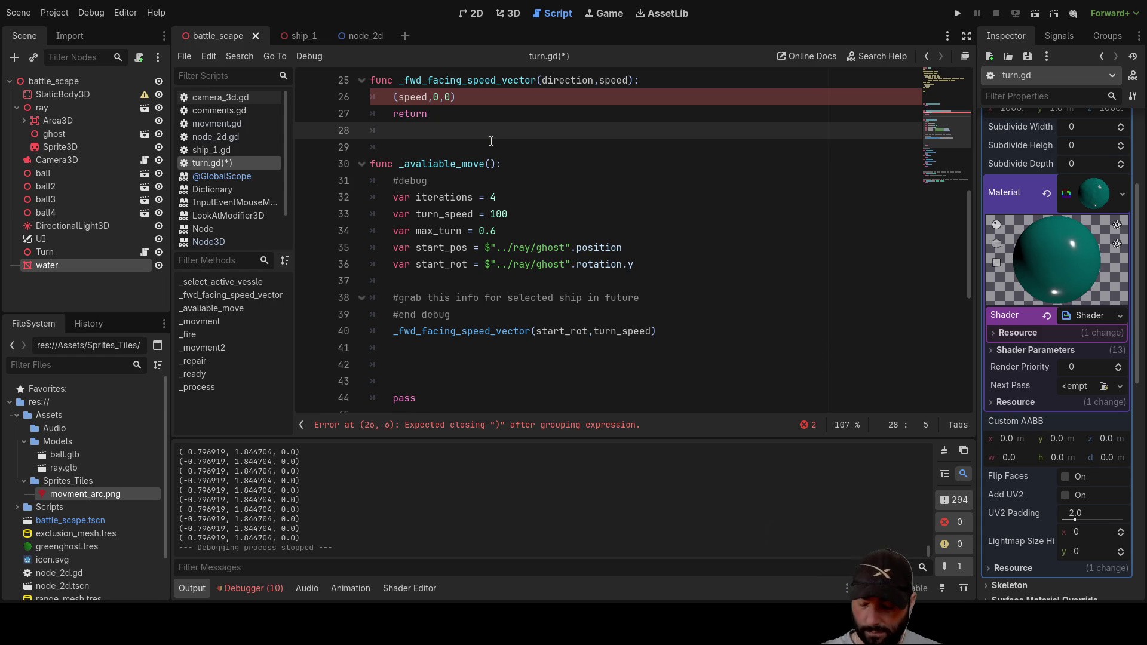
type("rota")
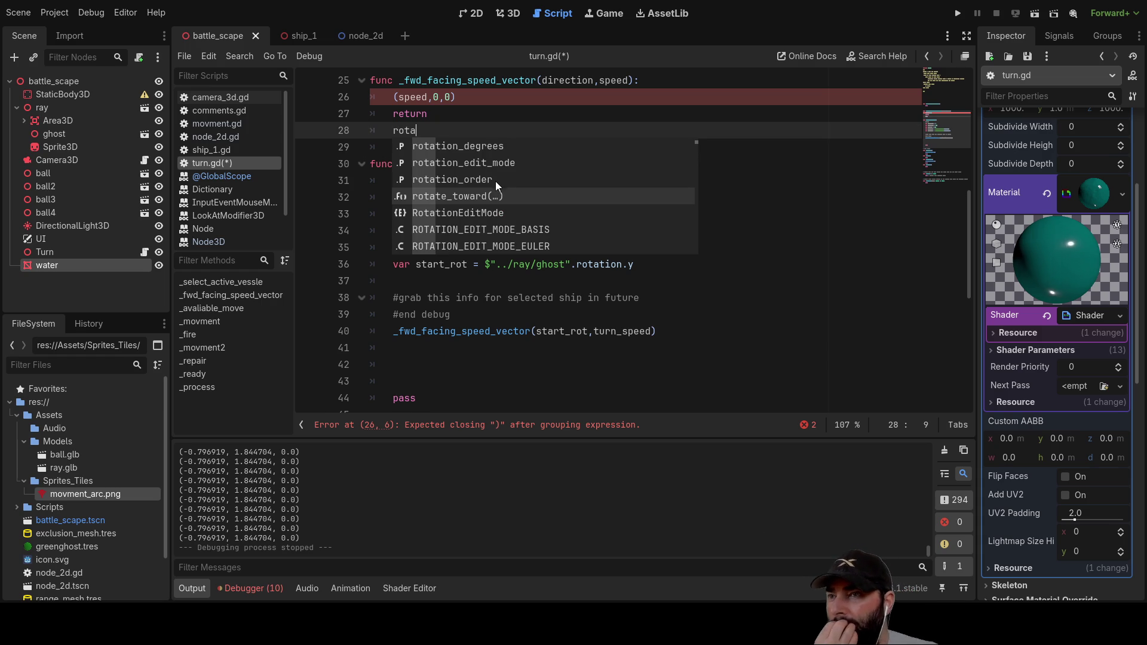
left_click(453, 214)
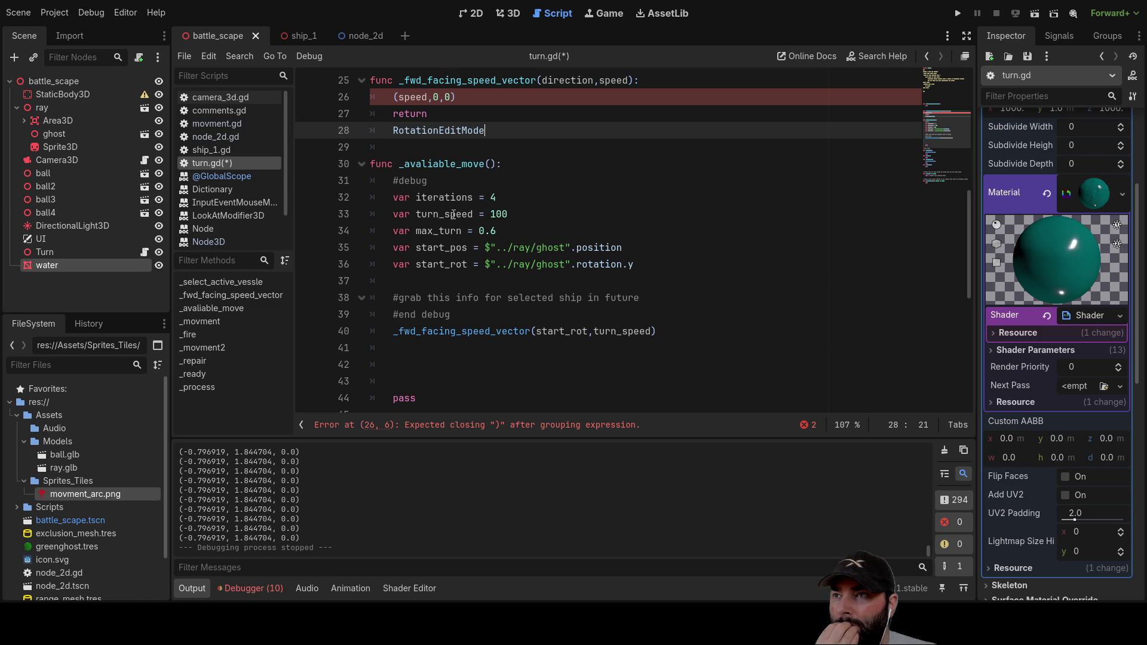
Step: Open the Node3D docs for RotationEditMode, then follow the link to the Basis class page
left_click(457, 130, "ctrl")
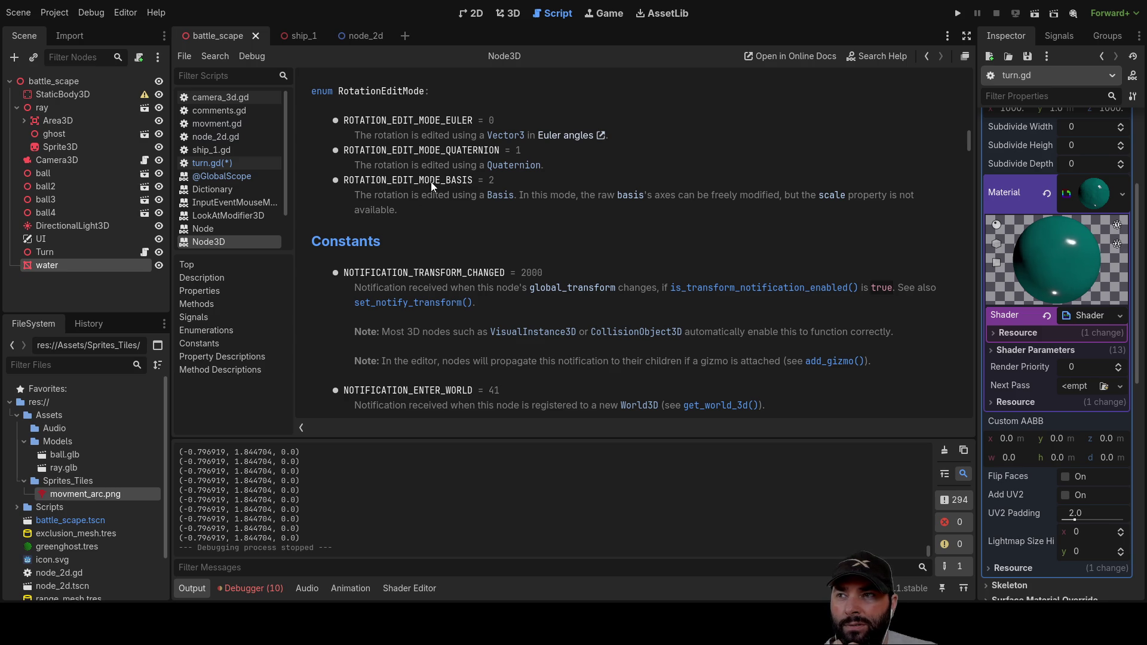
left_click(499, 195)
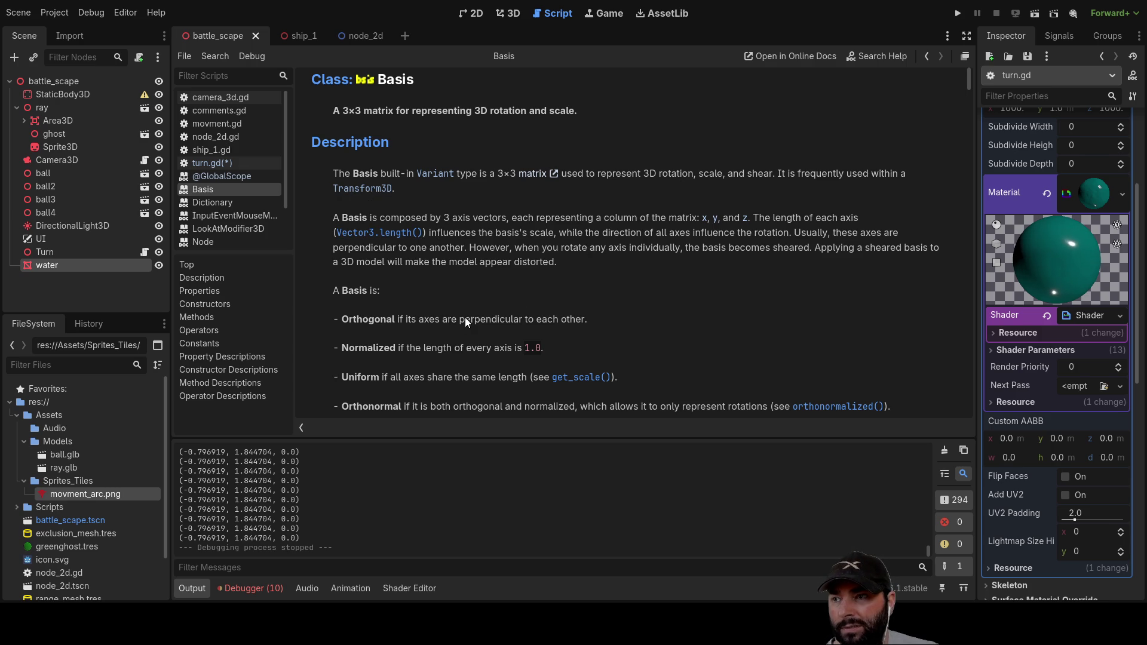
scroll(470, 314, "down", 1)
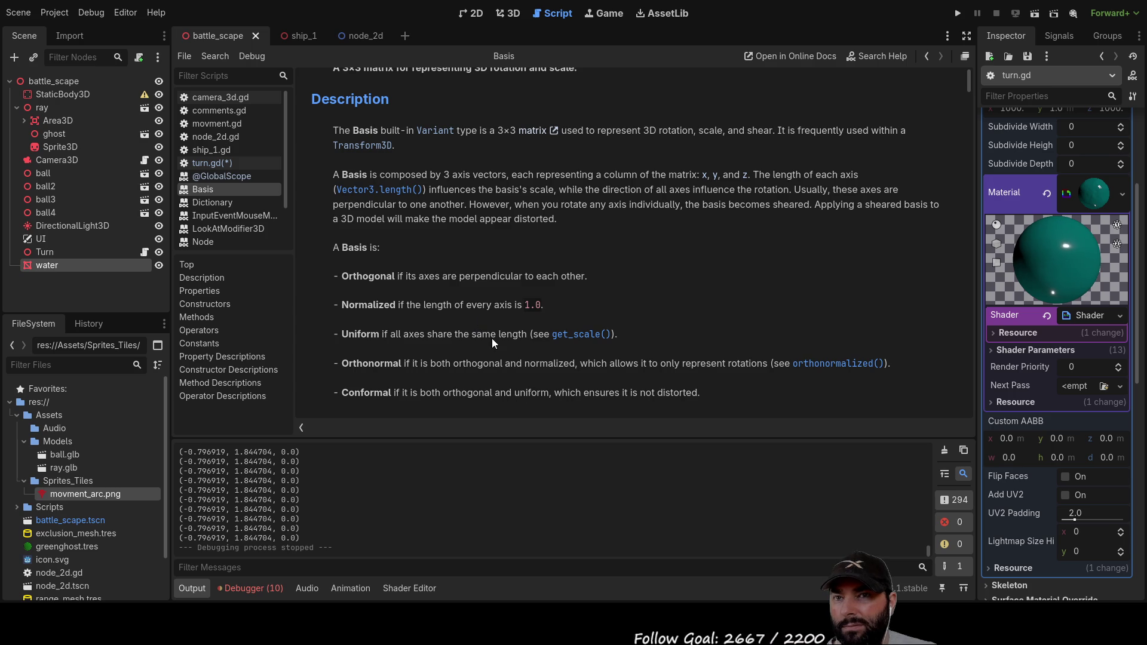
scroll(493, 335, "up", 1)
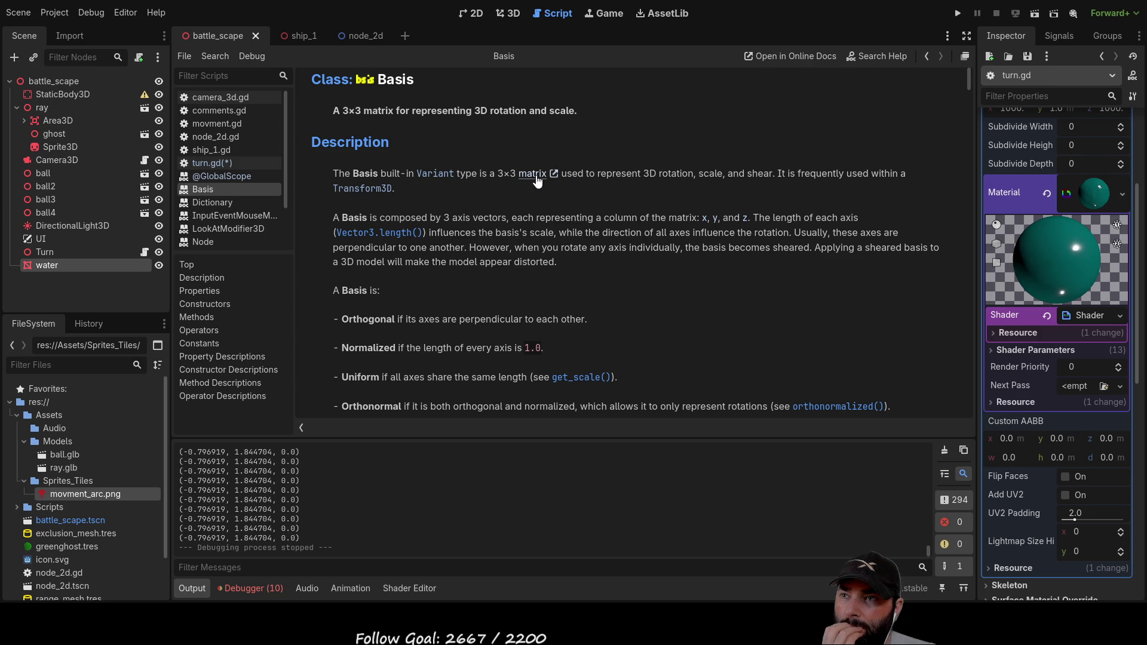
left_click(365, 189)
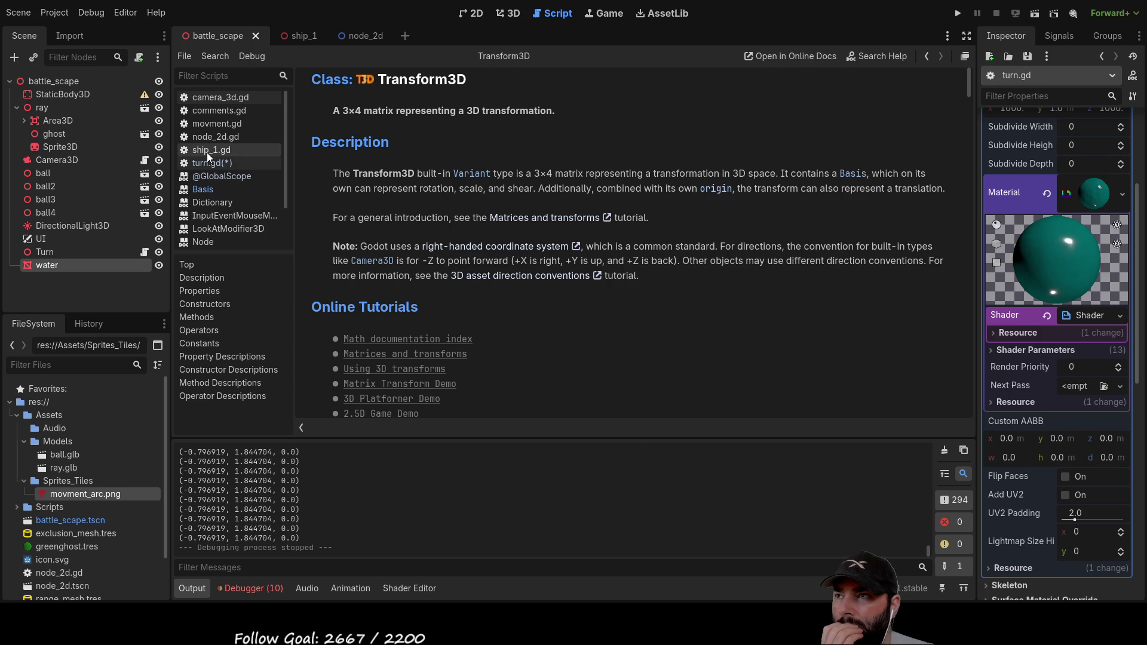
Step: Open the movment.gd script in the script editor
left_click(213, 124)
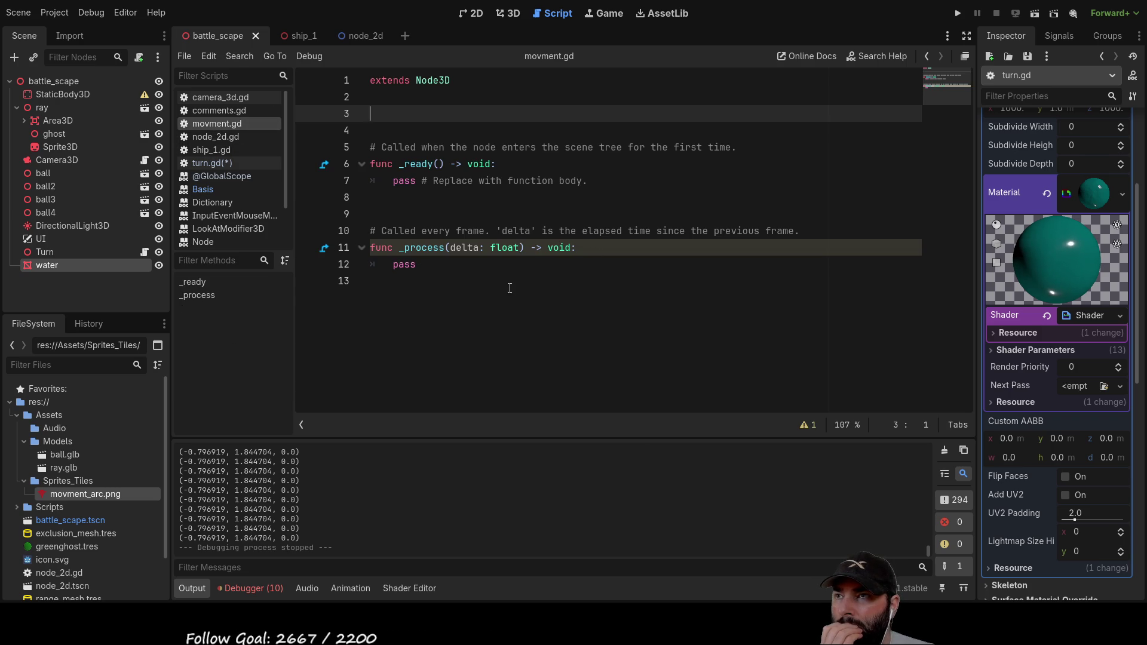
Step: Switch from node_2d.gd to the turn.gd script in the script list
left_click(210, 138)
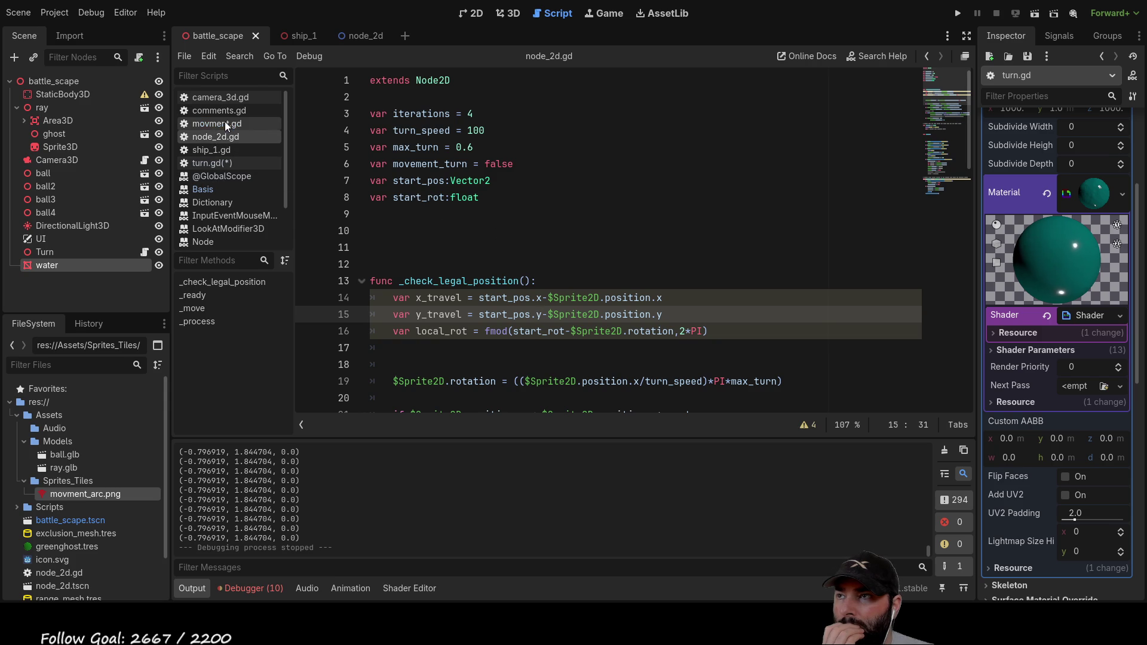
left_click(217, 165)
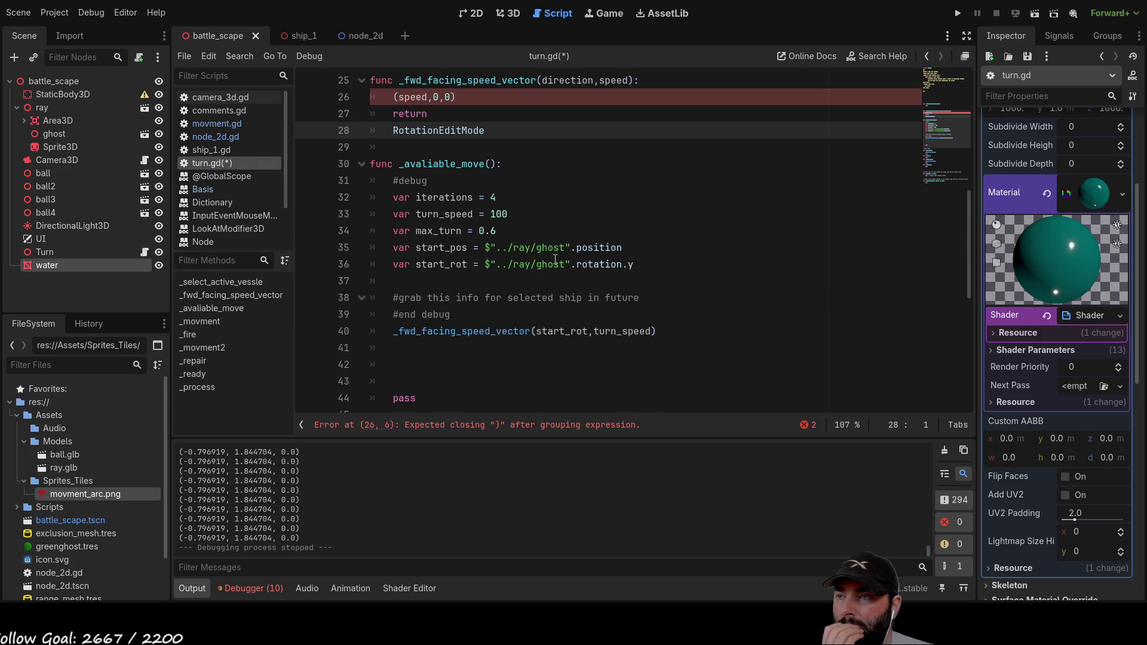
scroll(449, 252, "down", 2)
scroll(449, 251, "up", 3)
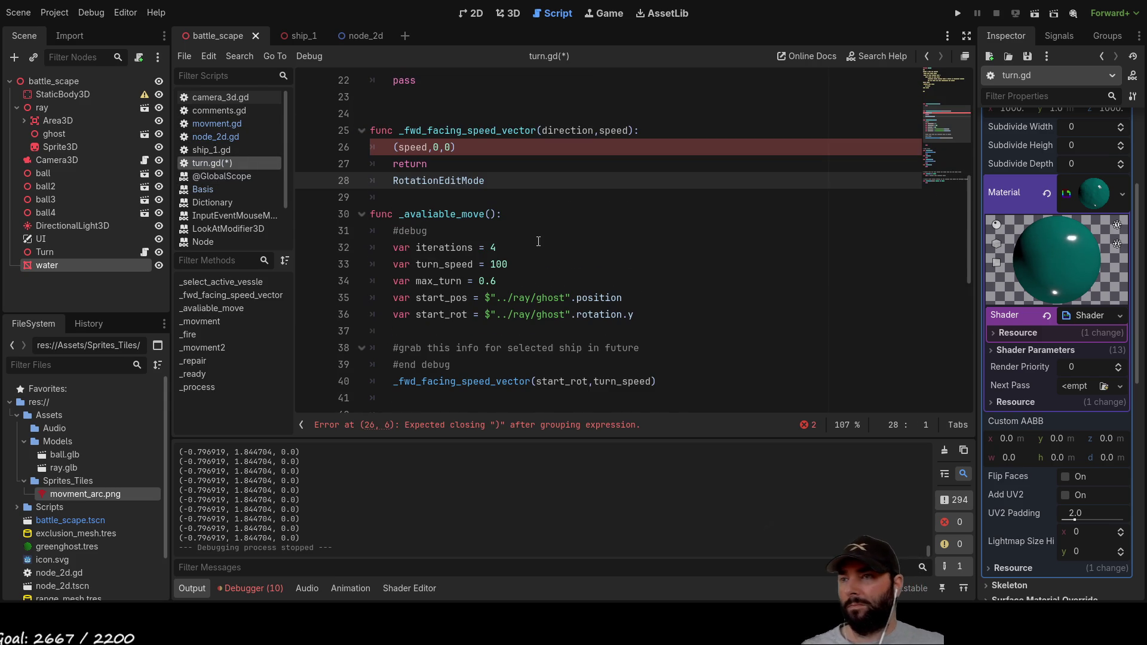
Step: Add a Transform3D line above (speed,0,0) in _fwd_facing_speed_vector, then bring up the Transform3D help page
key("Up")
key("End")
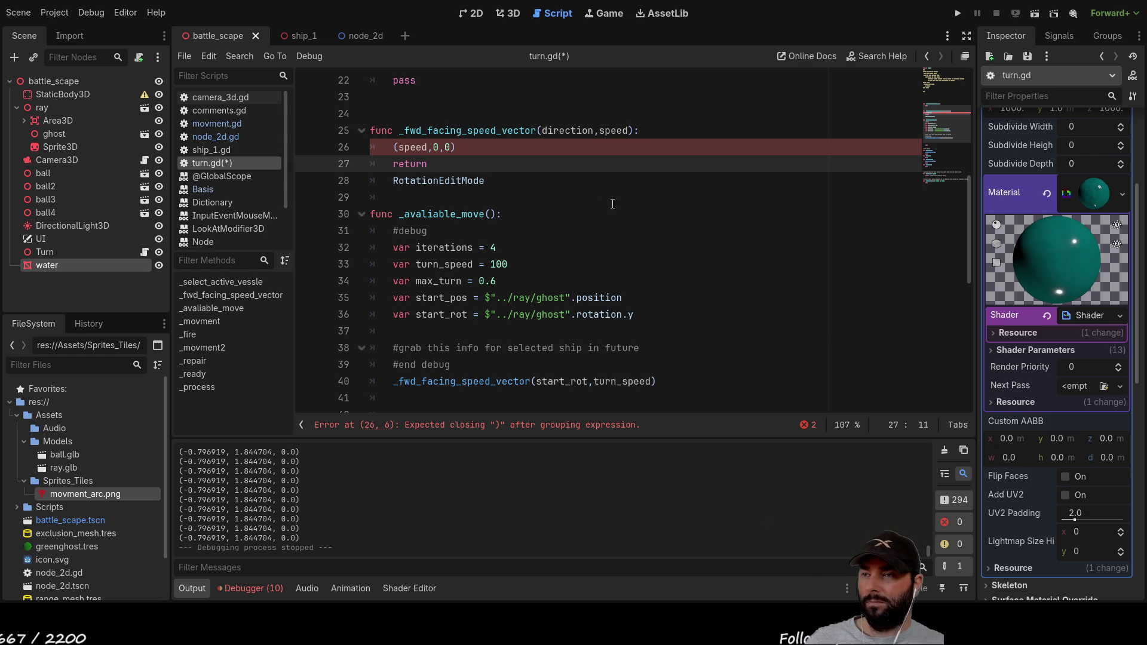
key("Up")
key("Left")
key("Left")
key("Left")
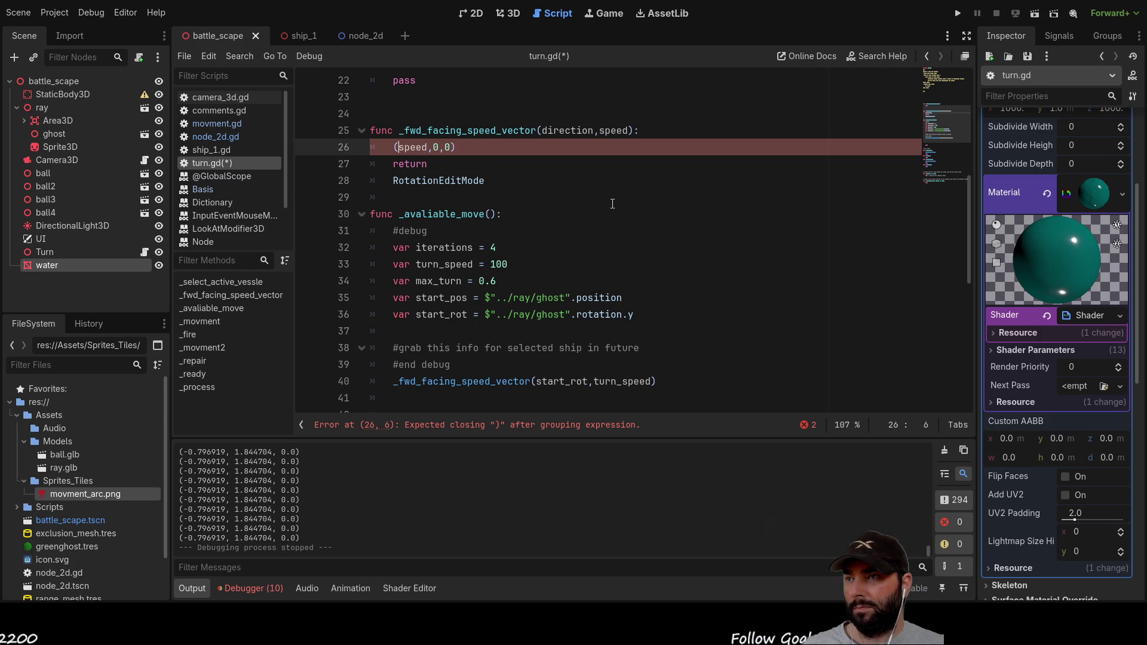
key("Home")
key("Return")
key("Up")
type("tra")
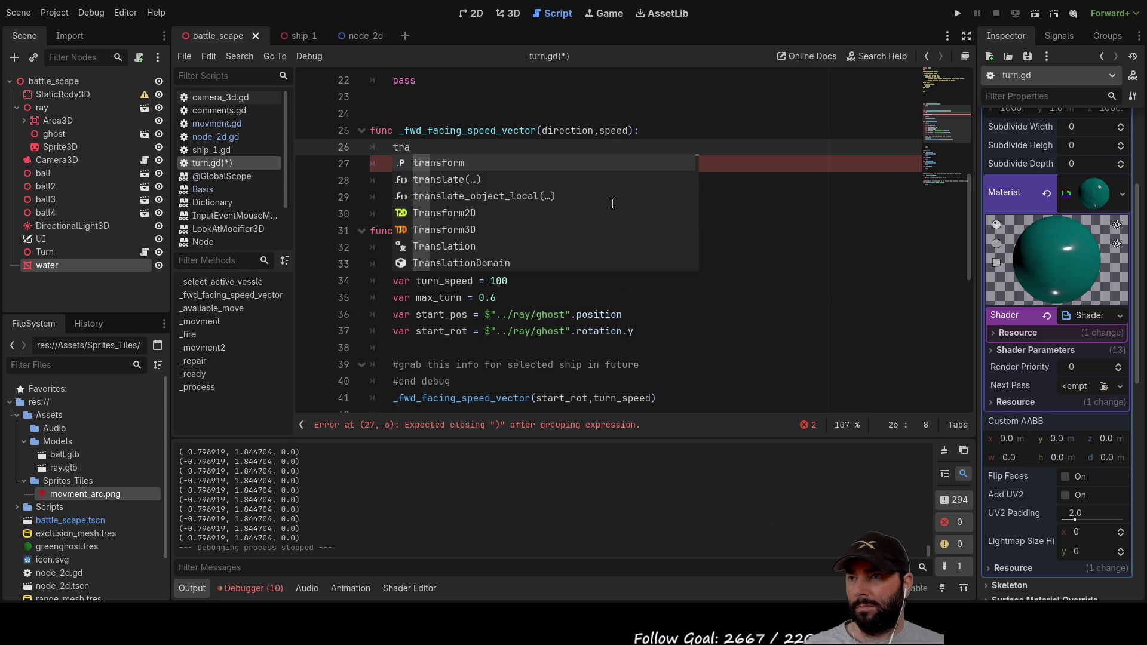
key("Down")
key("Down")
key("Down")
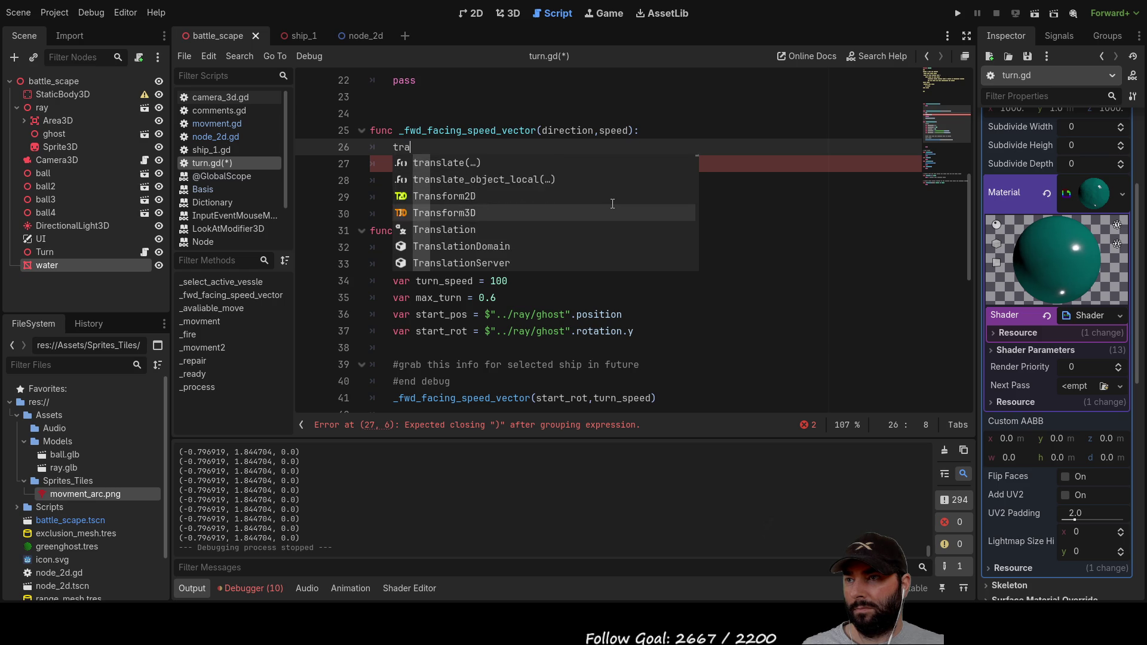
key("Return")
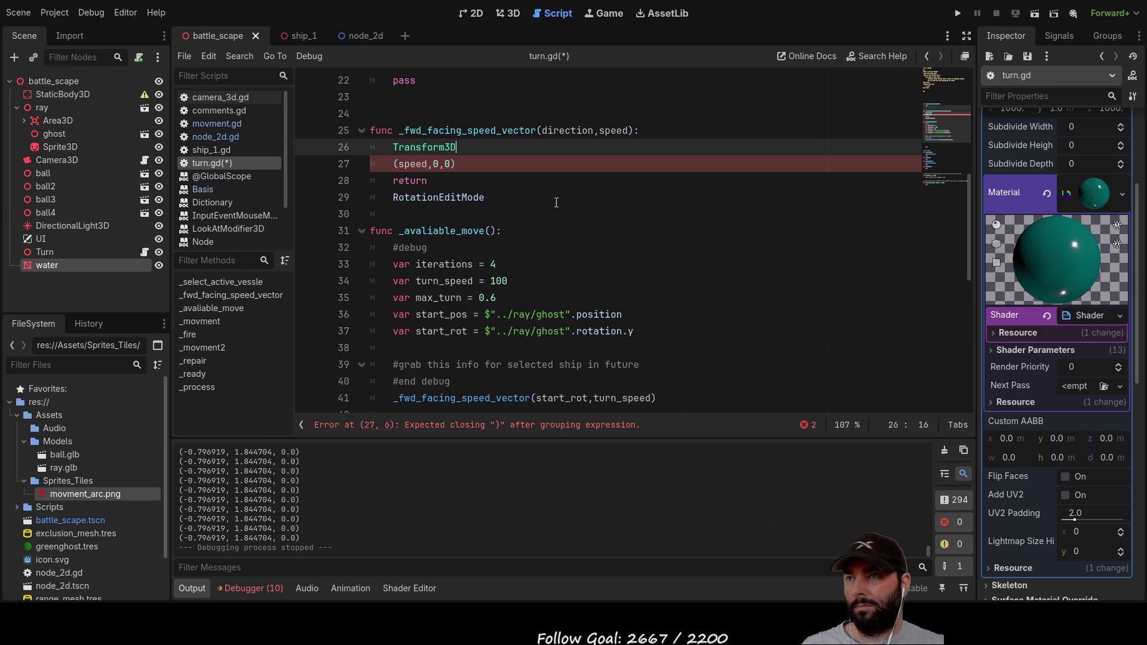
scroll(227, 184, "down", 2)
left_click(221, 226)
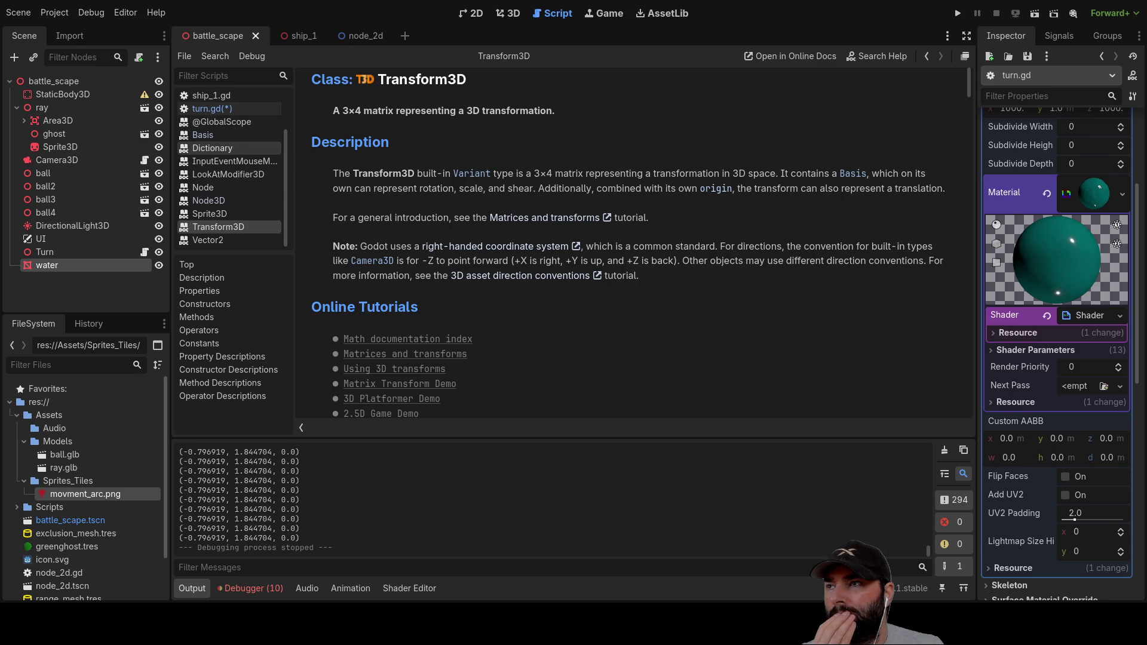
Step: Return from the Transform3D help page to the turn.gd script
scroll(227, 179, "up", 3)
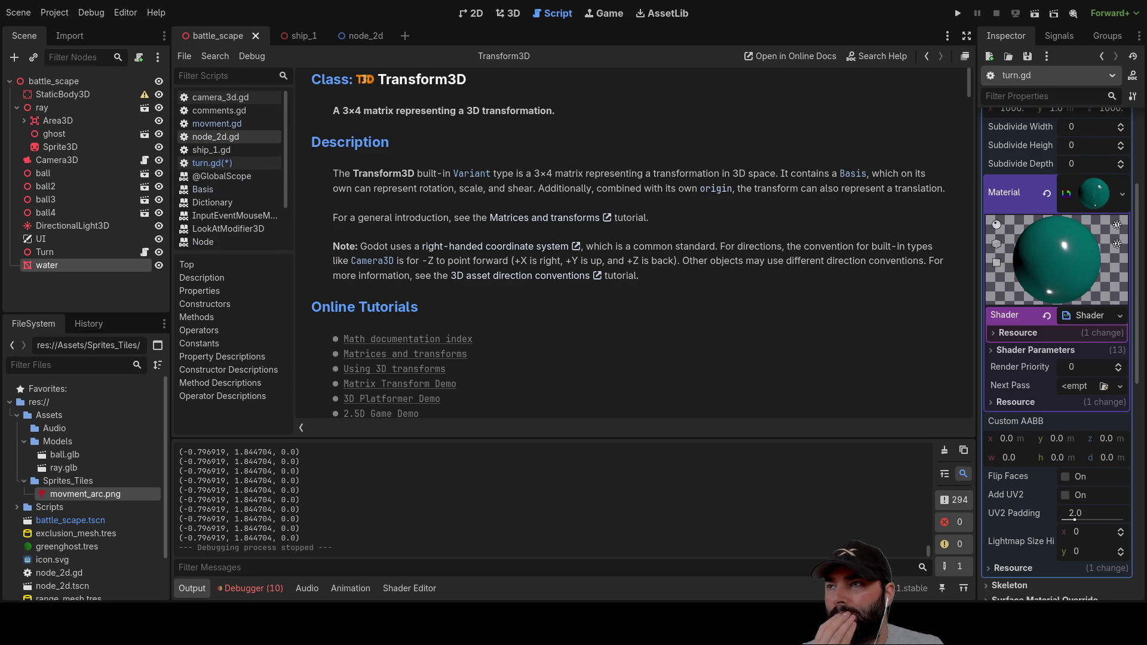
left_click(222, 162)
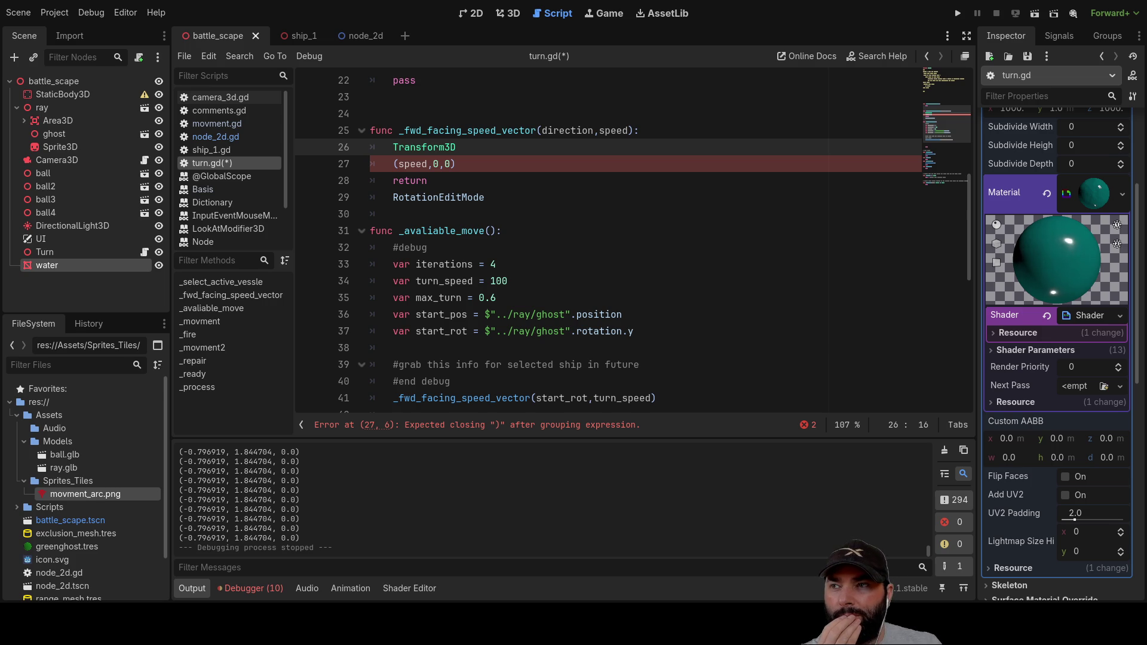
Step: Step to the return line and switch to the battle_scape 3D viewport
key("Down")
key("Down")
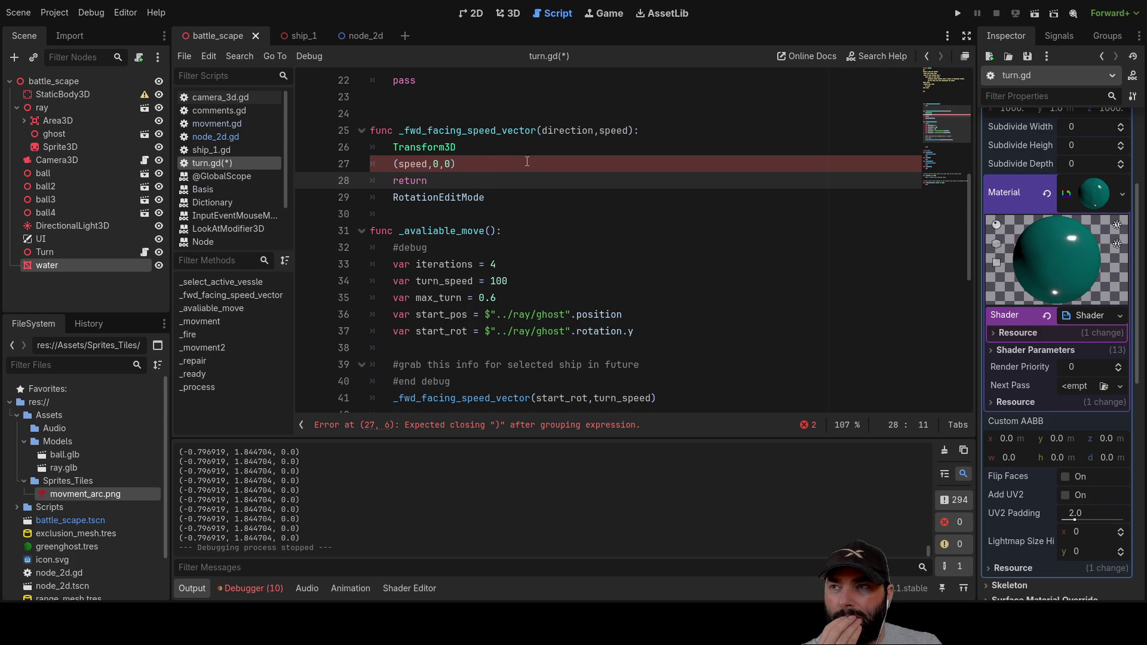
left_click(517, 15)
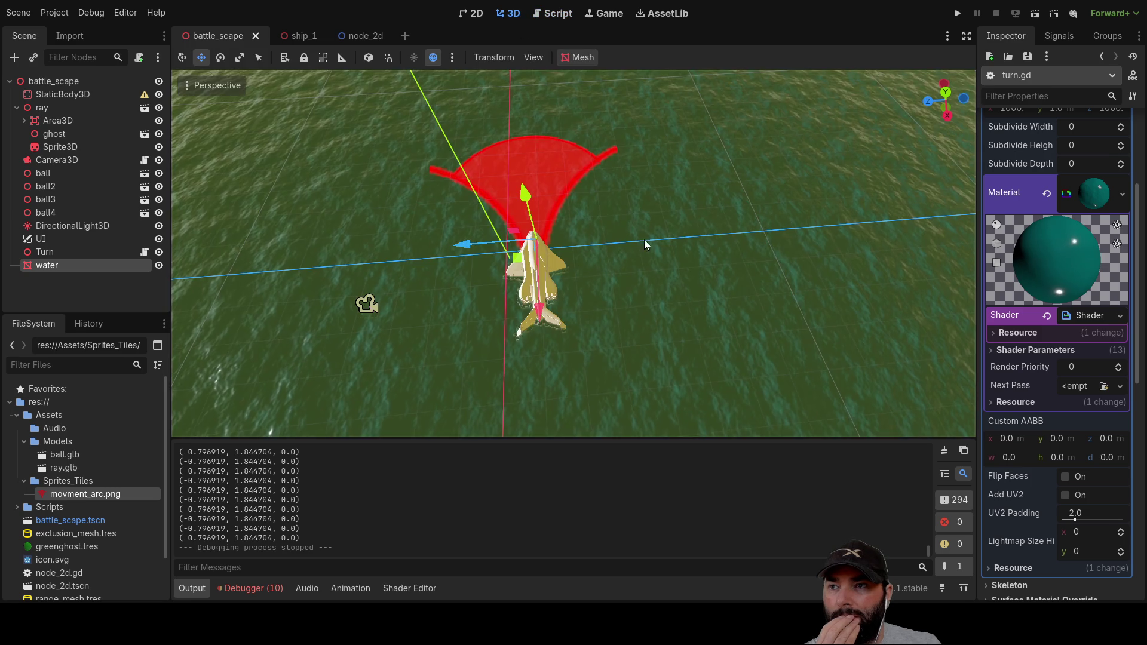
Step: Orbit and zoom around the ship's movement arc, then switch to the node_2d scene tab
scroll(769, 274, "up", 5)
mouse_move(786, 270)
left_mouse_down()
mouse_move(608, 196)
mouse_move(590, 206)
mouse_move(733, 247)
mouse_move(862, 239)
mouse_move(756, 243)
mouse_move(598, 195)
mouse_move(701, 116)
mouse_move(792, 151)
mouse_move(829, 150)
mouse_move(672, 150)
mouse_move(615, 212)
mouse_move(599, 191)
mouse_move(608, 134)
mouse_move(536, 152)
left_mouse_up()
scroll(614, 212, "up", 2)
scroll(614, 210, "up", 3)
scroll(536, 152, "down", 5)
mouse_move(635, 119)
left_mouse_down()
mouse_move(631, 203)
mouse_move(618, 160)
mouse_move(610, 221)
left_mouse_up()
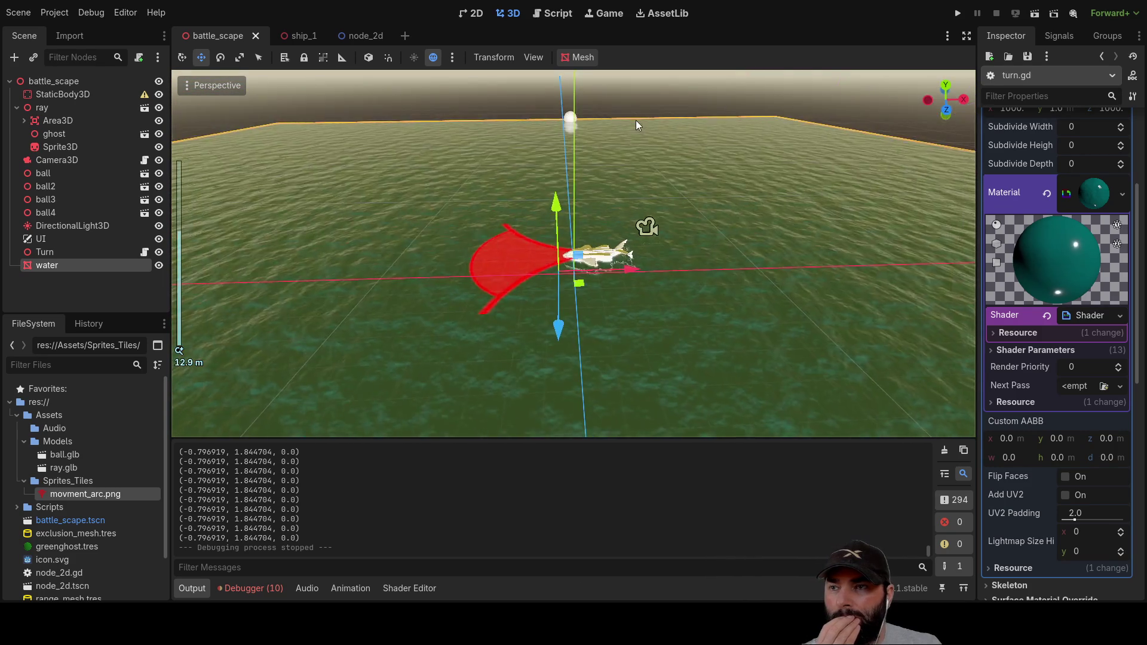
scroll(609, 222, "up", 2)
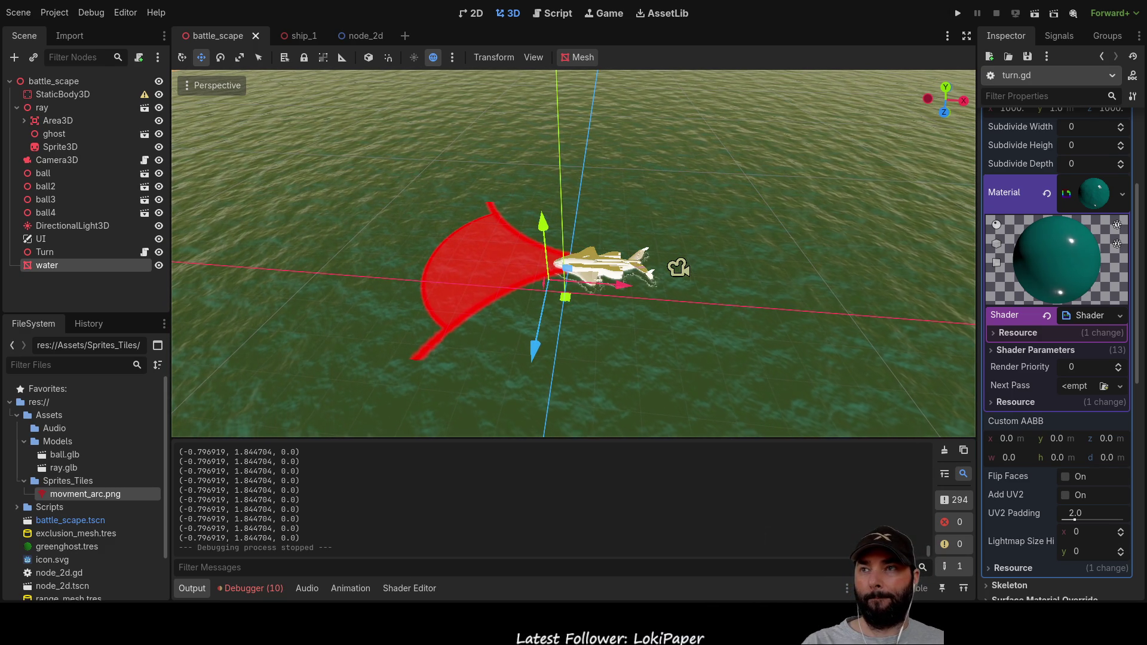
left_click(357, 36)
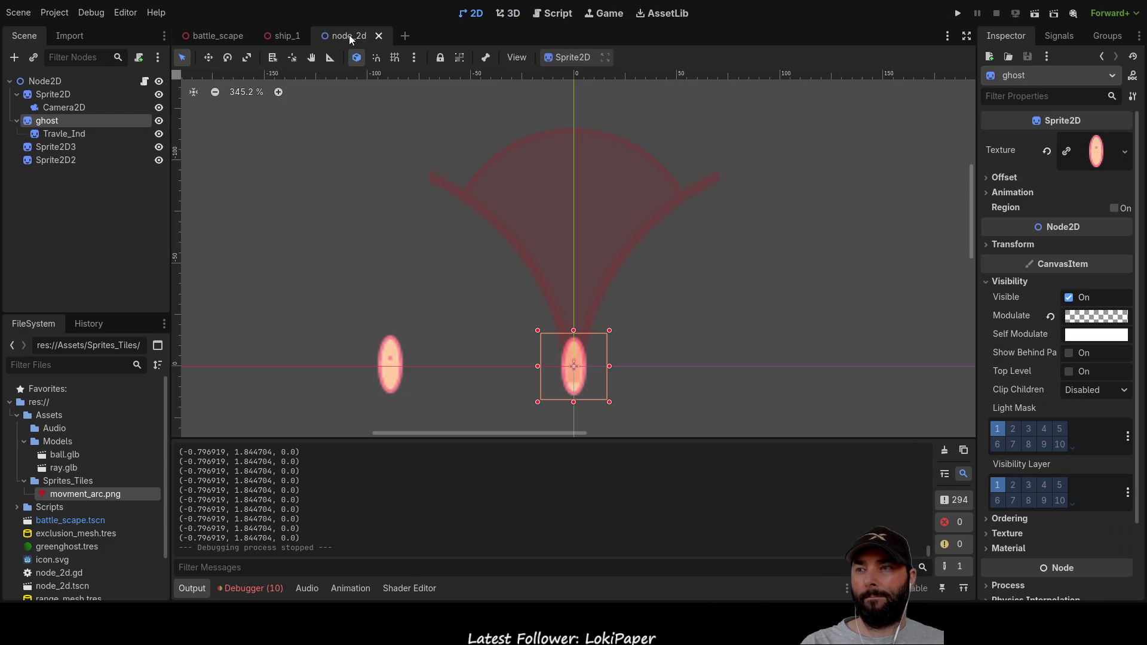
Step: Open node_2d.gd and scroll to the x_travel and y_travel lines in _check_legal_position
left_click(544, 14)
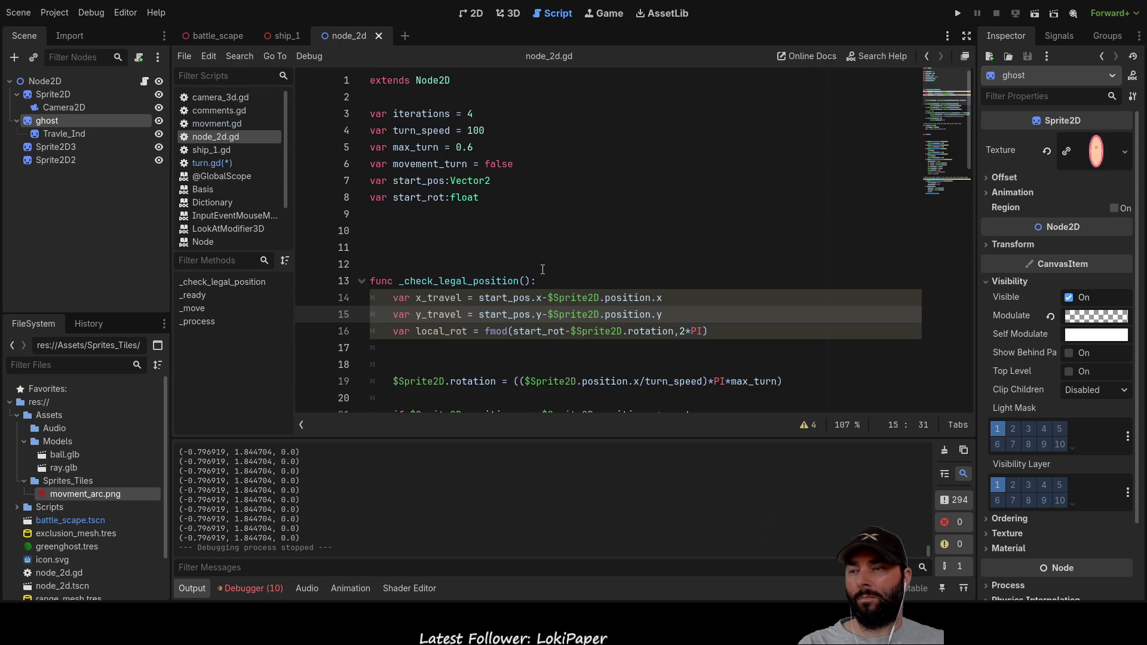
scroll(439, 248, "down", 2)
scroll(442, 245, "up", 2)
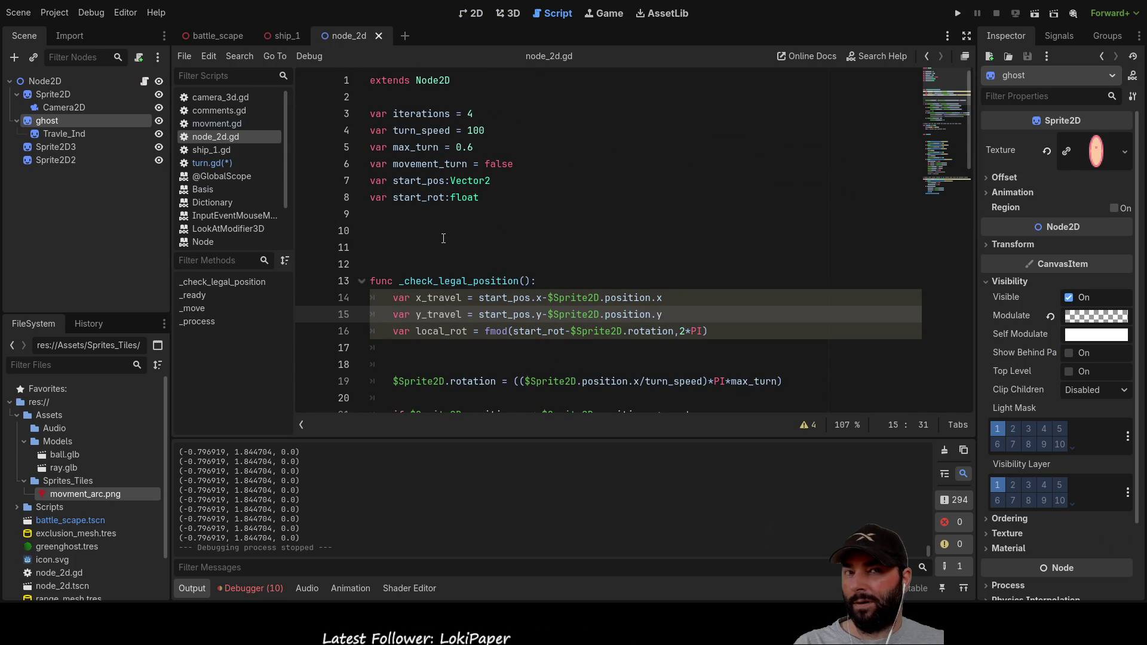
scroll(443, 243, "down", 1)
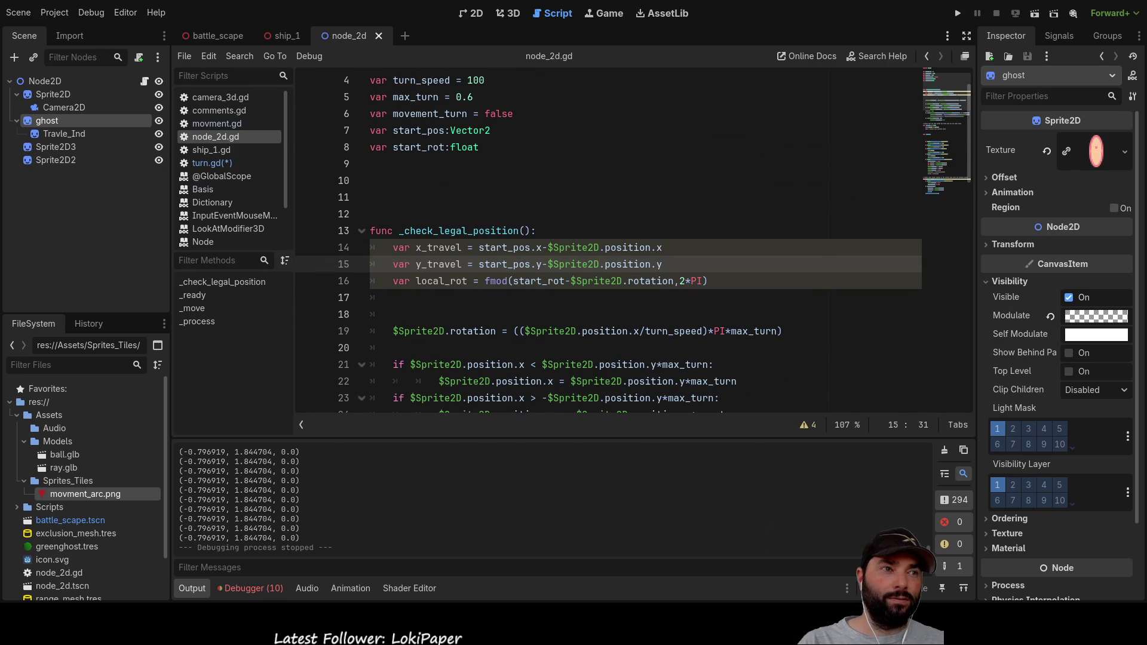
left_click(371, 197)
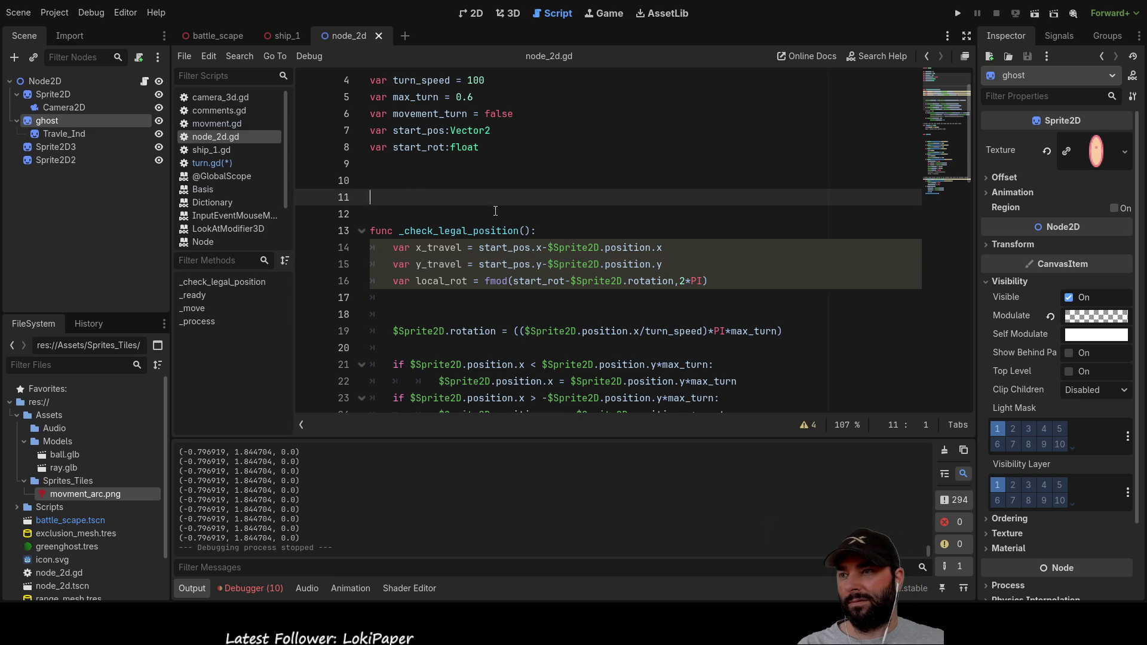
scroll(518, 202, "down", 5)
scroll(480, 245, "up", 3)
scroll(480, 244, "up", 2)
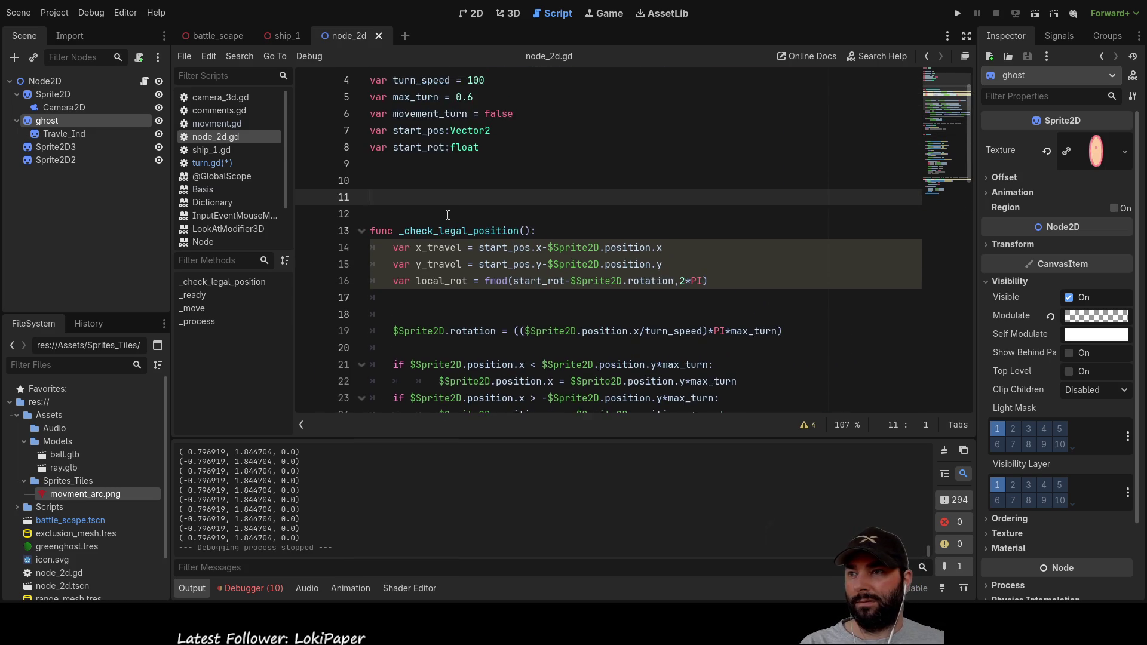
scroll(447, 210, "down", 6)
scroll(447, 210, "down", 2)
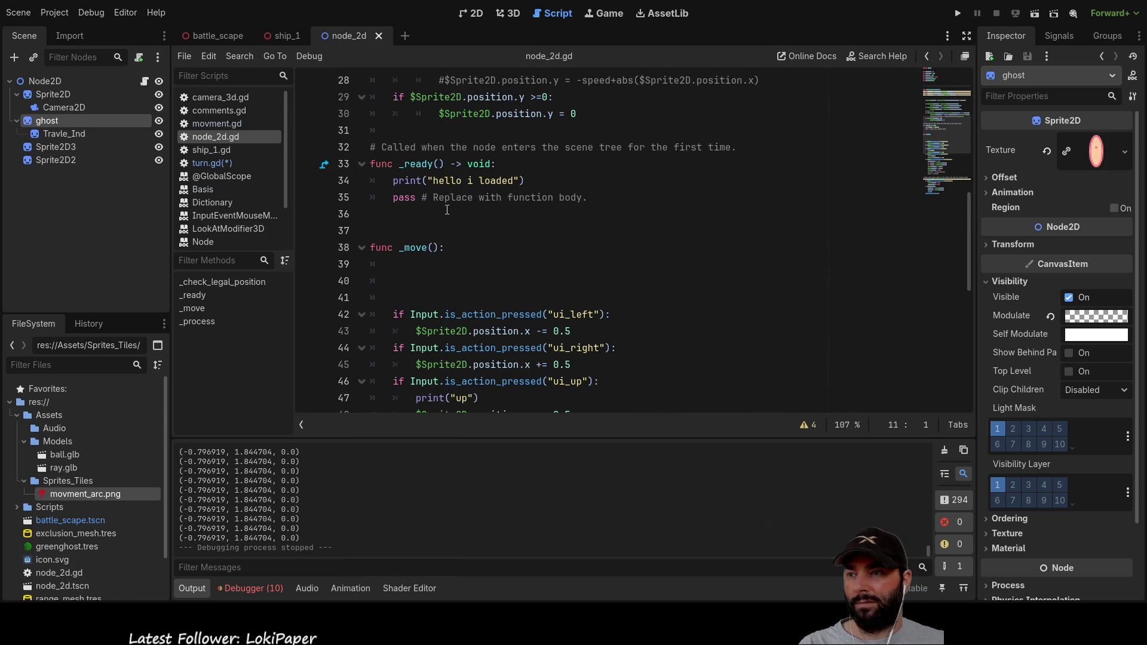
scroll(446, 210, "up", 6)
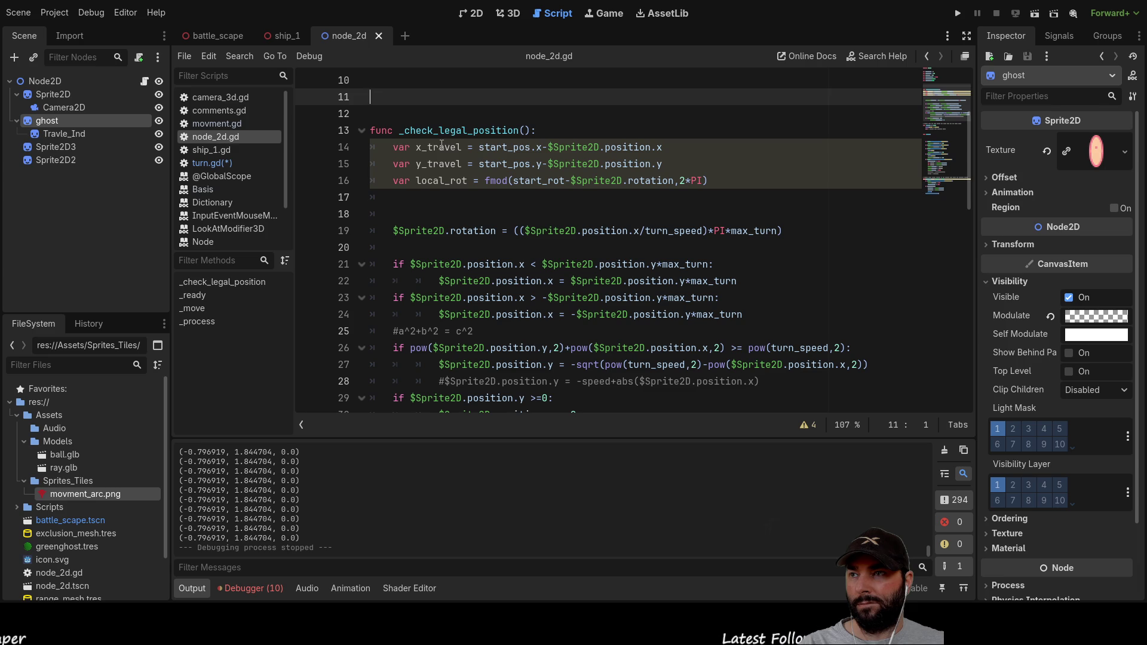
left_click(415, 147)
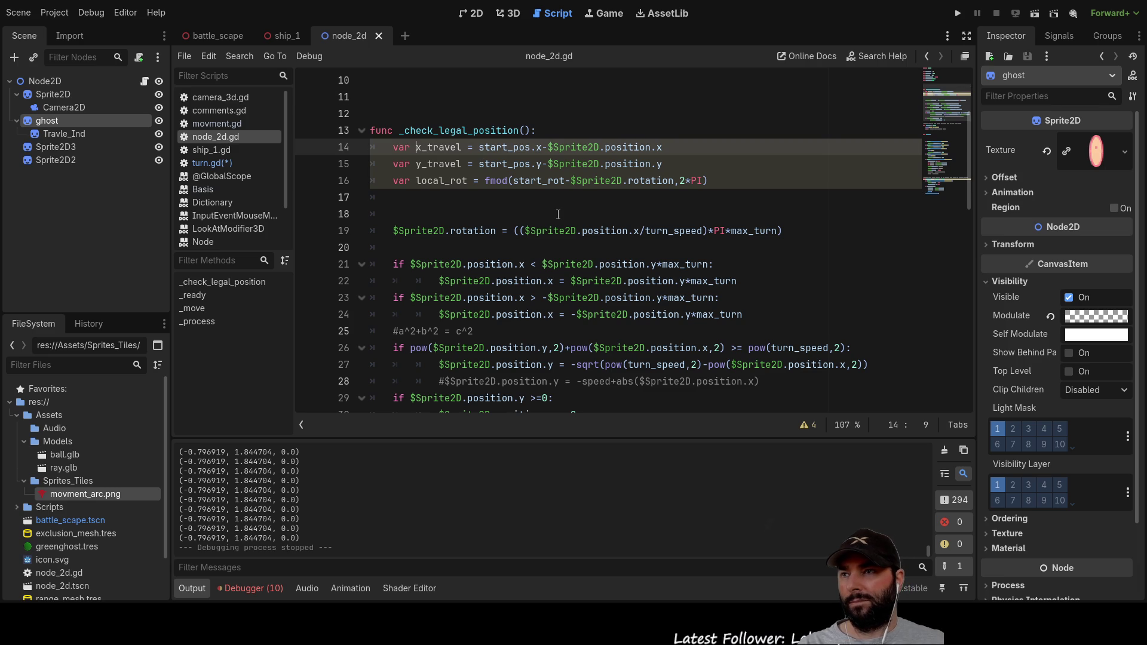
Step: Rewrite the x_travel line as travel = start_pos-$Sprite2D.position, dropping the .x components
key("Delete")
key("Delete")
key("Right")
key("Right")
key("Right")
key("Right")
key("Right")
key("Delete")
key("Right")
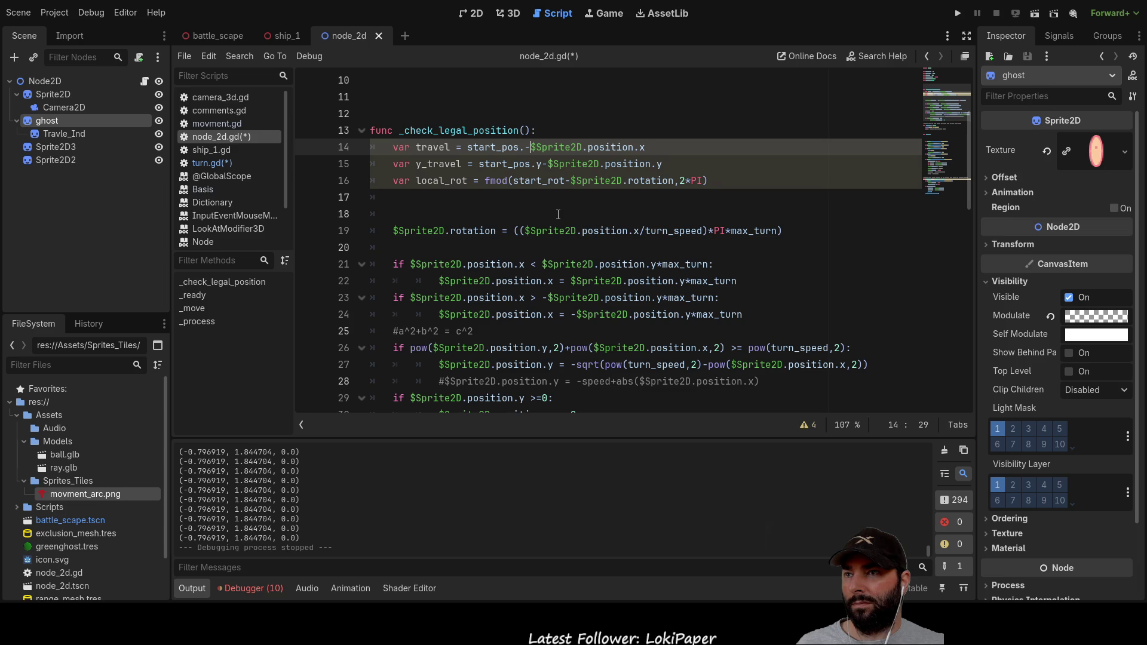
key("Left")
key("Left")
key("Delete")
key("Right")
key("Right")
key("Right")
key("Right")
key("Right")
key("Right")
key("Delete")
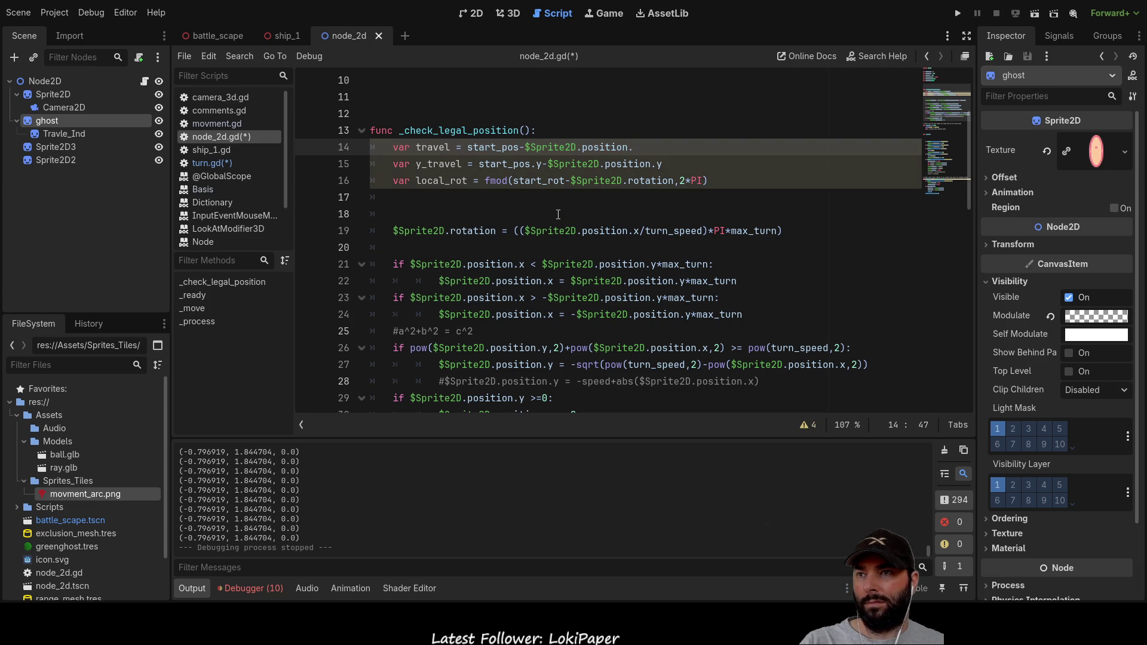
key("BackSpace")
Step: Clear the y_travel line's text in _check_legal_position
key("Down")
key("shift+Home")
key("BackSpace")
scroll(558, 213, "up", 1)
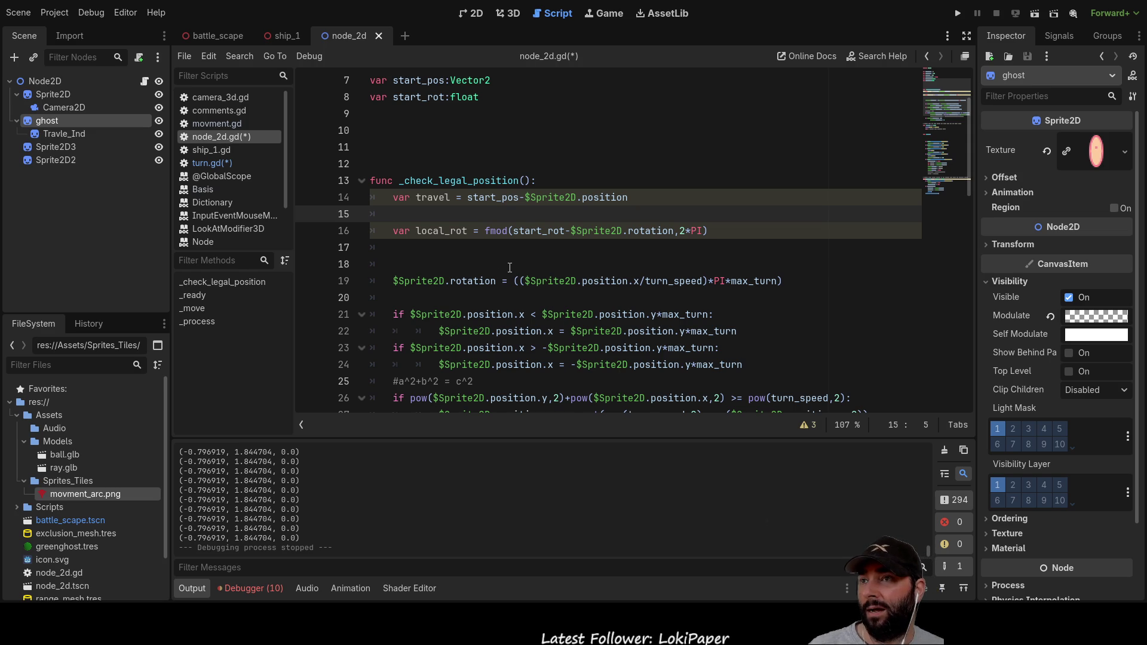
scroll(496, 271, "down", 4)
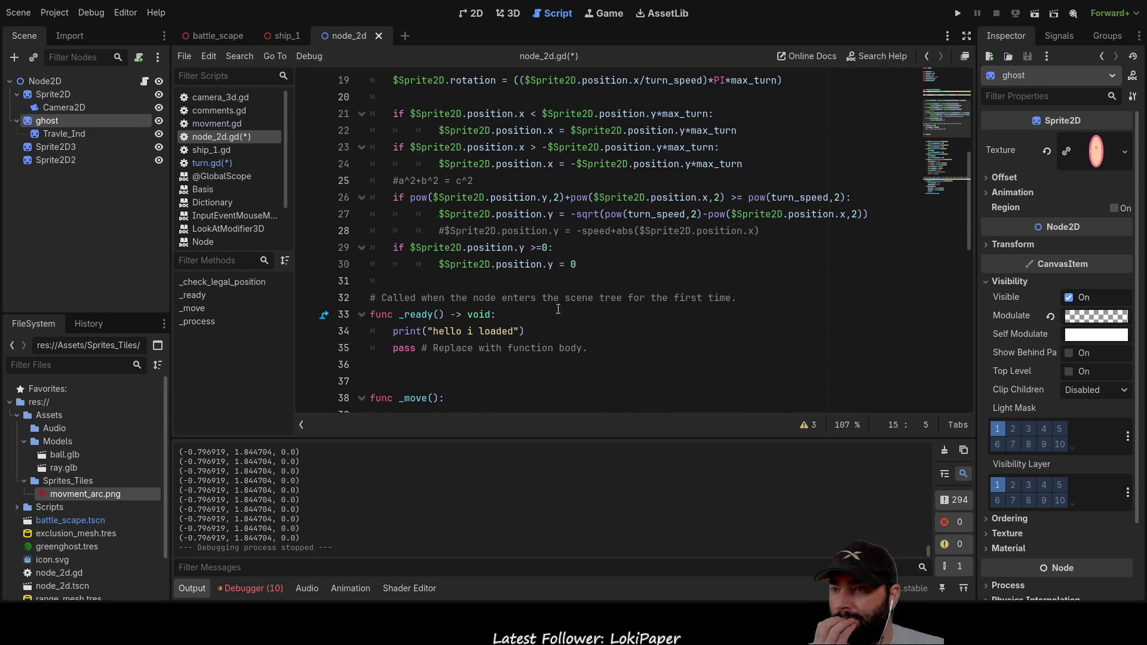
scroll(530, 291, "down", 5)
scroll(530, 291, "up", 8)
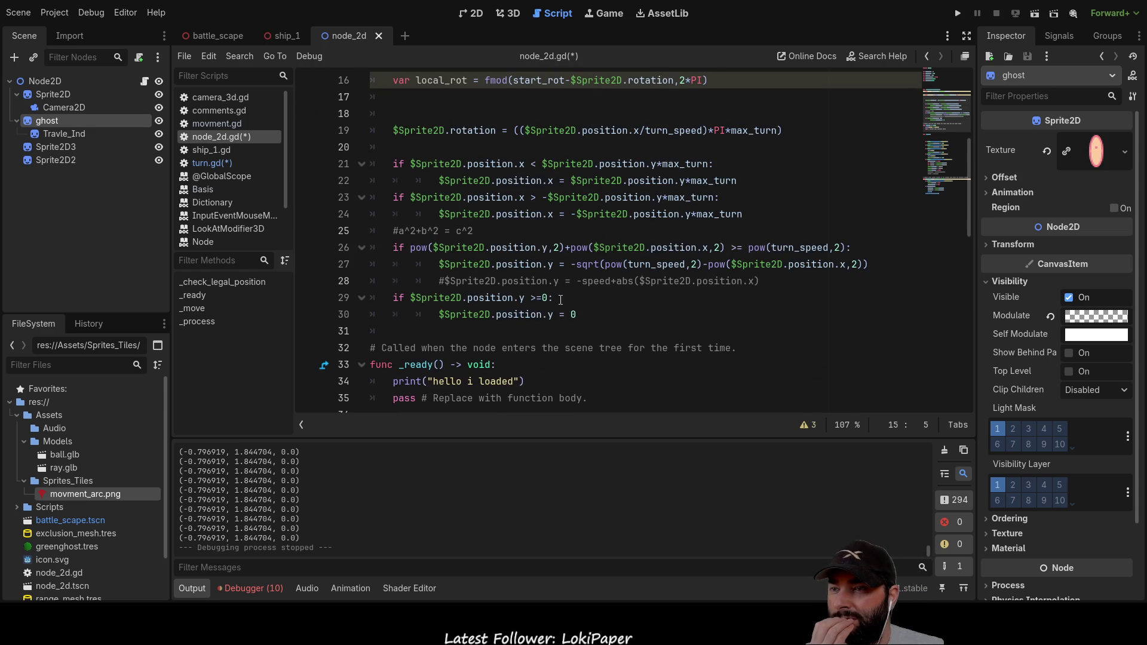
scroll(535, 318, "up", 1)
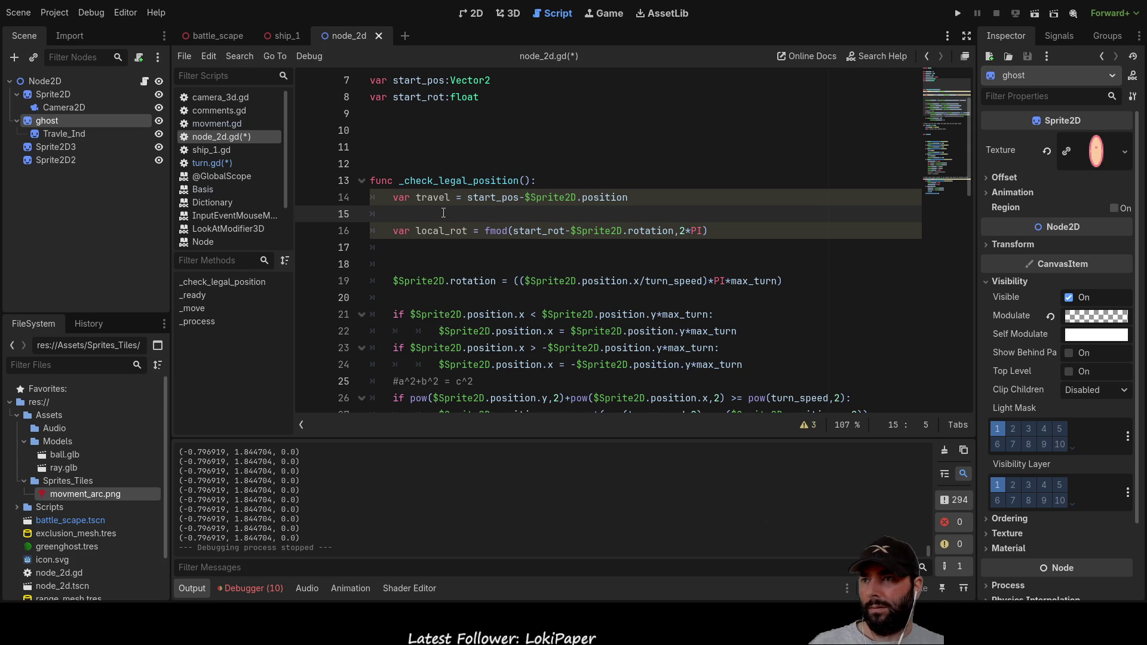
scroll(499, 258, "down", 4)
scroll(490, 260, "down", 3)
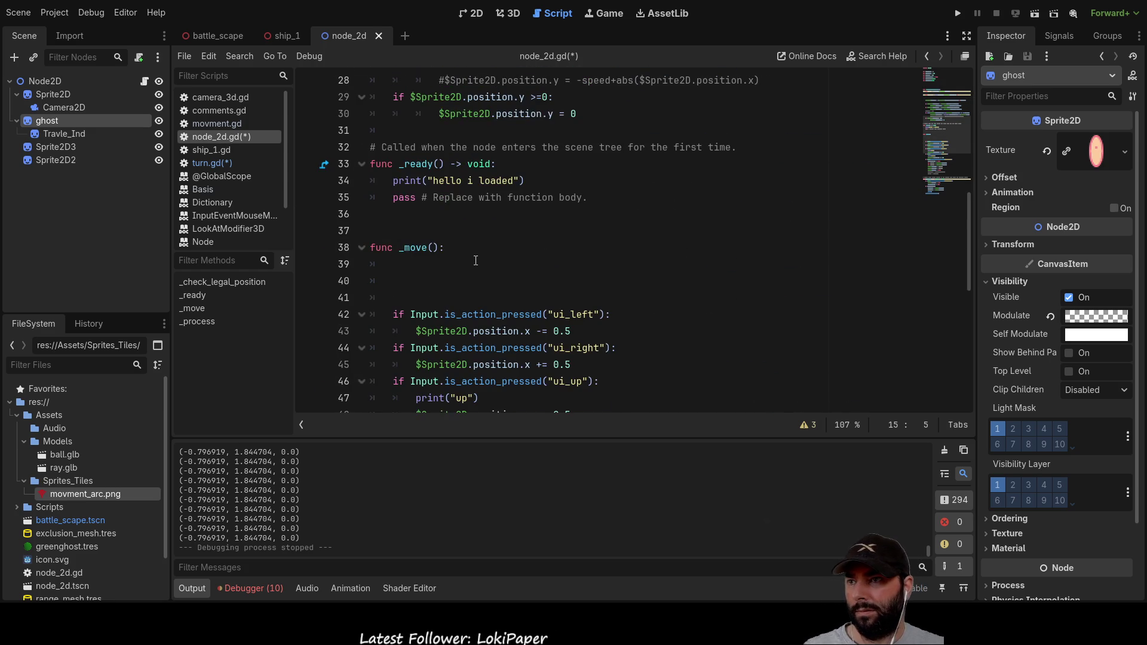
scroll(475, 260, "down", 2)
scroll(475, 260, "up", 2)
Step: Delete blank lines 39–41 at the top of _move so the ui_left check comes first
left_click(475, 263)
scroll(474, 263, "down", 2)
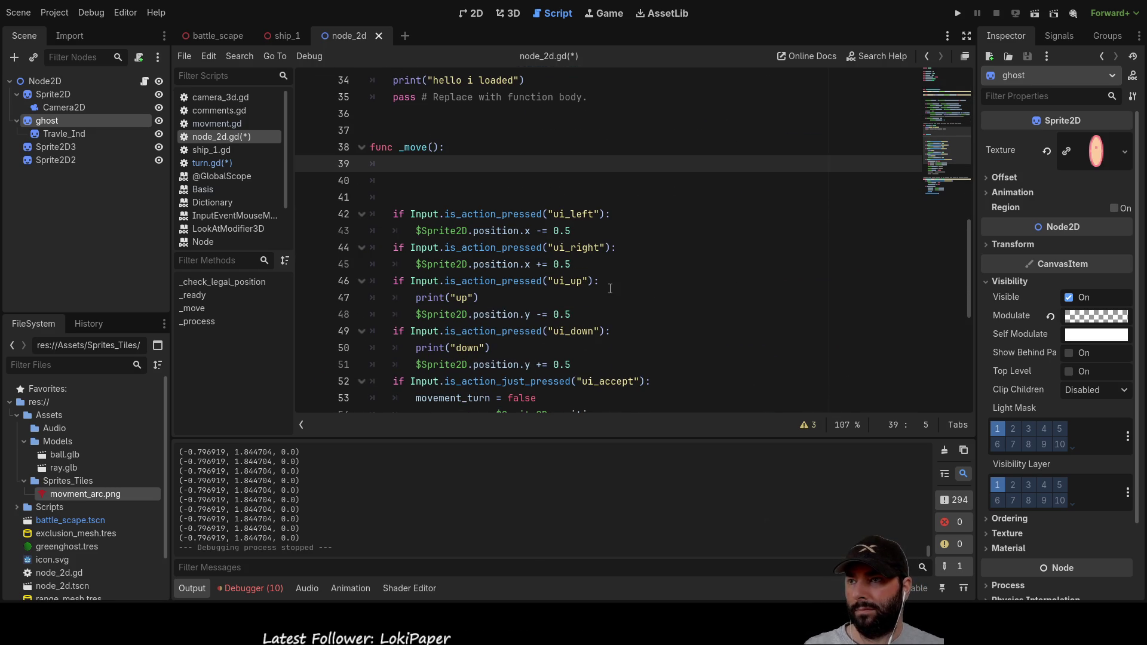
key("Delete")
key("Delete")
key("Delete")
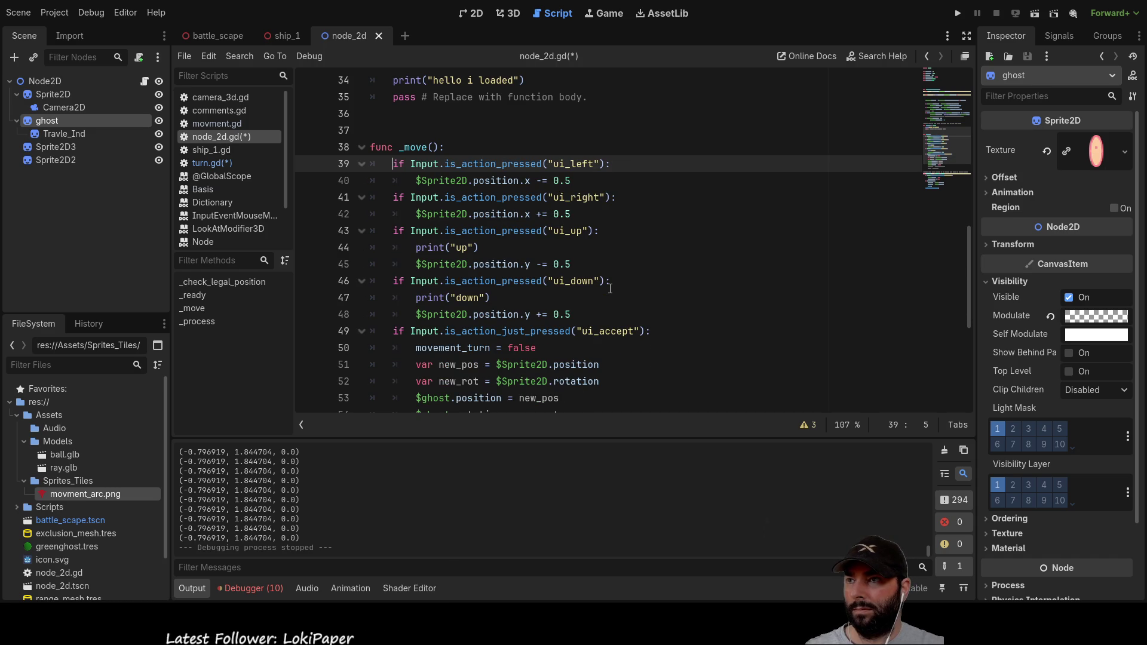
scroll(403, 176, "down", 3)
scroll(404, 176, "down", 4)
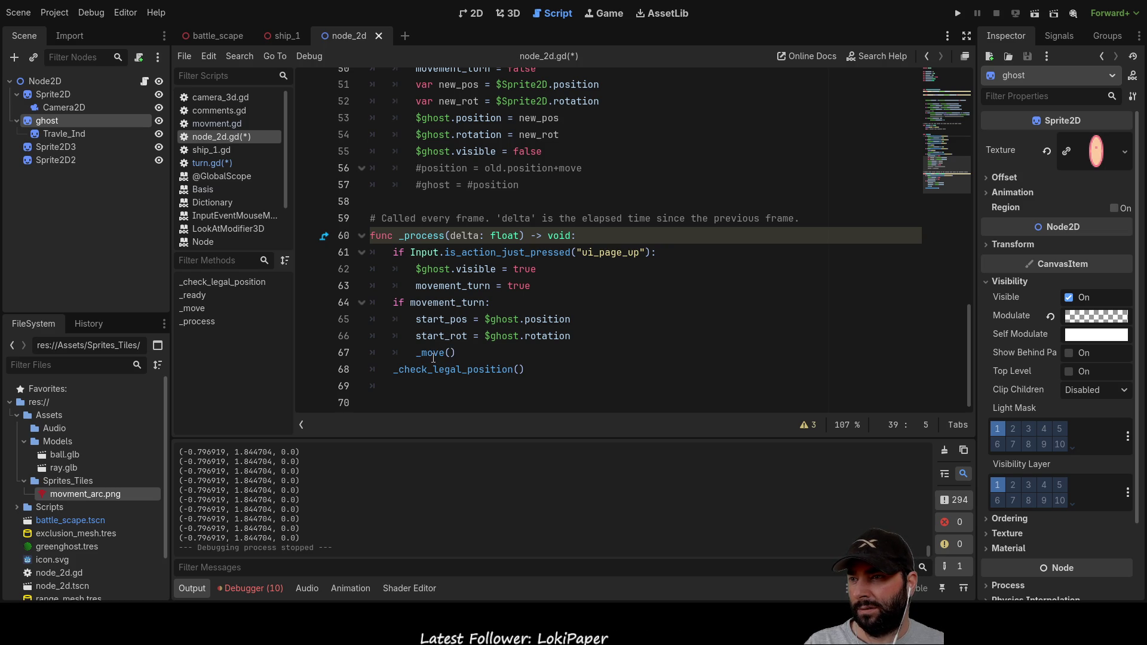
scroll(468, 272, "up", 3)
scroll(468, 271, "up", 12)
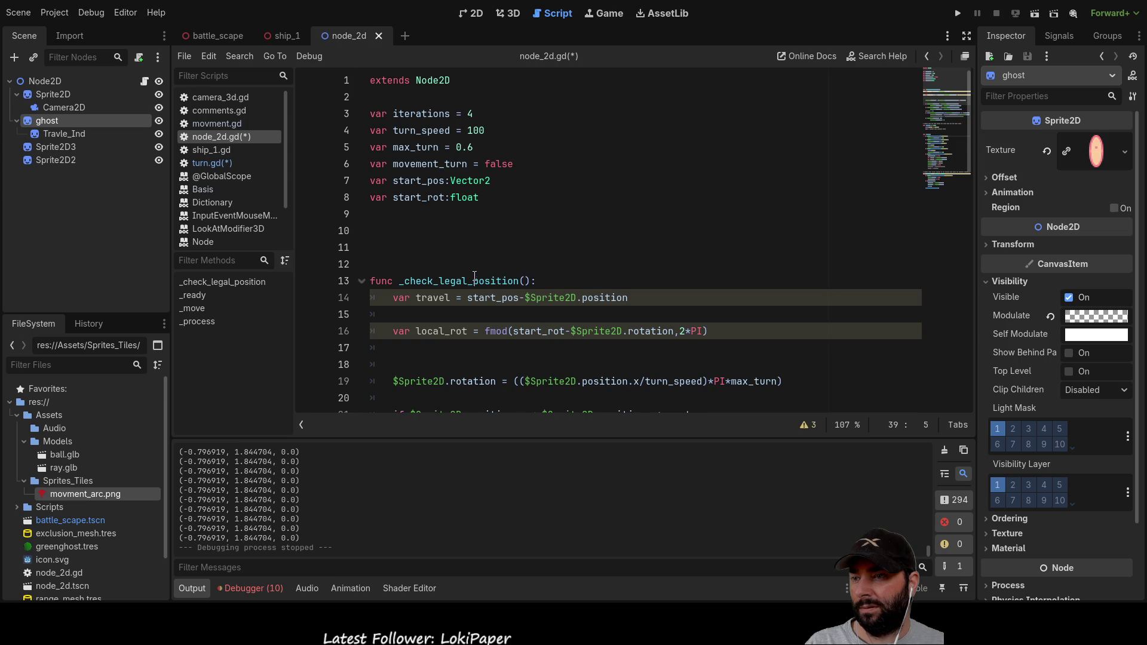
scroll(474, 285, "down", 6)
scroll(475, 271, "down", 3)
scroll(475, 272, "down", 1)
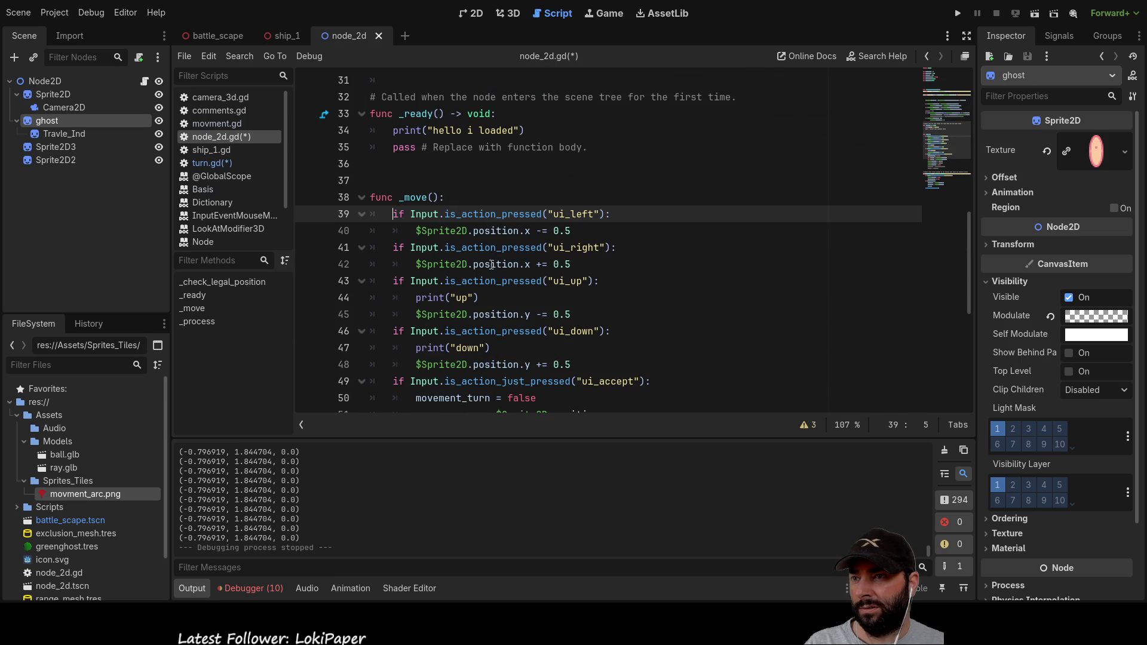
scroll(498, 252, "down", 2)
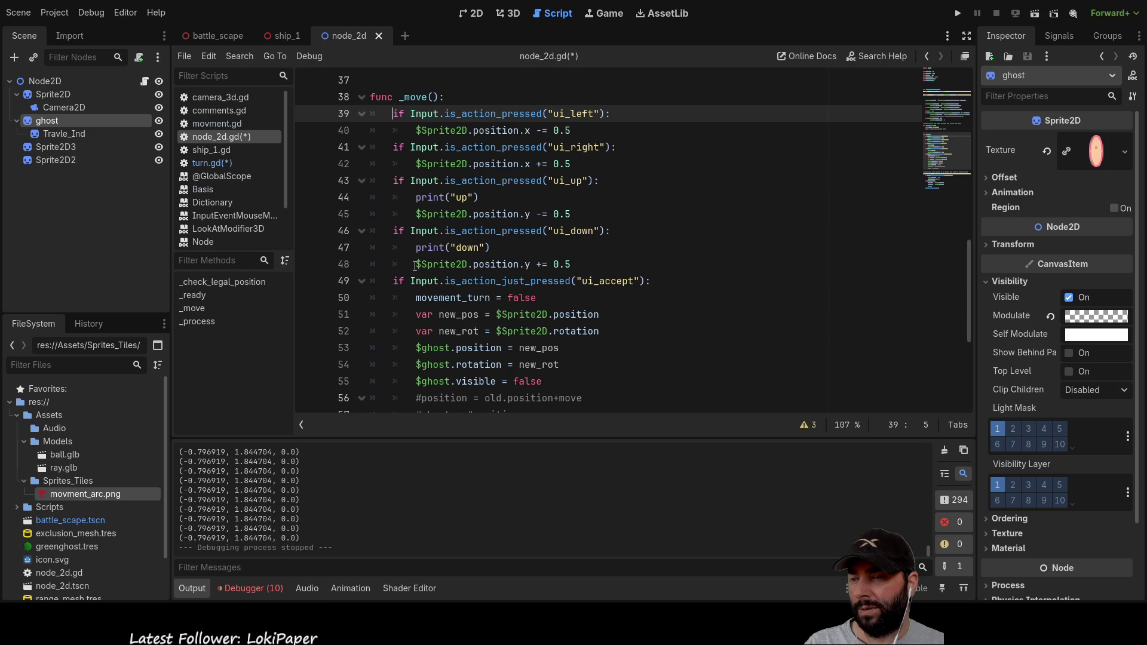
scroll(472, 297, "down", 1)
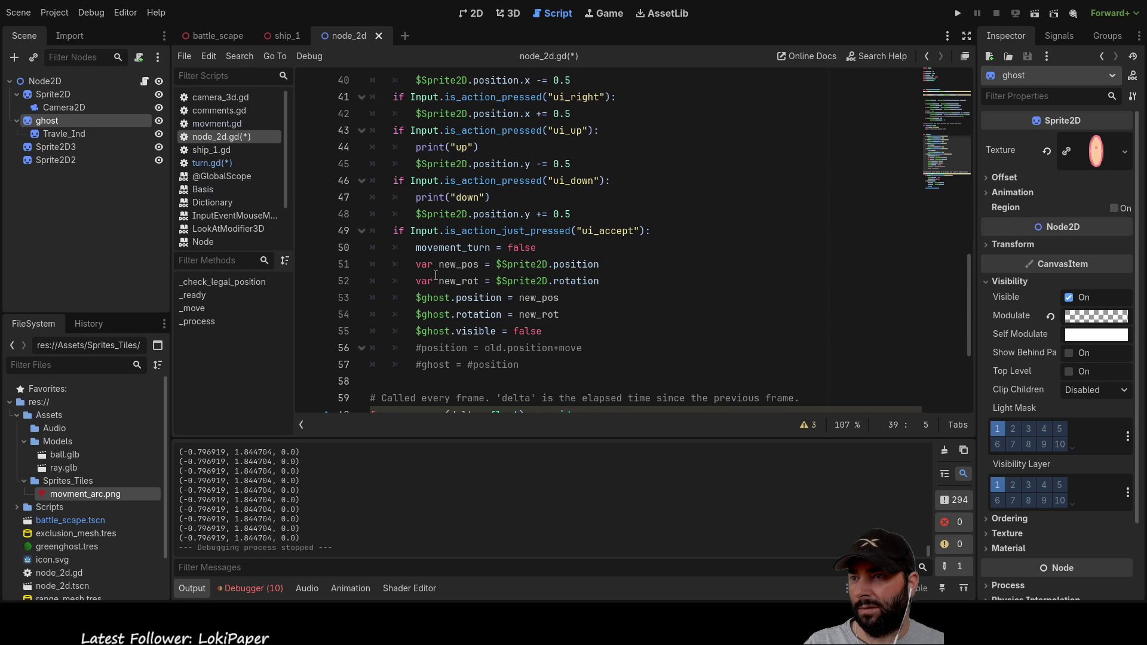
scroll(469, 307, "down", 4)
left_click_drag(526, 370, 385, 377)
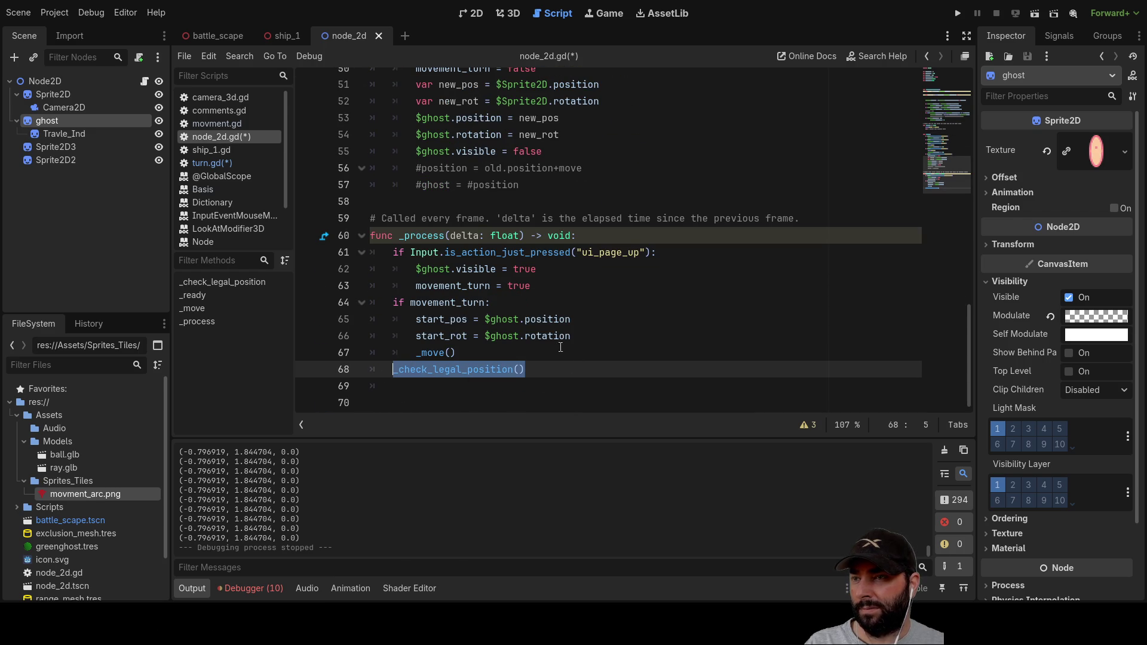
scroll(559, 344, "up", 4)
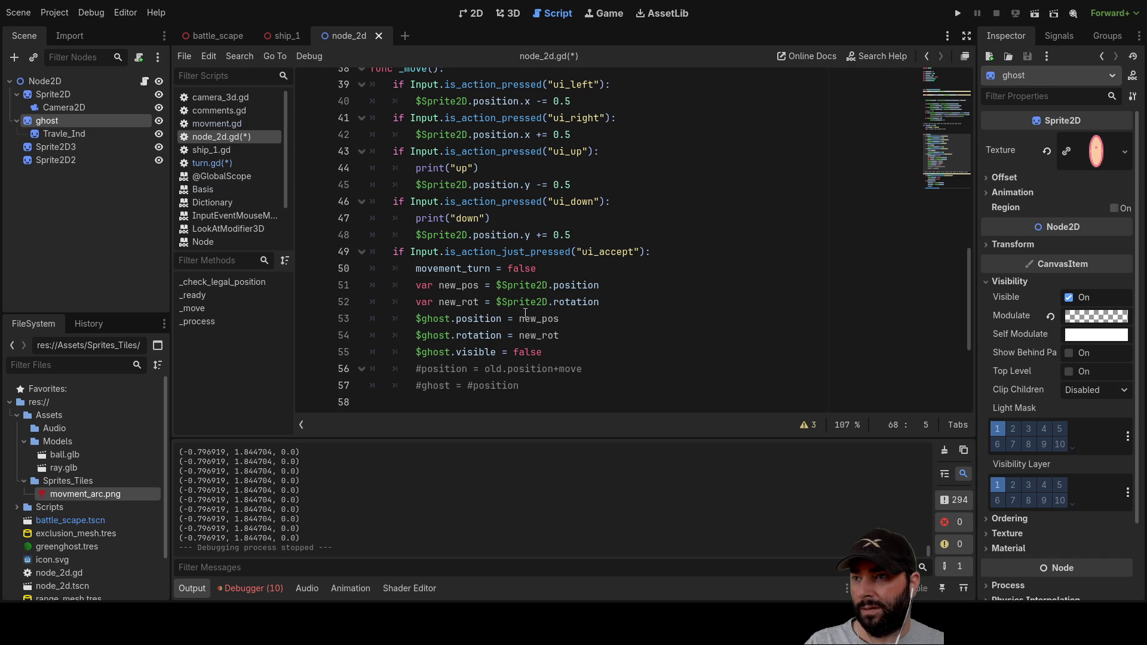
scroll(525, 313, "up", 4)
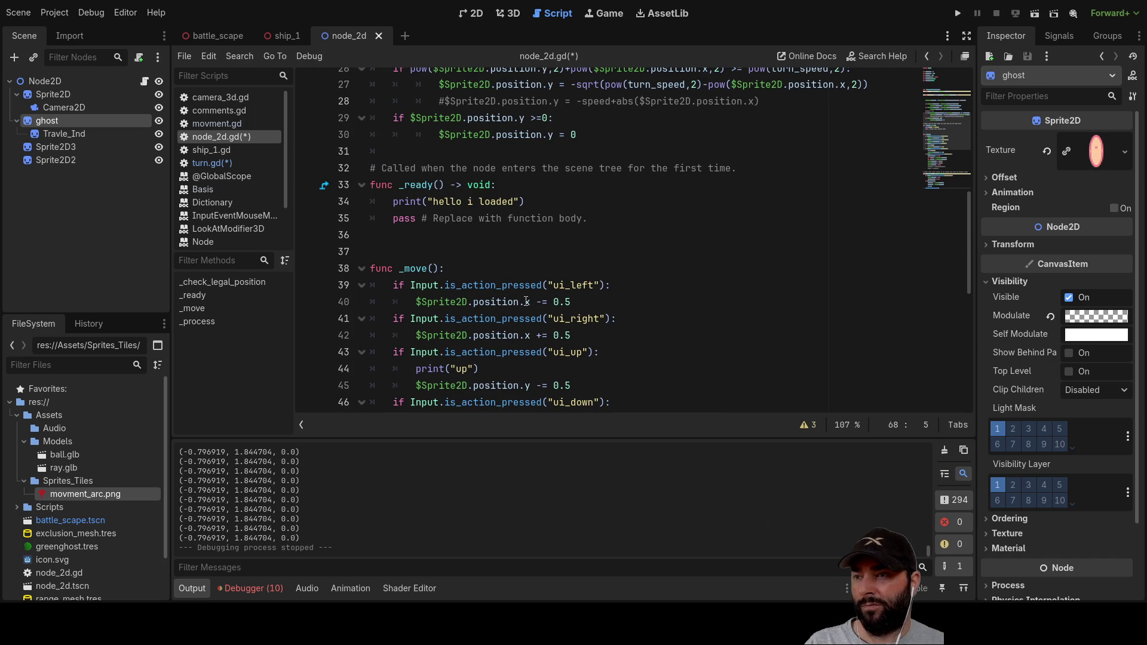
scroll(578, 354, "up", 1)
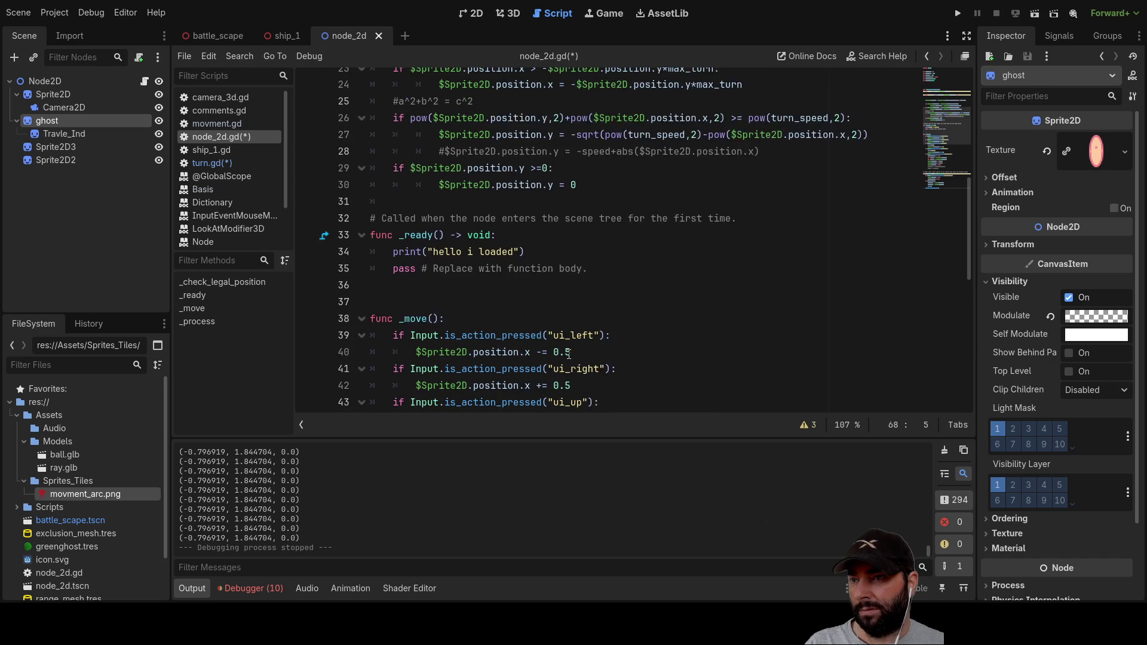
scroll(564, 346, "down", 2)
double_click(483, 254)
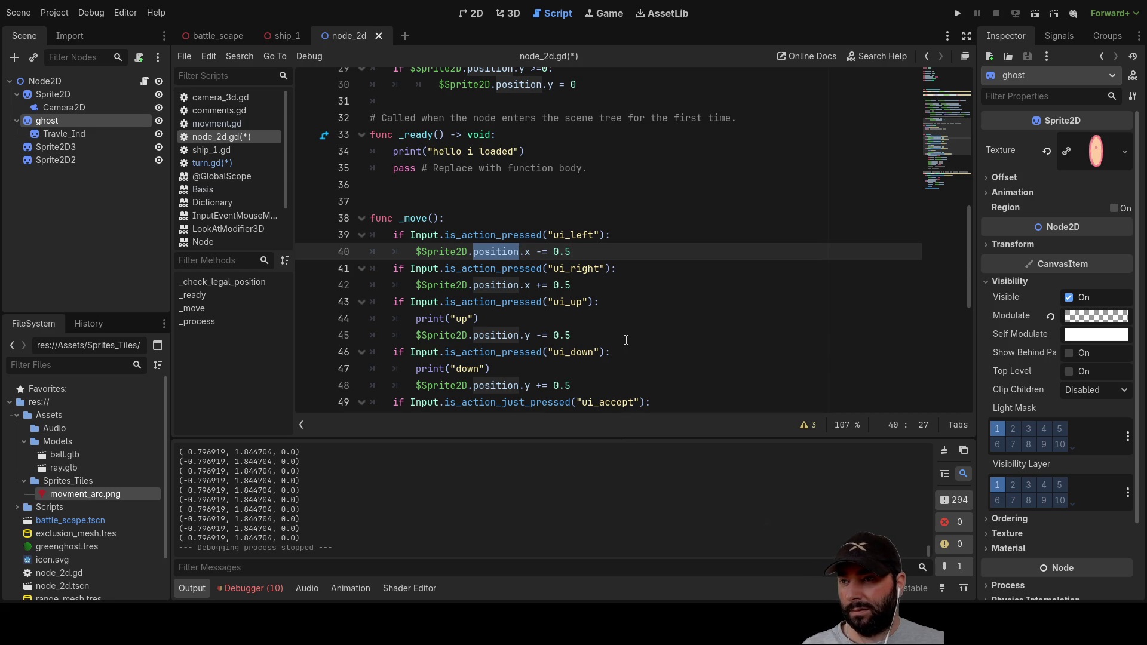
scroll(628, 343, "down", 7)
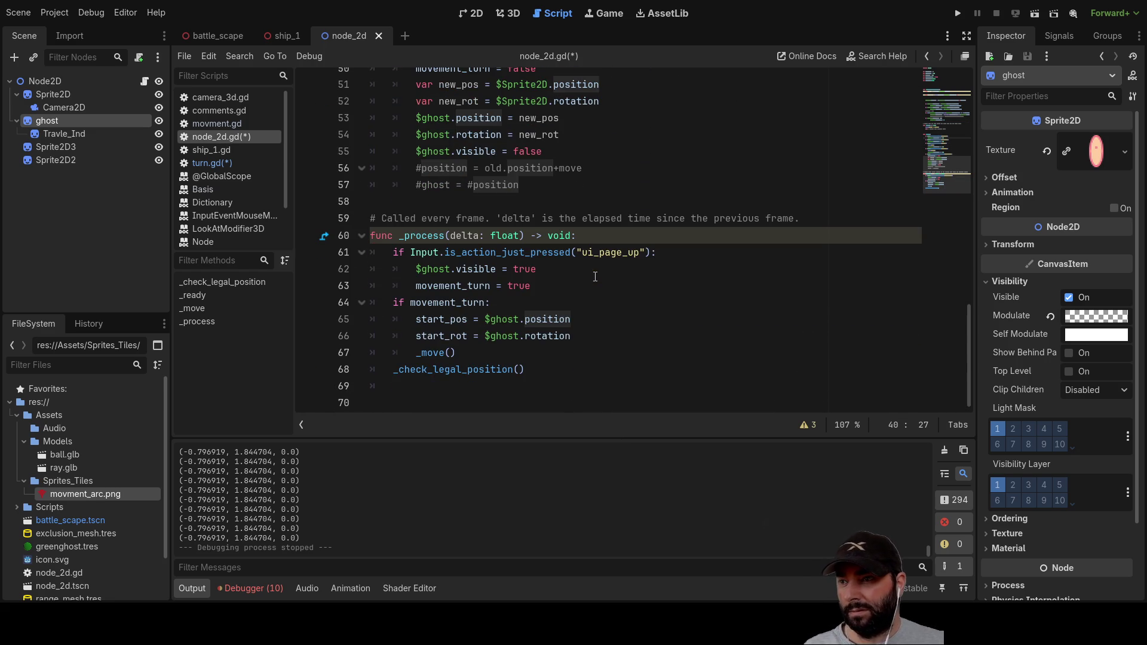
left_click(416, 320)
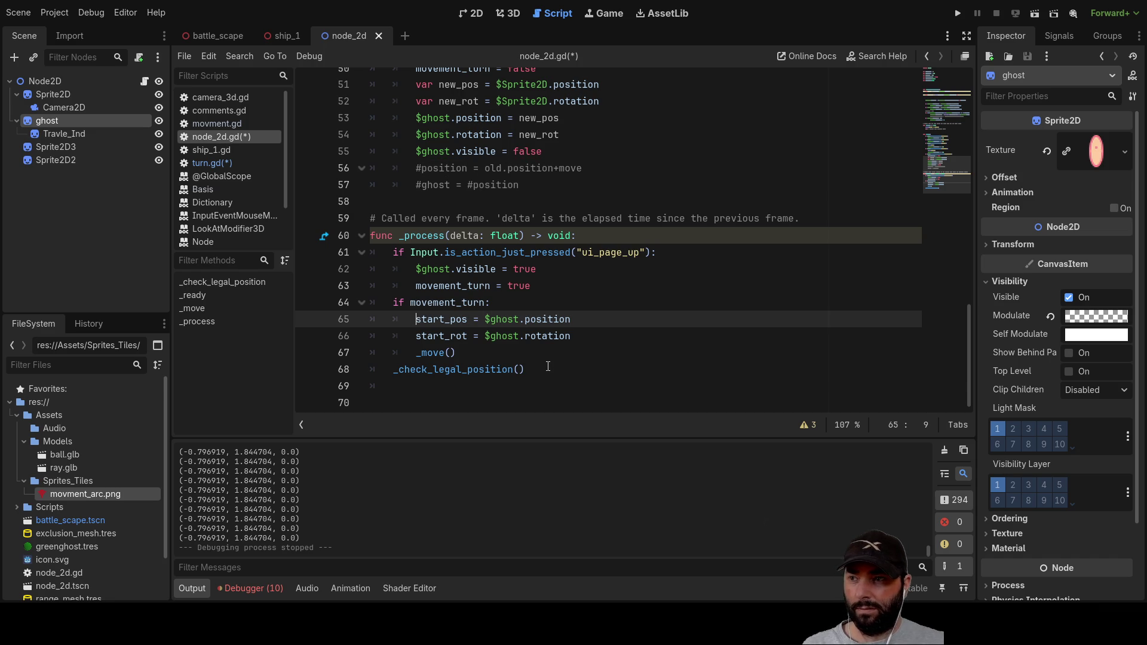
key("Down")
key("Down")
Step: Insert an empty line 67 above the _move() call, checking the turn_speed value 100
key("Return")
key("Up")
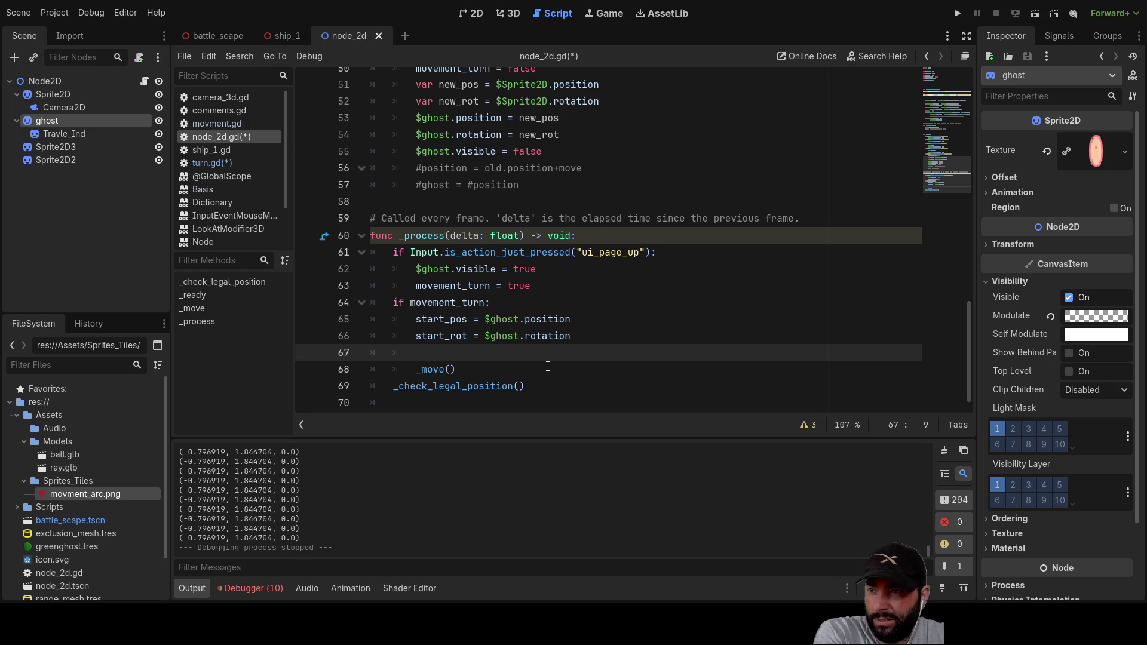
scroll(548, 366, "up", 15)
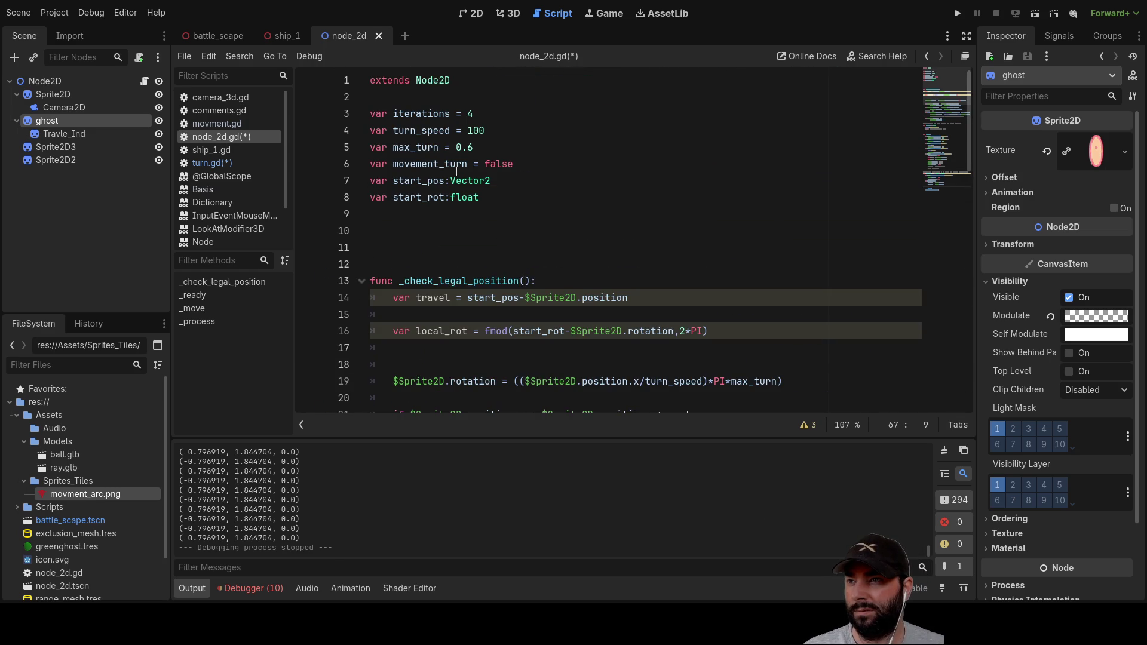
left_click_drag(467, 130, 483, 130)
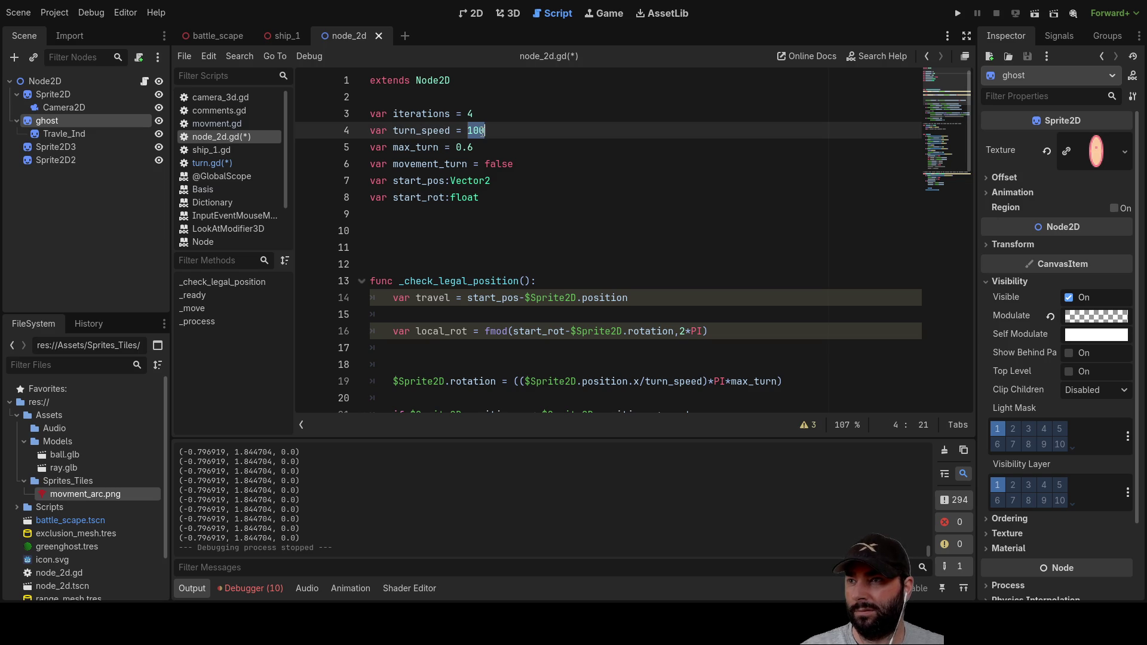
scroll(555, 203, "down", 14)
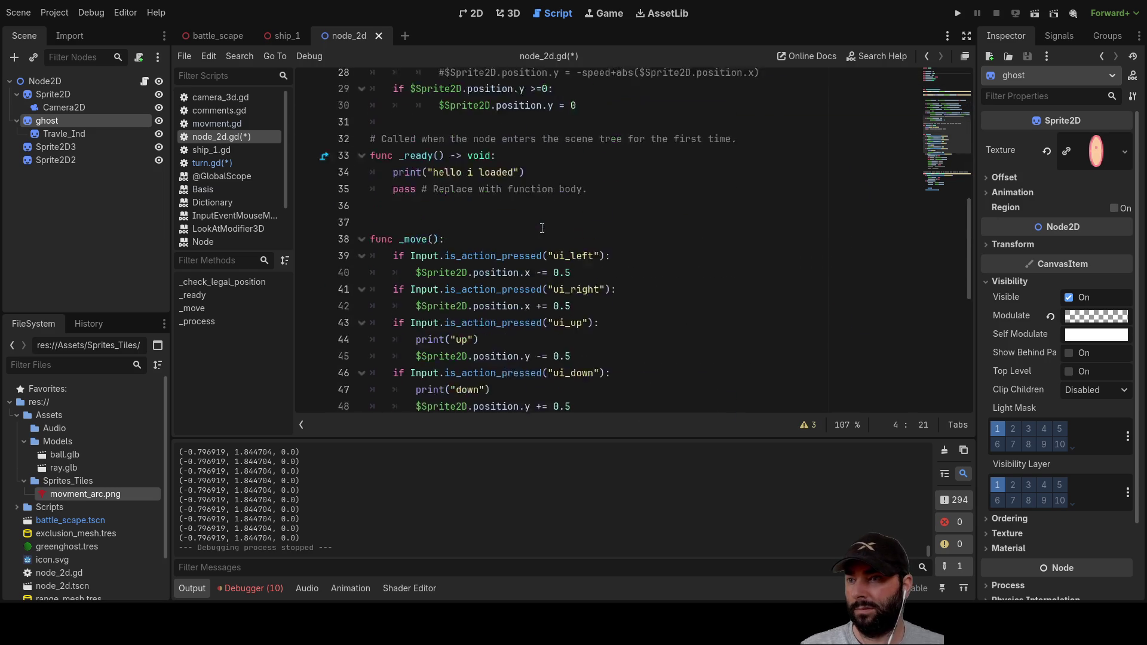
scroll(547, 237, "down", 3)
left_click(471, 339)
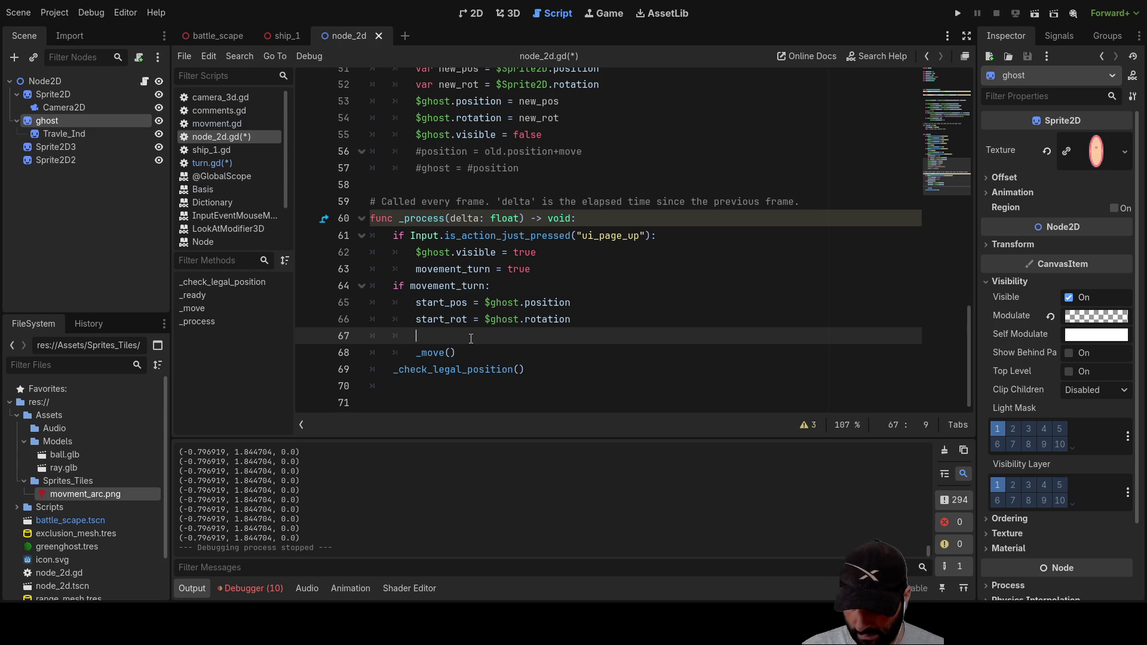
Step: Type _fwd_facing_vec on line 67 after the start_rot assignment
type("fwd")
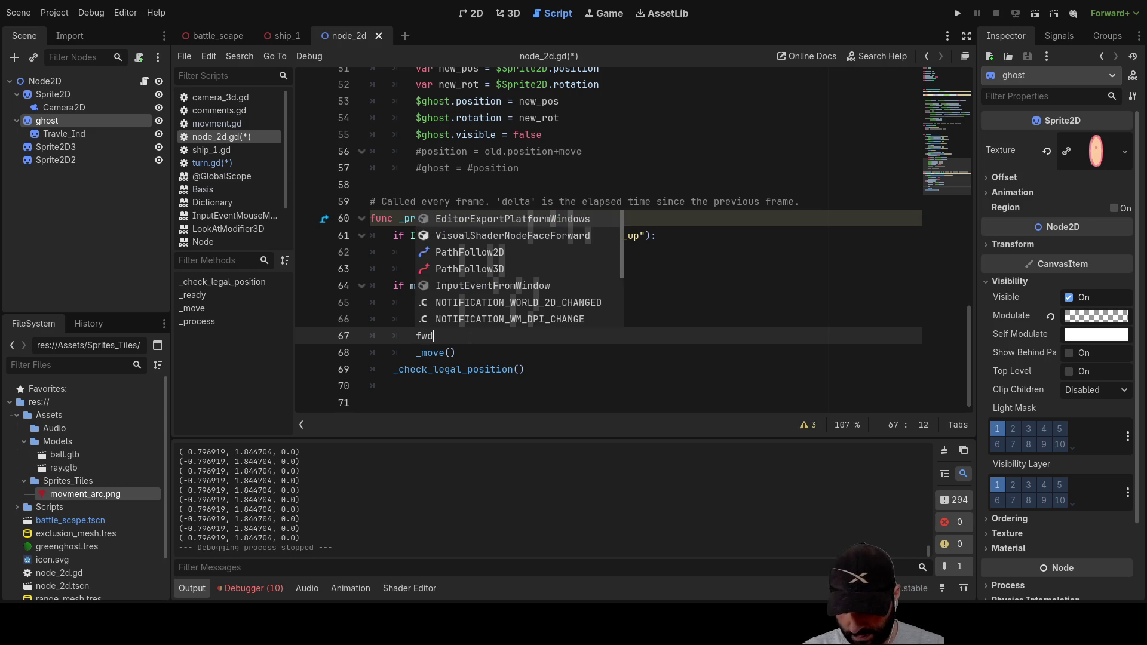
type("_facing")
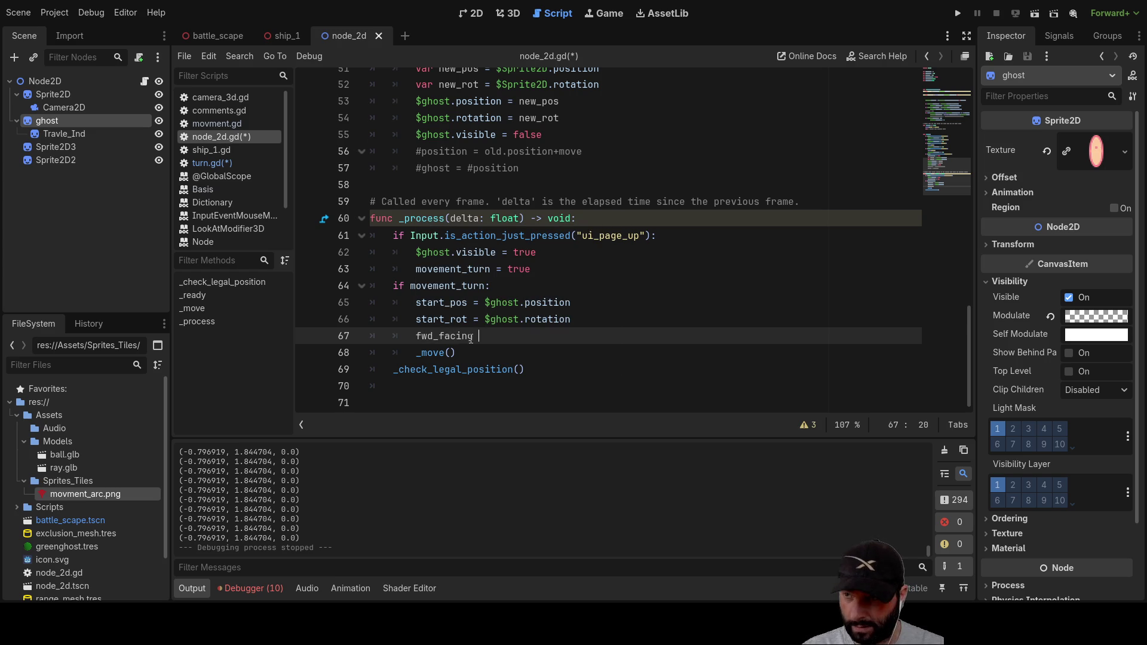
key("BackSpace")
type("_vec")
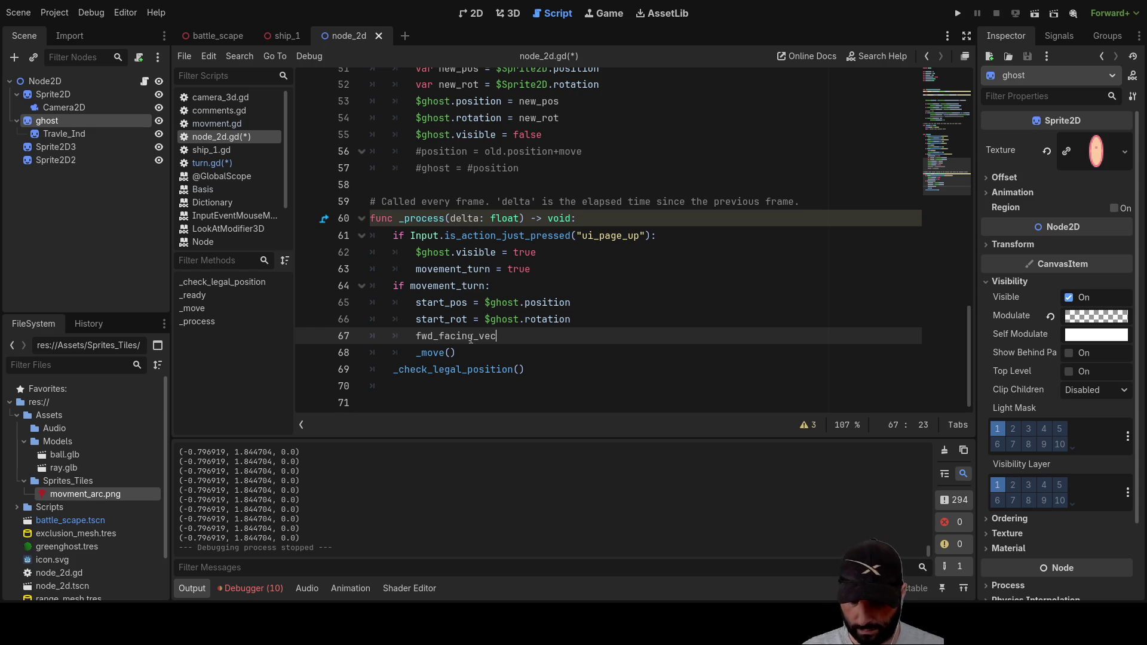
key("Home")
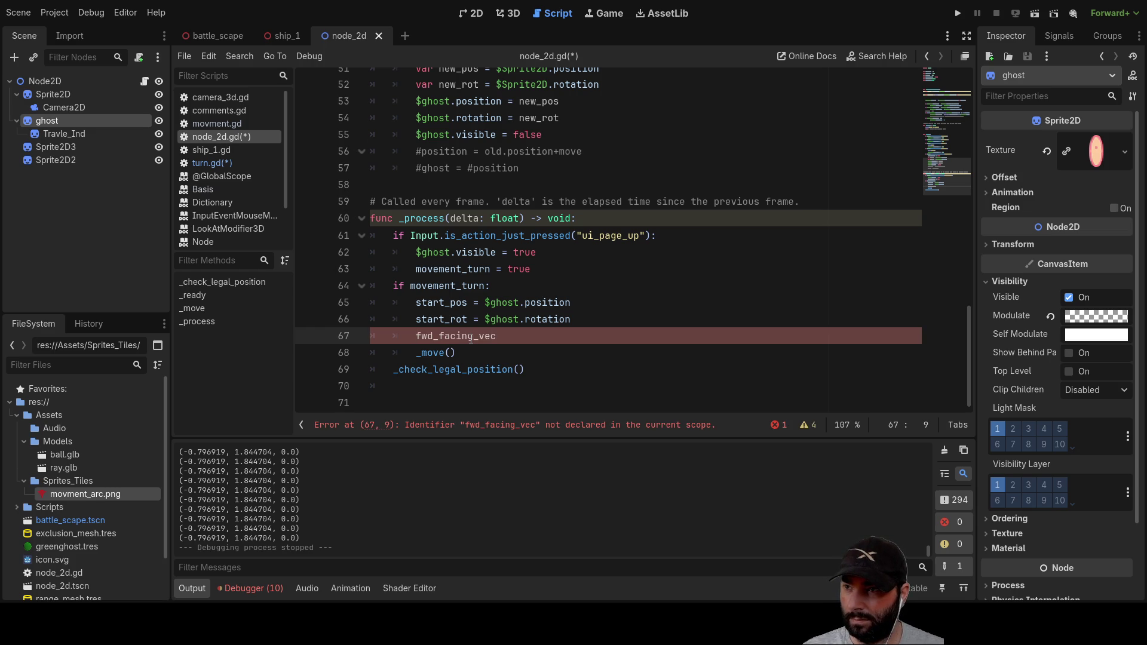
type("_")
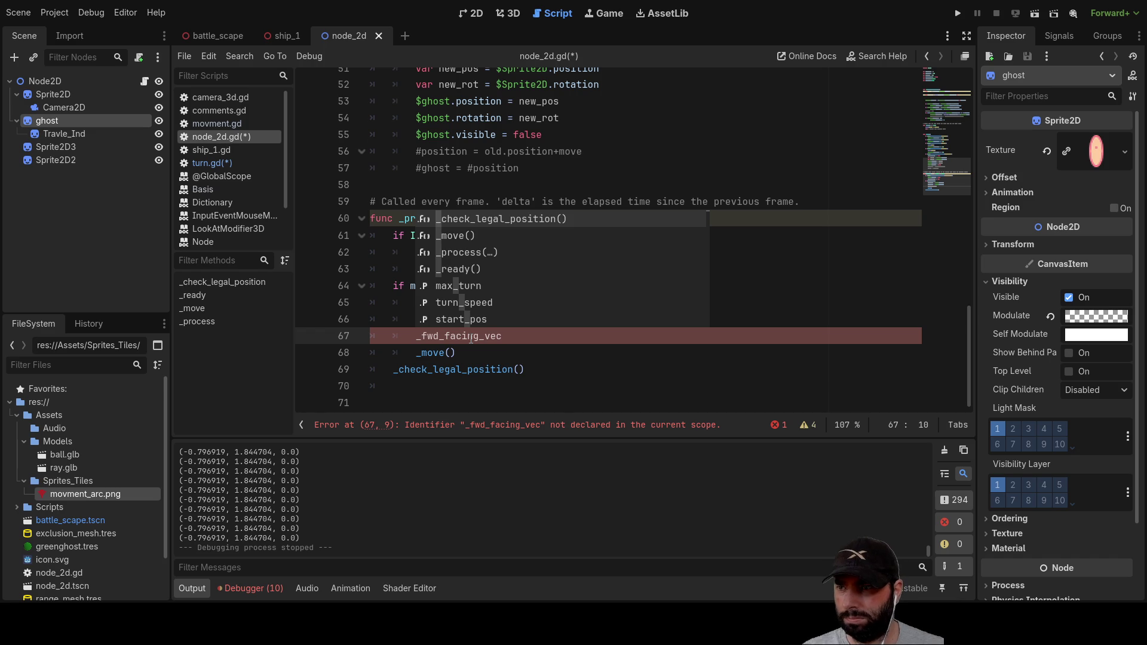
left_click(517, 351)
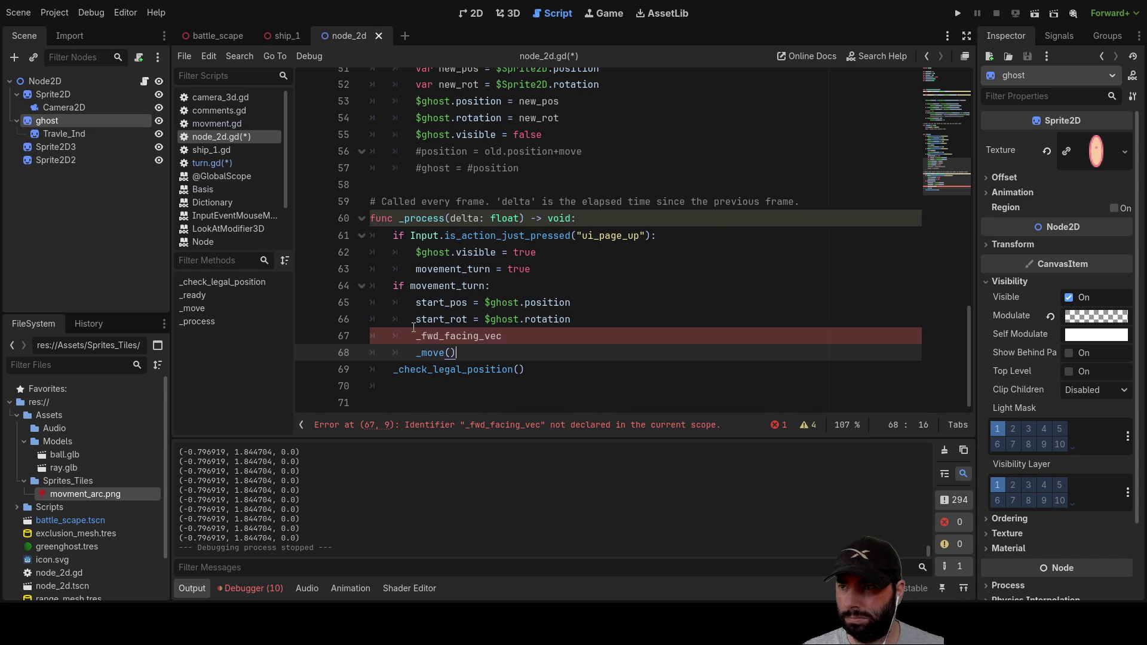
left_click(504, 337)
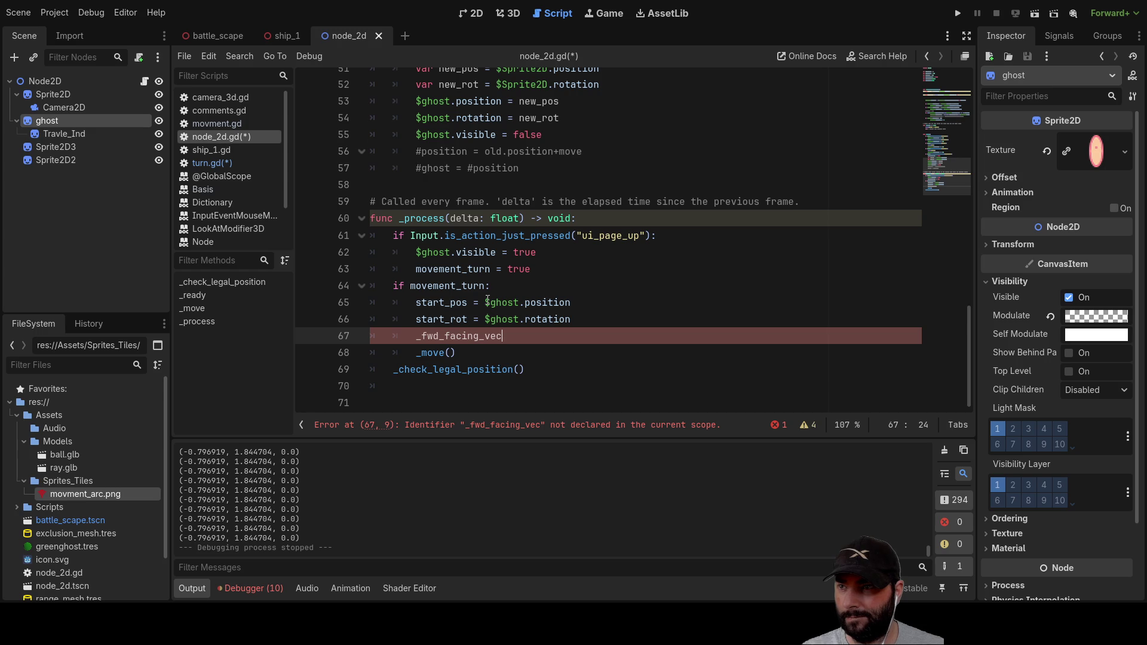
left_click_drag(484, 302, 571, 302)
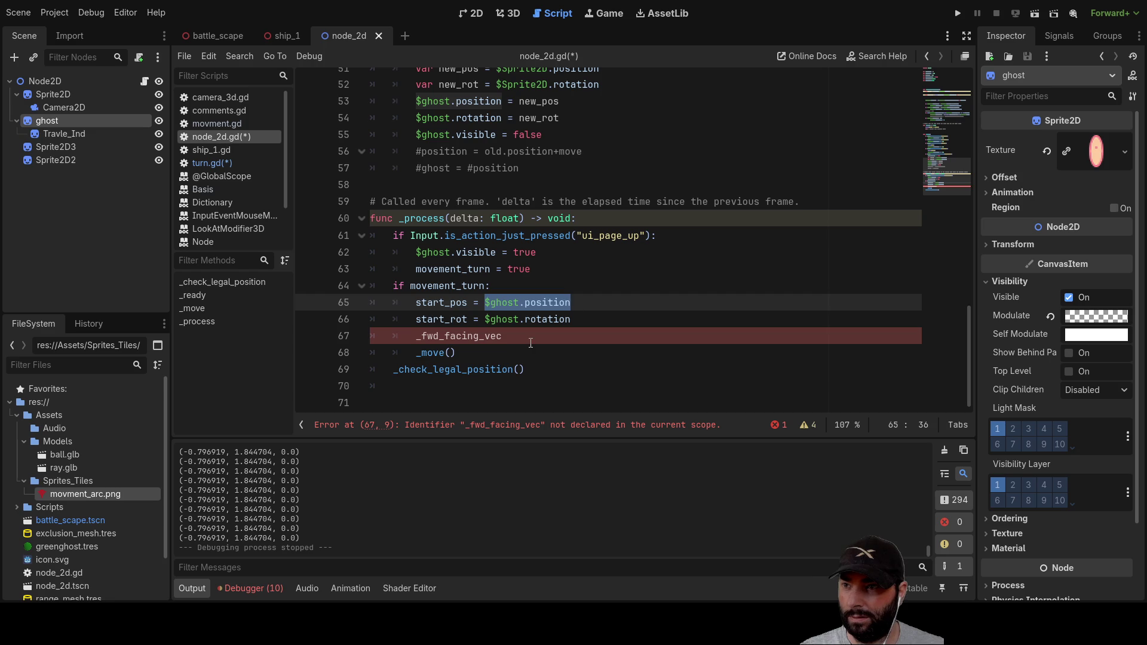
key("Down")
key("Down")
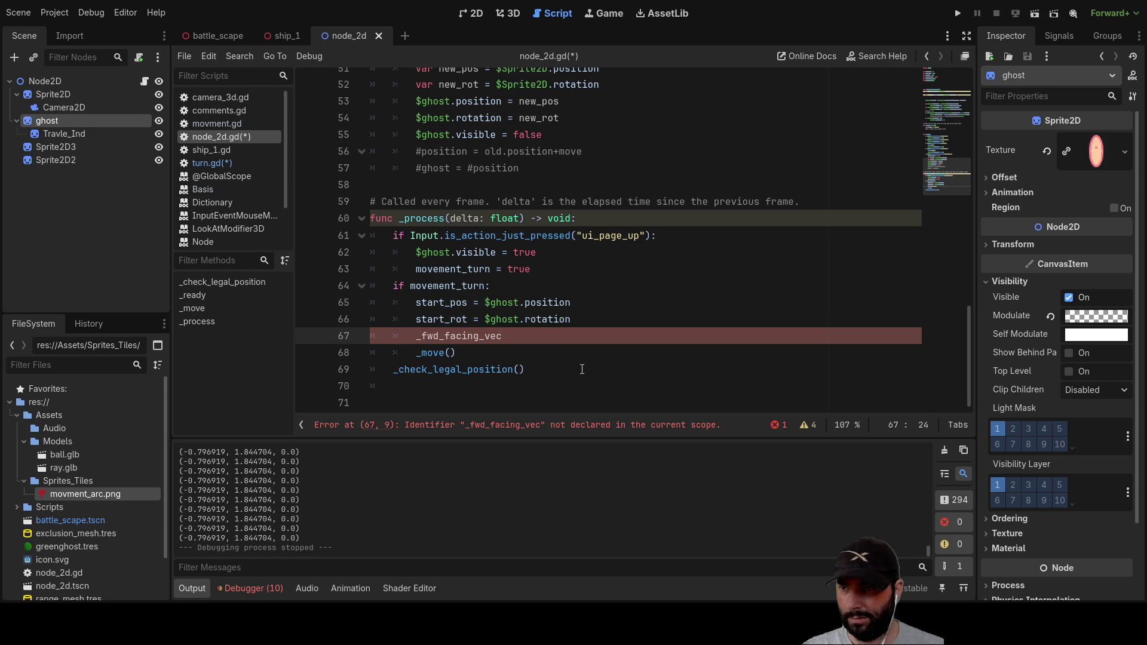
key("Left")
Step: Make line 67 read var _fwd_facing_vec(-$ghost.position) by adding var, the parentheses and a minus
type("var")
key("Right")
key("Right")
key("Right")
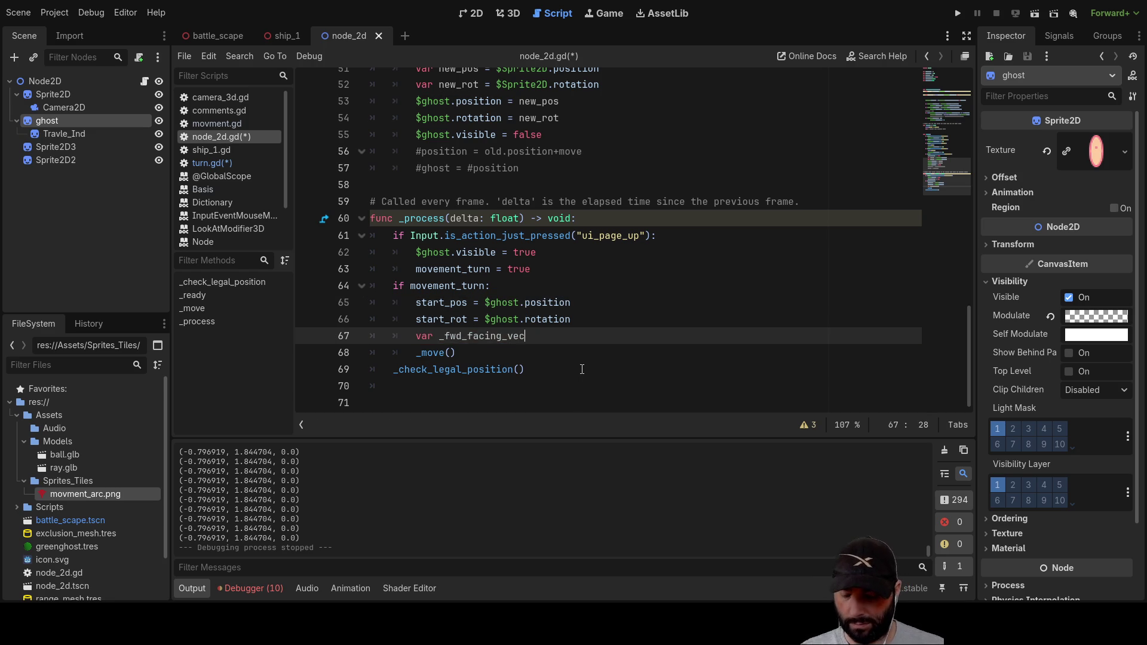
type("($ghost.position")
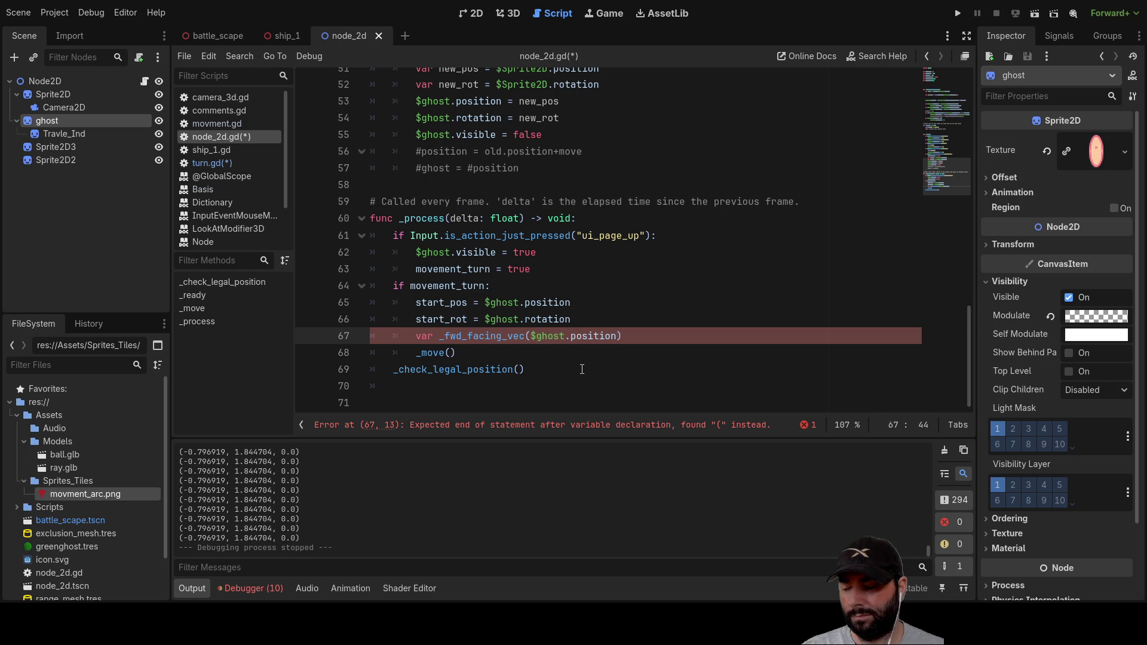
key("Left")
key("Left")
key("Left")
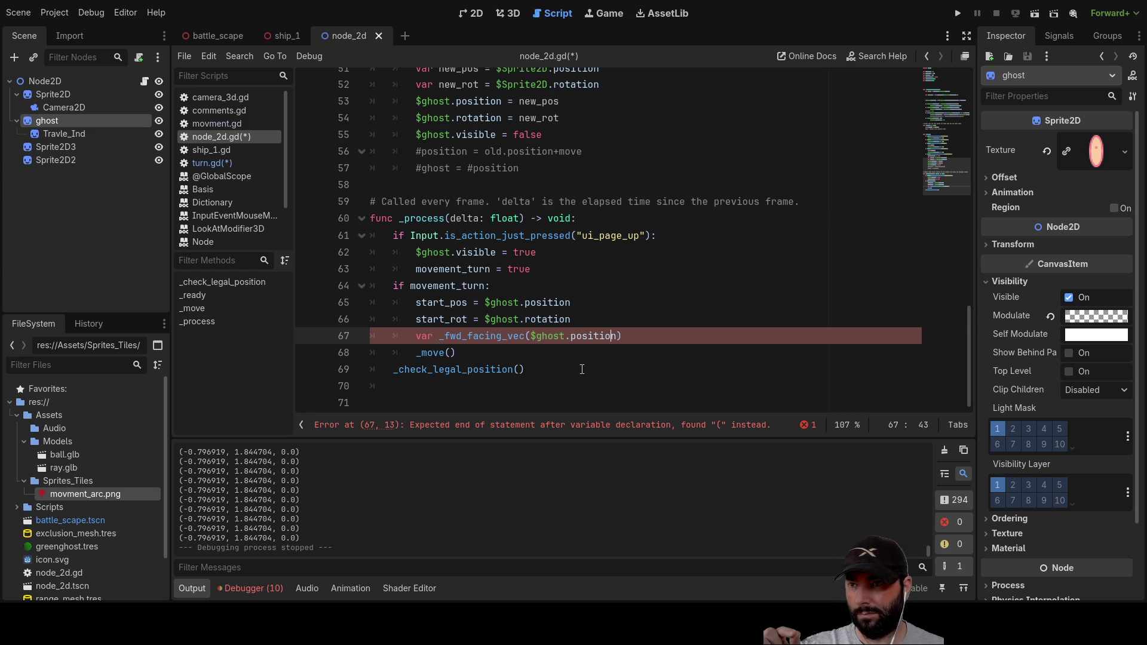
key("Left")
type("-")
key("Left")
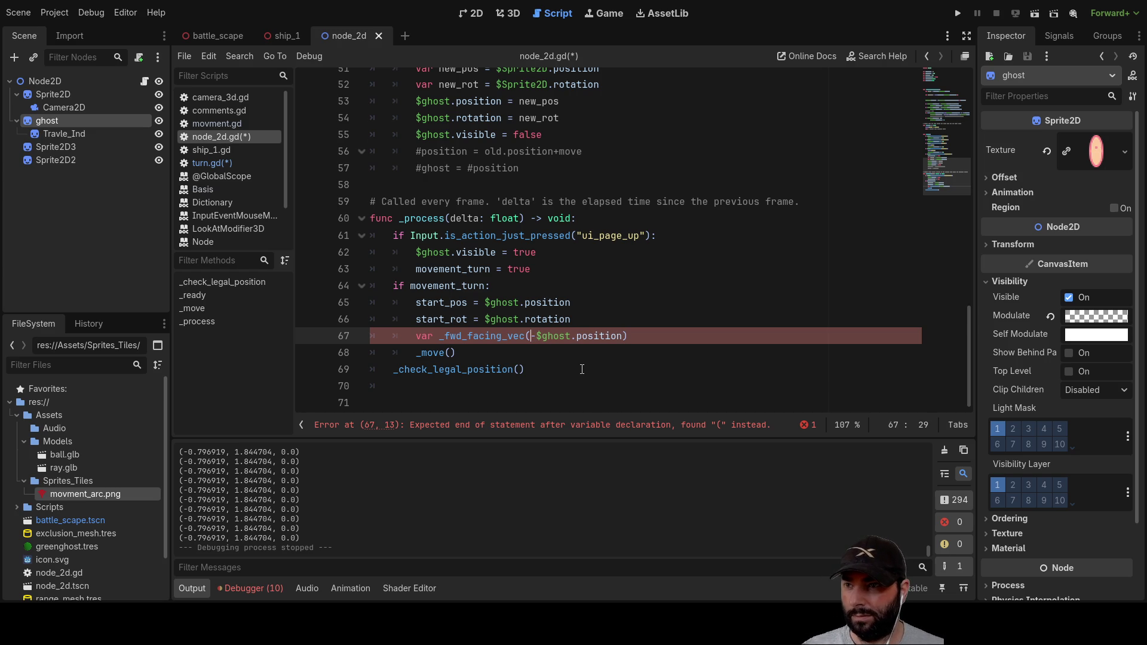
Step: Copy turn_speed from line 4 and paste it inside the parentheses before -$ghost.position
scroll(515, 242, "up", 15)
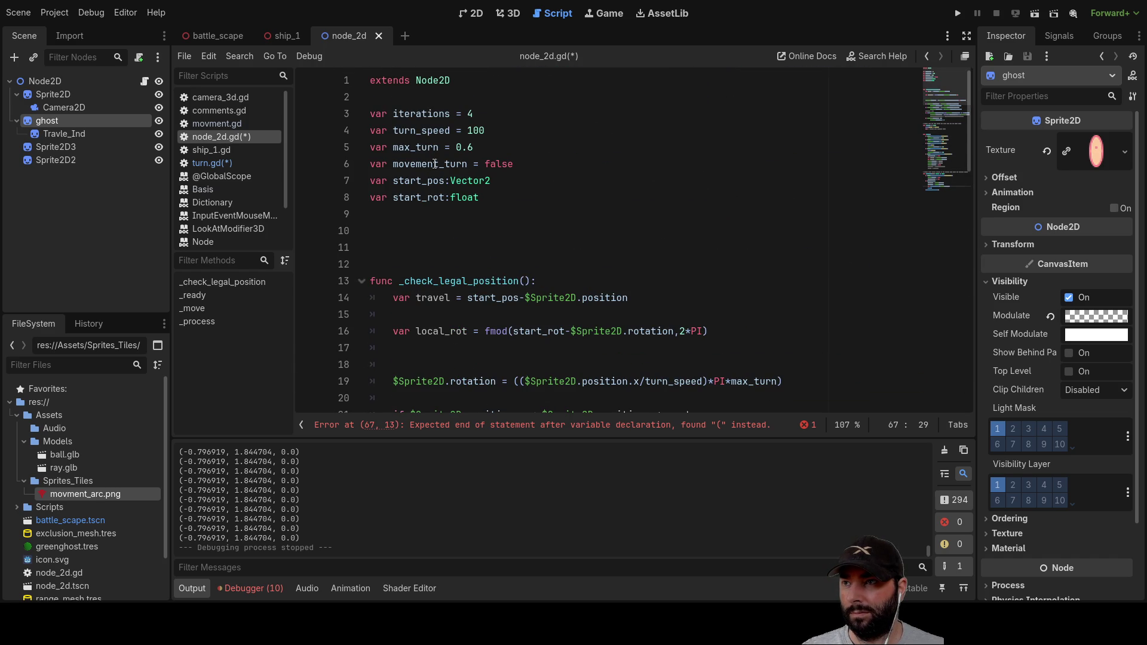
double_click(476, 130)
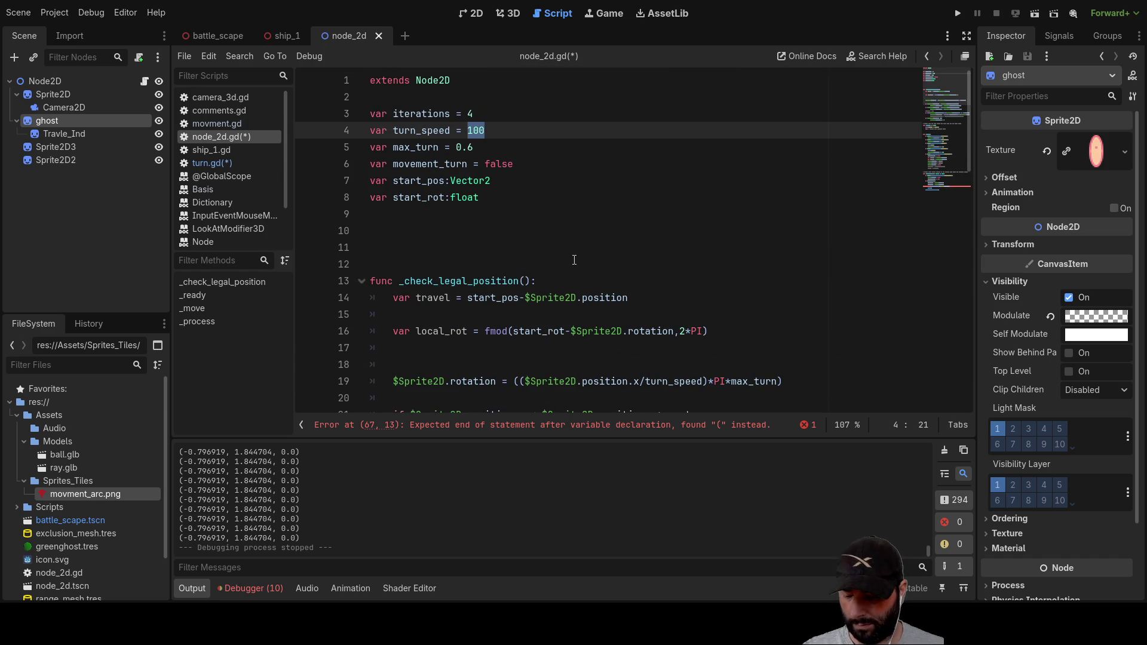
scroll(635, 269, "down", 16)
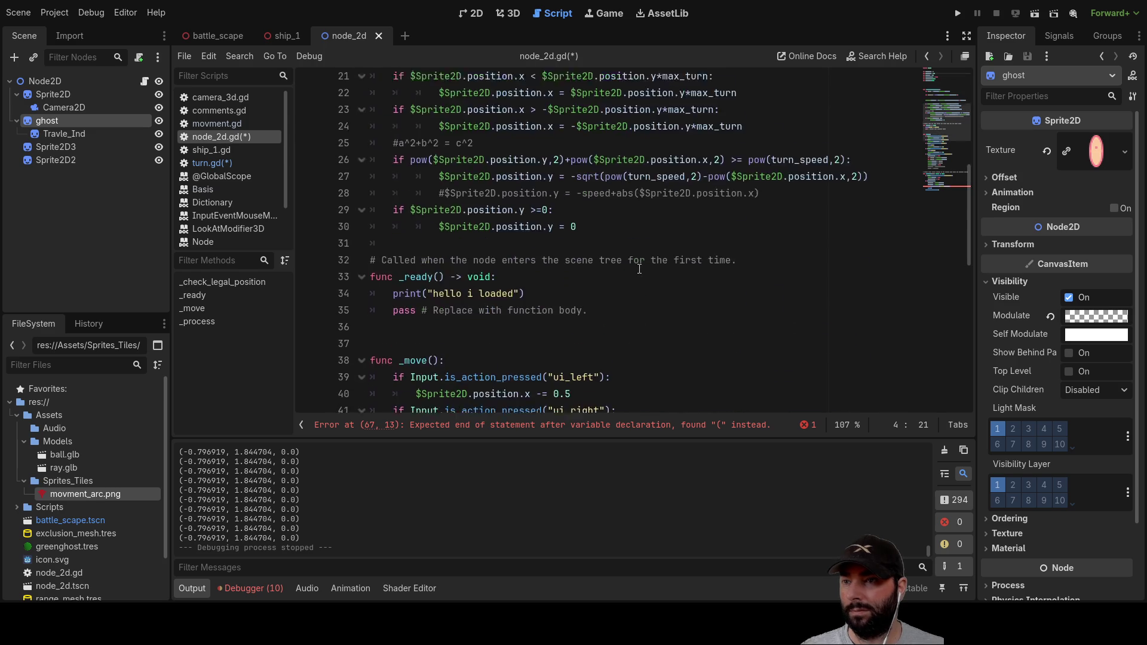
scroll(616, 287, "up", 16)
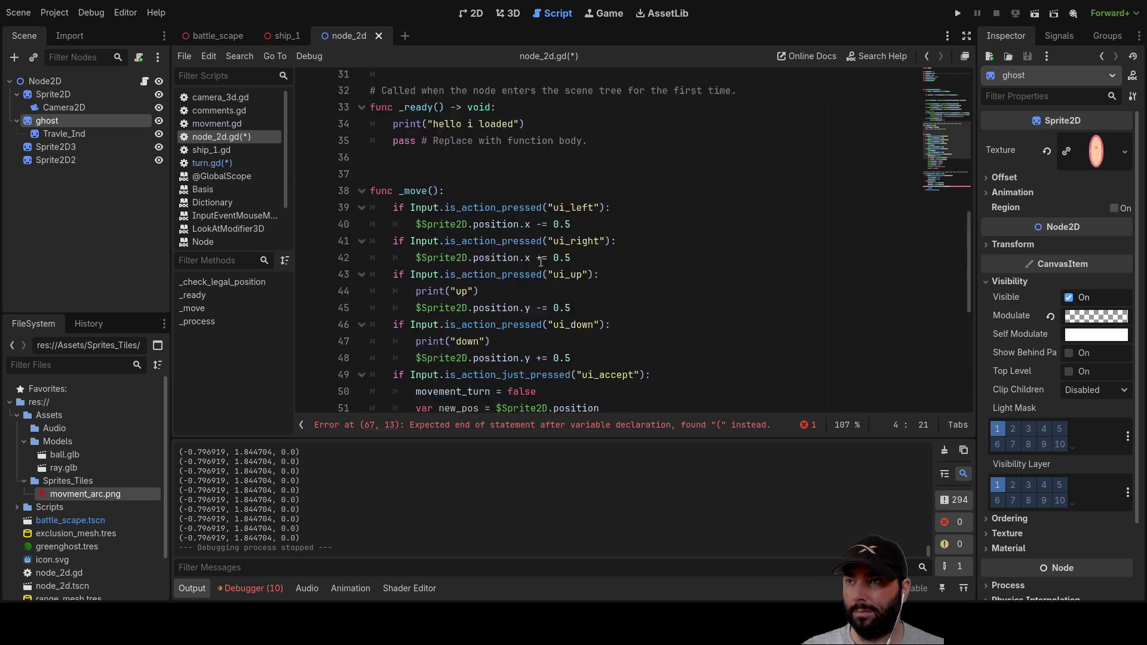
double_click(430, 130)
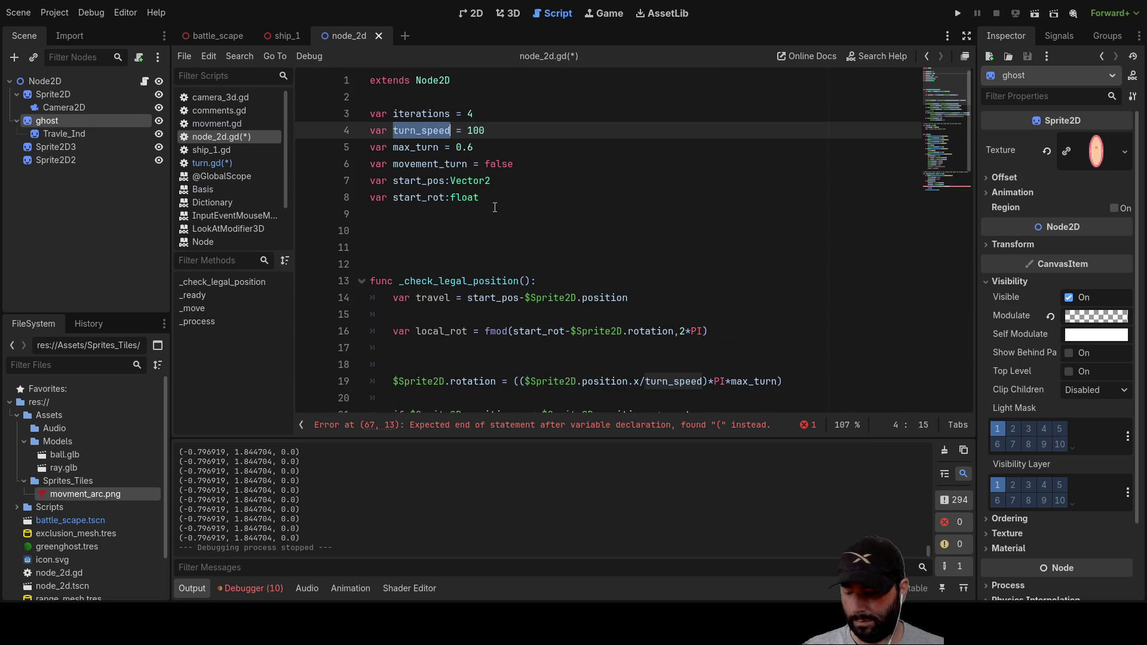
scroll(668, 245, "down", 5)
scroll(668, 245, "down", 12)
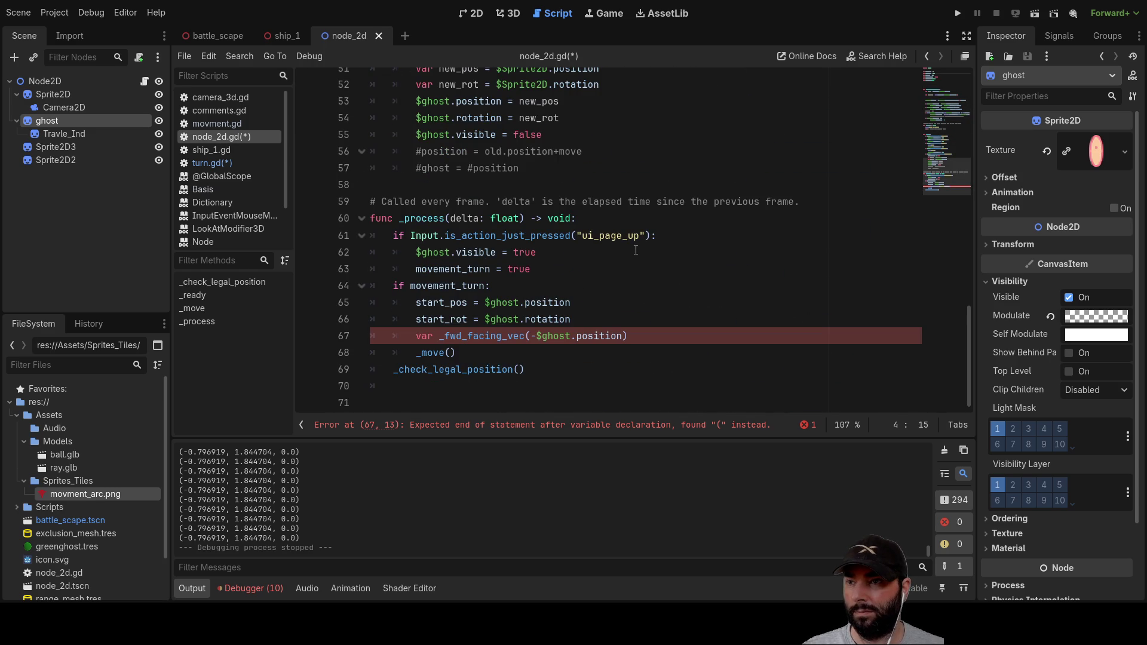
left_click(534, 336)
type("turn_speed")
type("*")
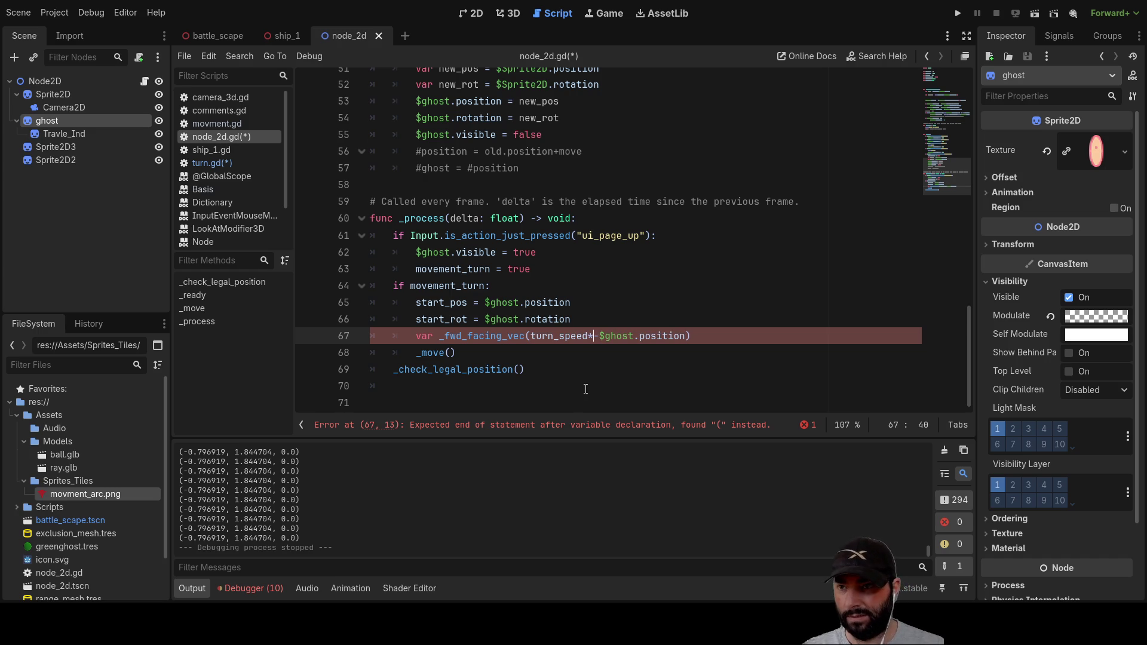
key("Up")
key("Down")
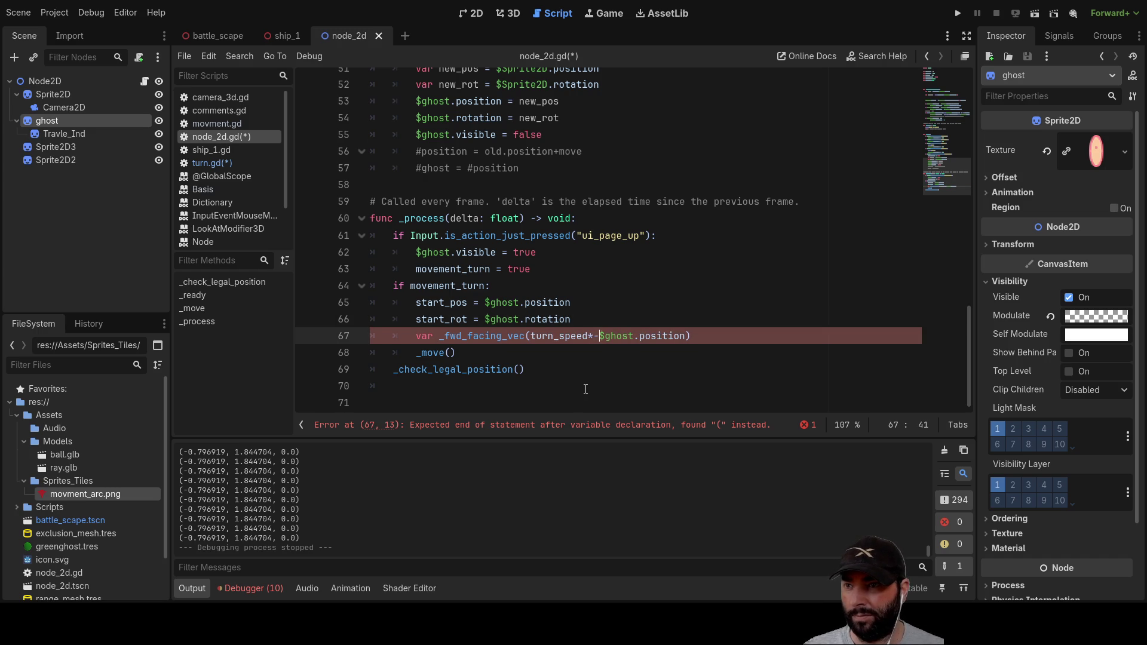
key("BackSpace")
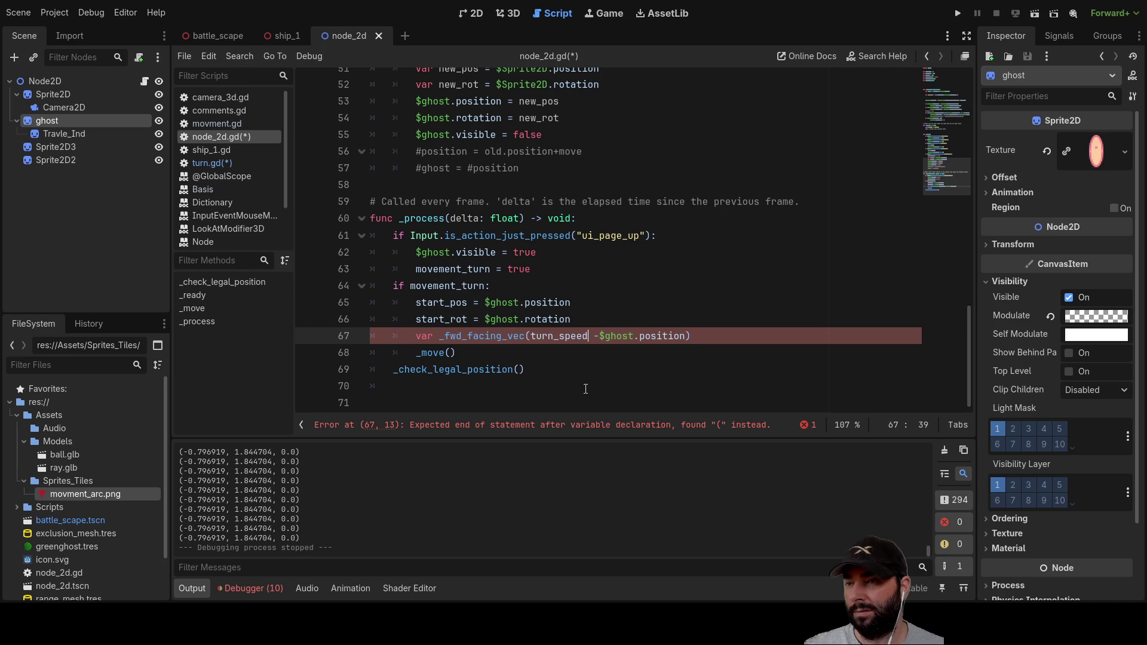
left_click_drag(567, 318, 486, 319)
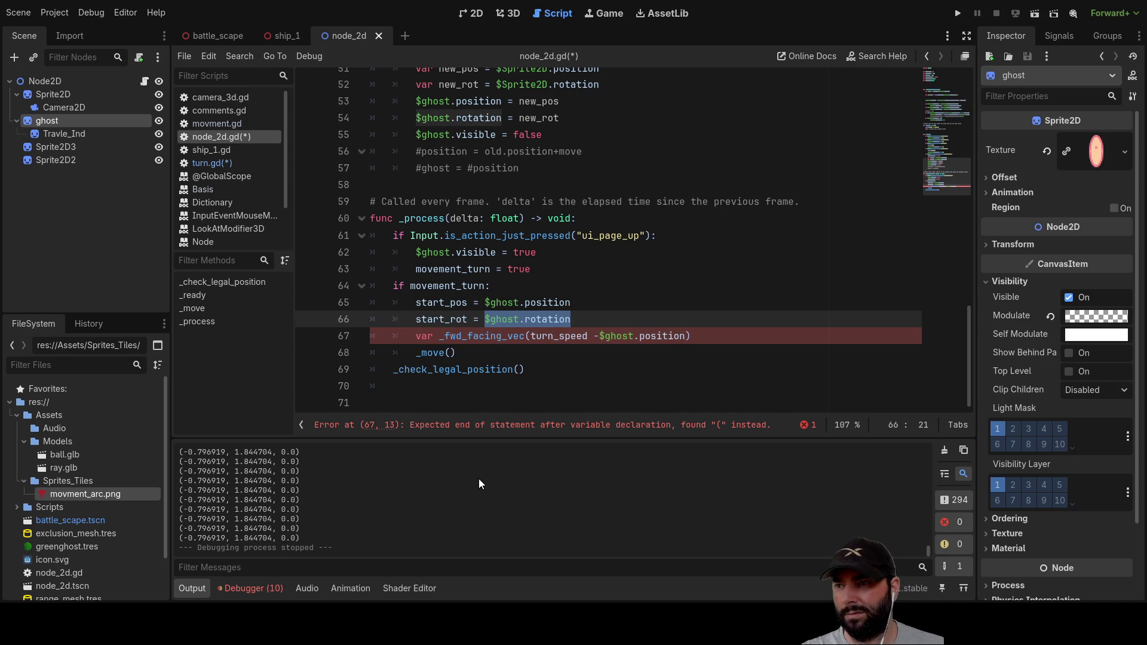
left_click(585, 337)
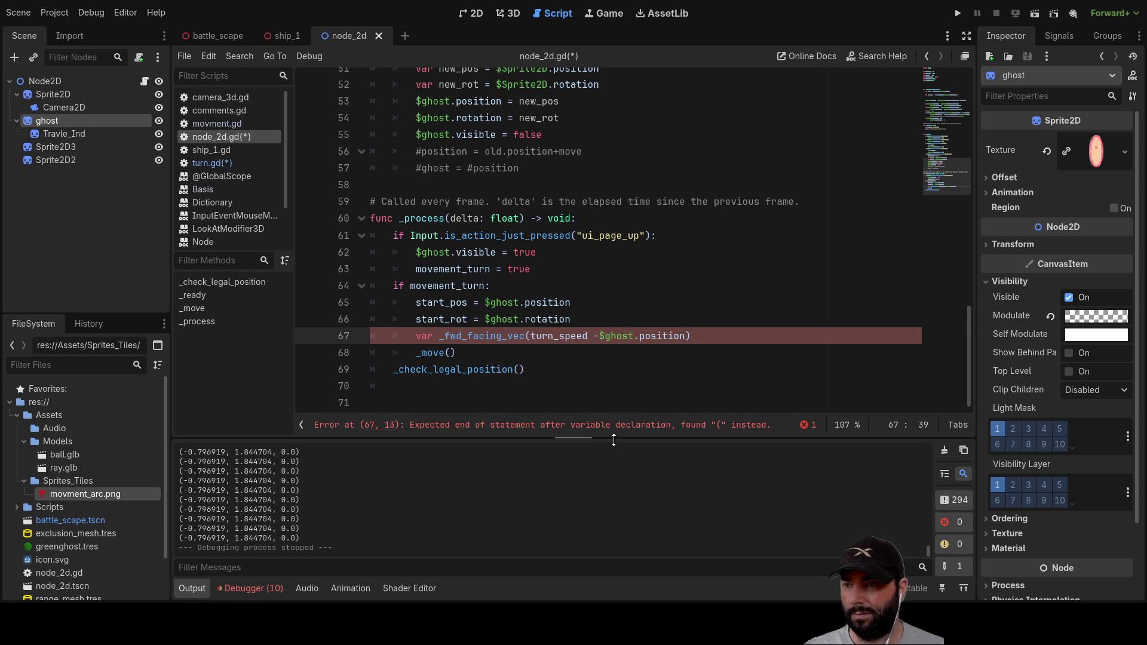
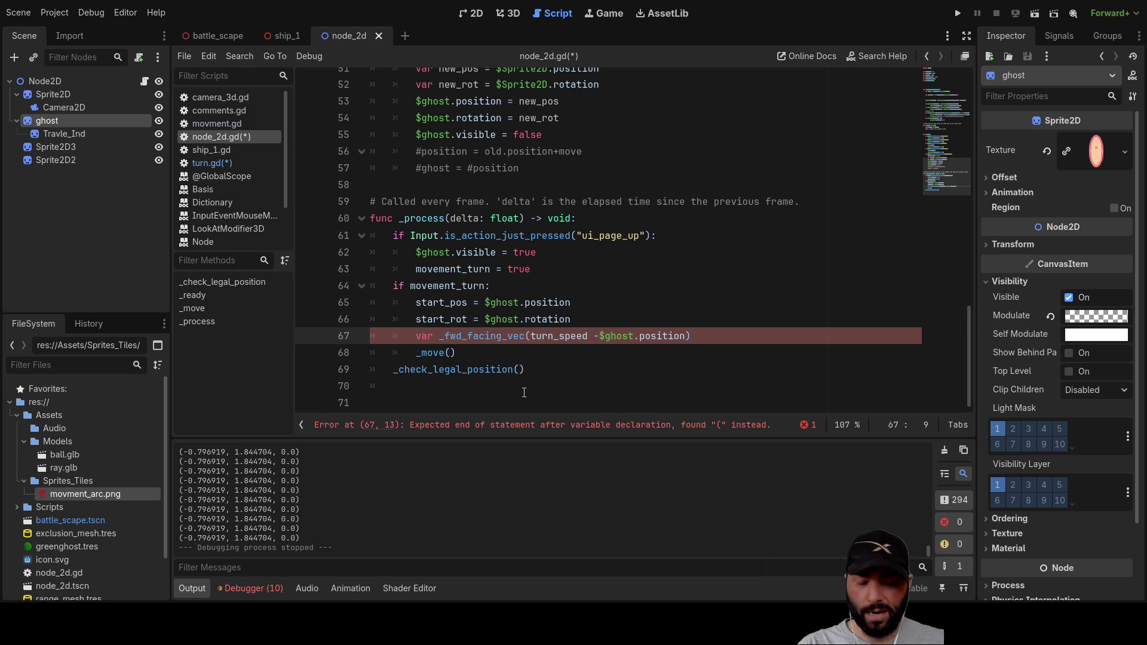
Step: Add a blank line 67 above the _fwd_facing_vec declaration in _process
key("Return")
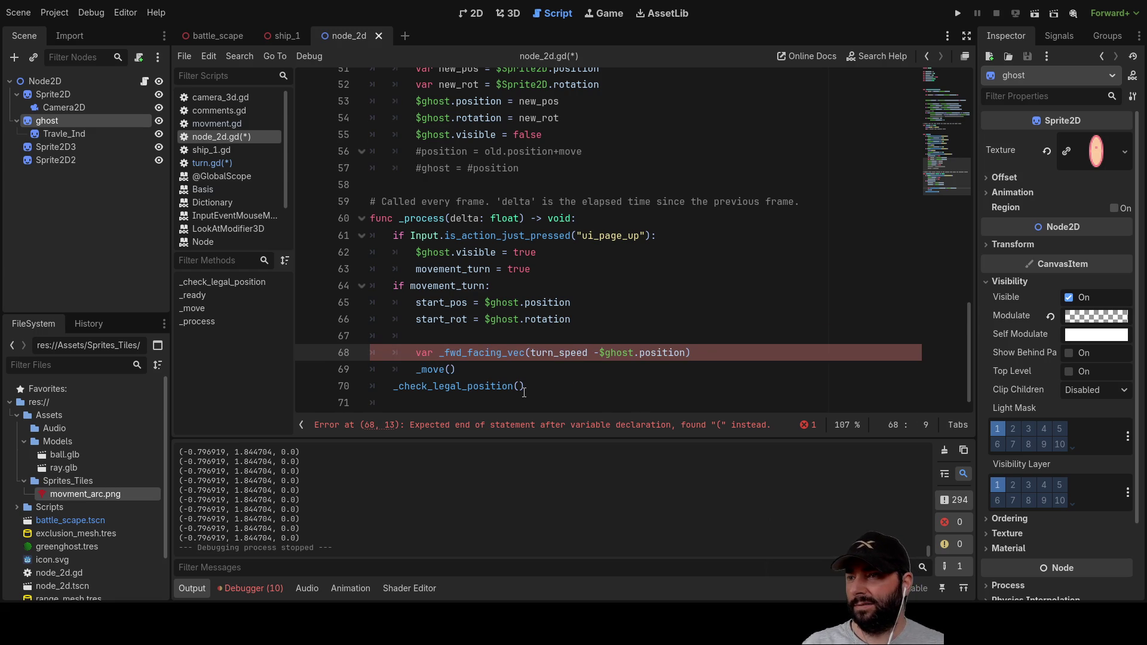
key("Up")
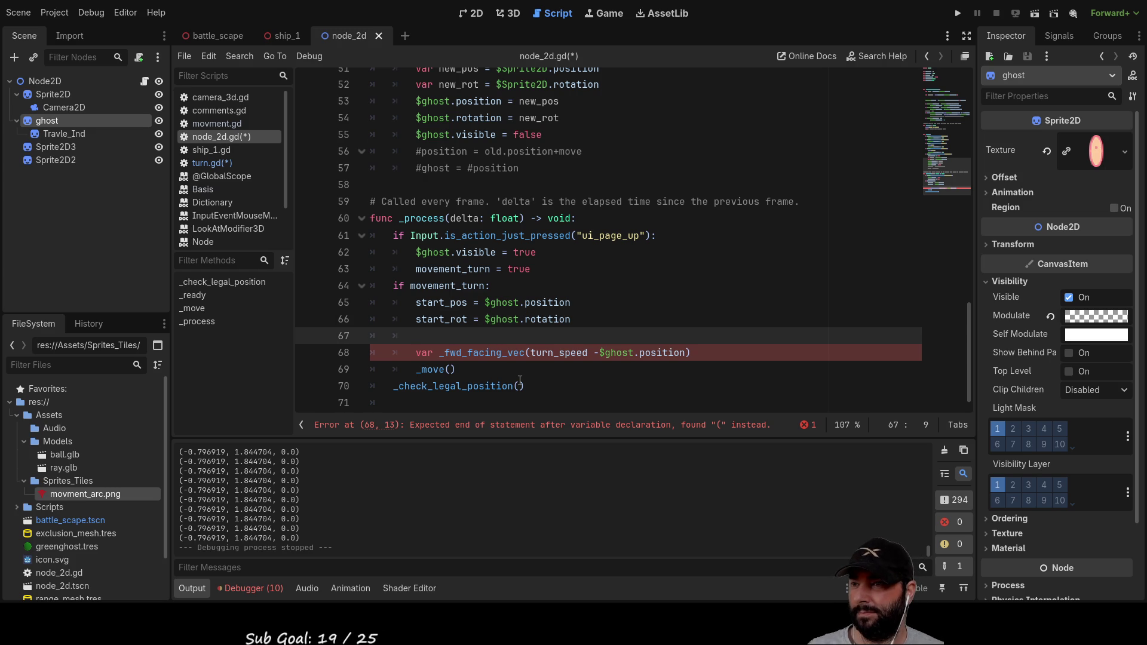
Step: Add a second blank line so the _fwd_facing_vec declaration drops to line 69
key("Return")
key("Up")
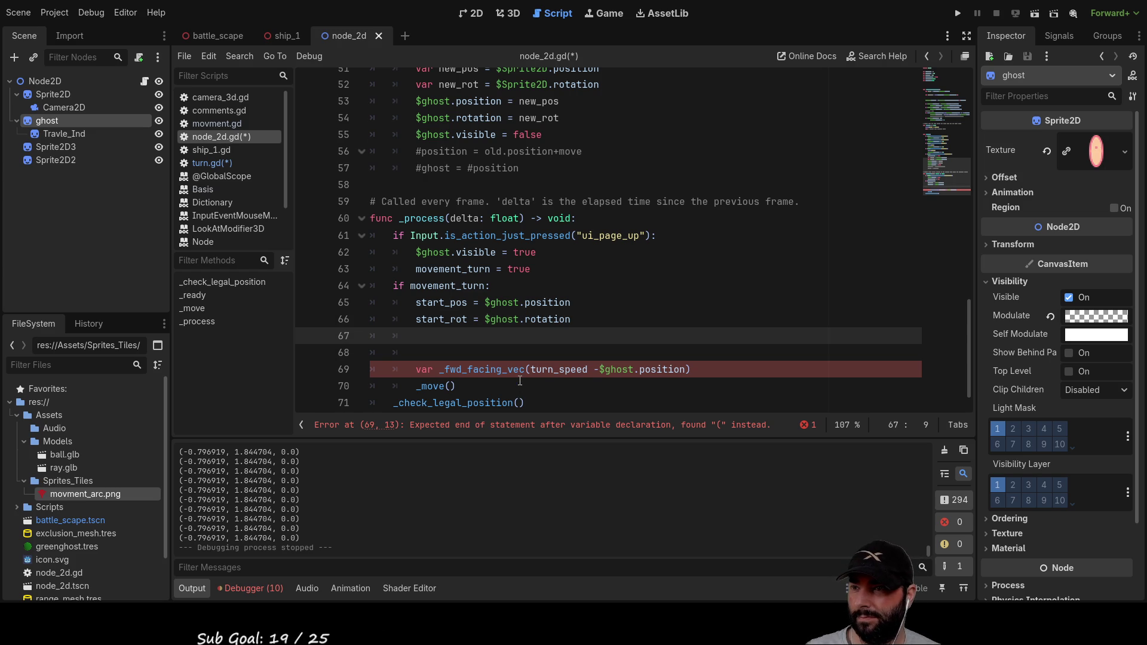
key("Down")
key("Down")
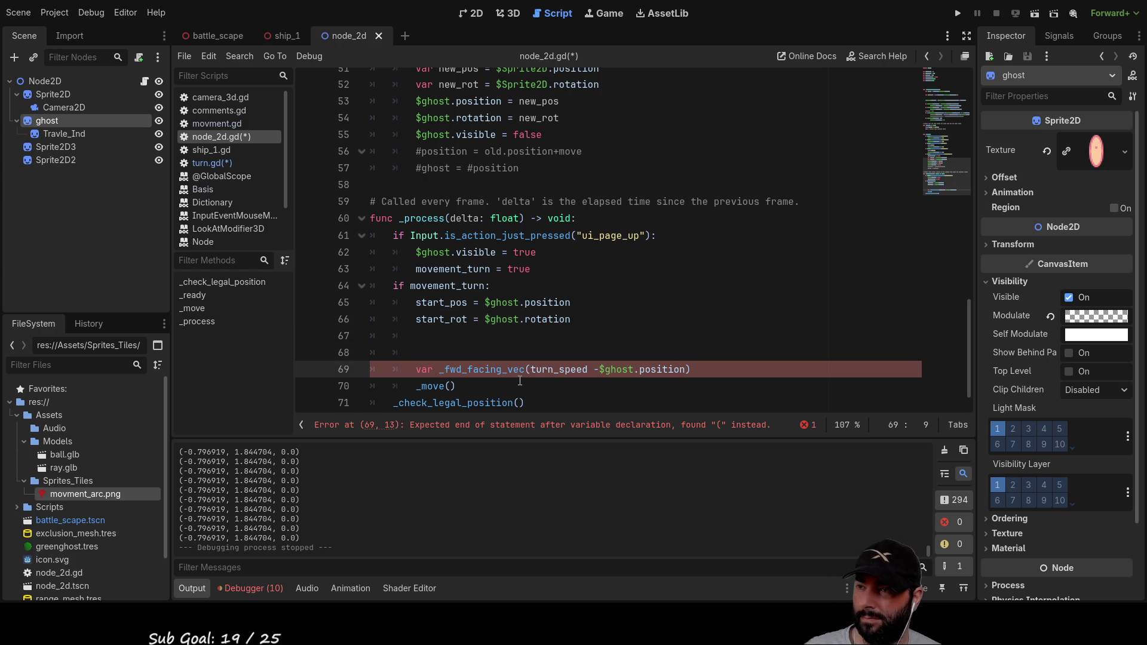
key("Up")
key("Up")
key("Down")
key("Down")
key("Up")
key("Up")
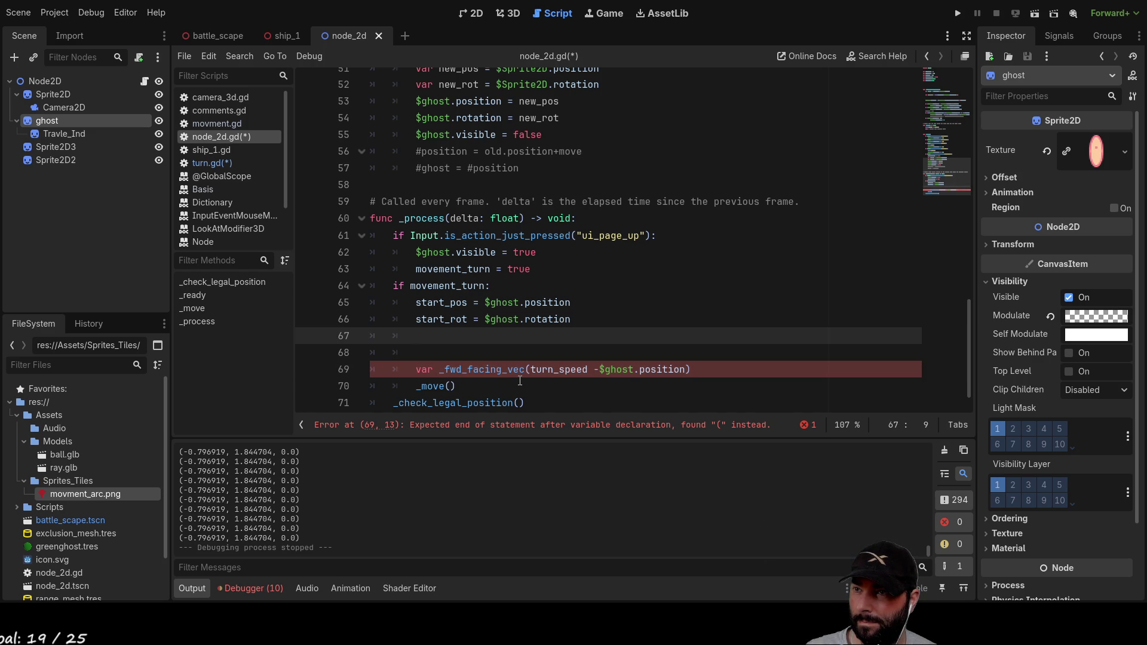
key("Up")
key("Down")
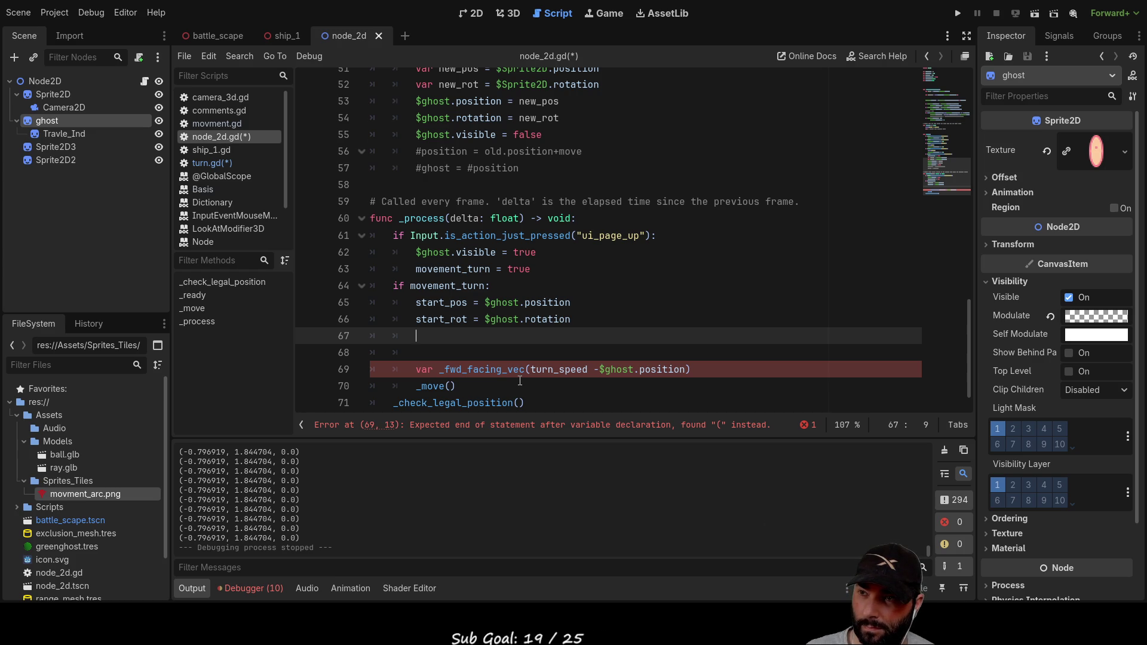
key("Down")
key("Down")
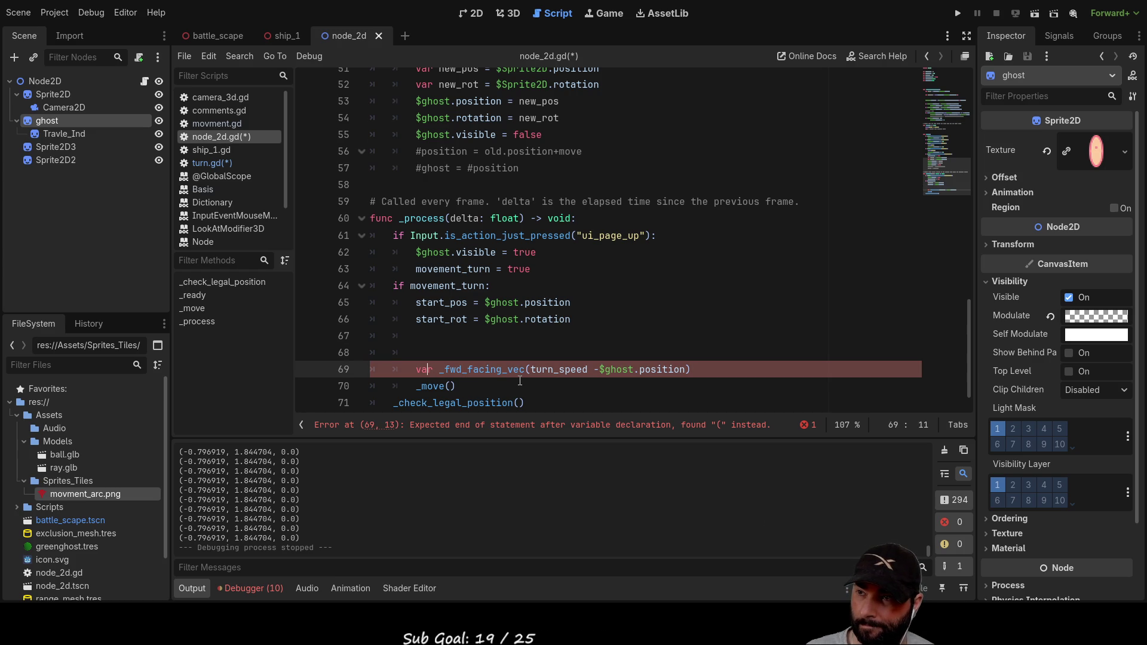
key("Up")
Step: Delete blank lines 67–68 so the declaration is back on line 67
scroll(519, 381, "up", 15)
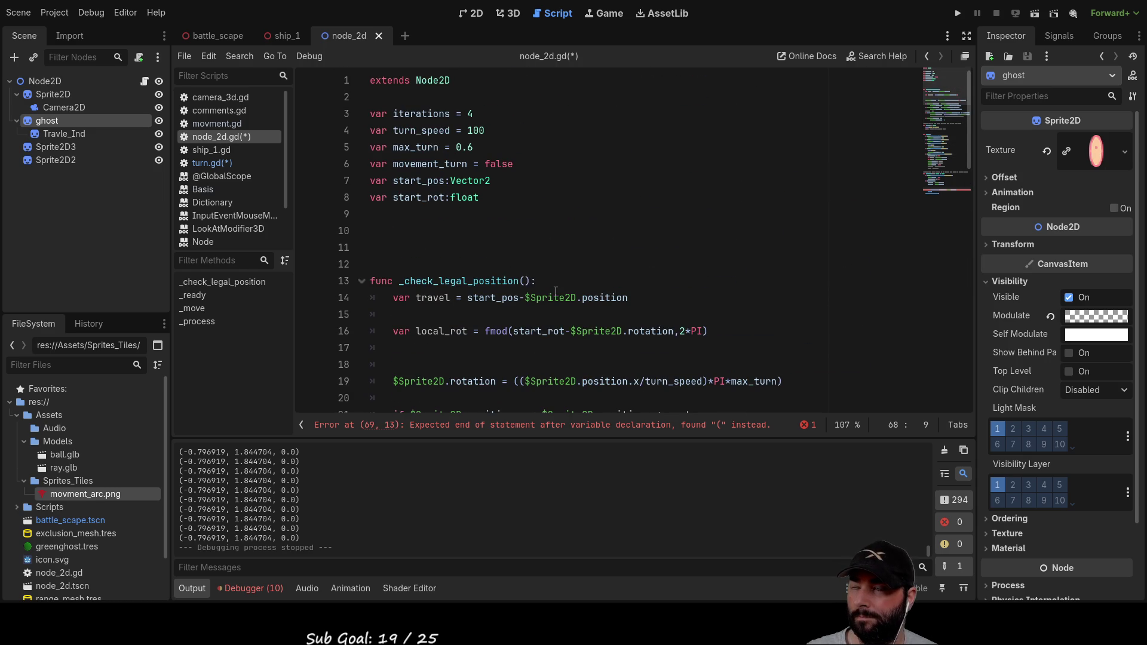
scroll(544, 338, "down", 14)
scroll(555, 291, "down", 3)
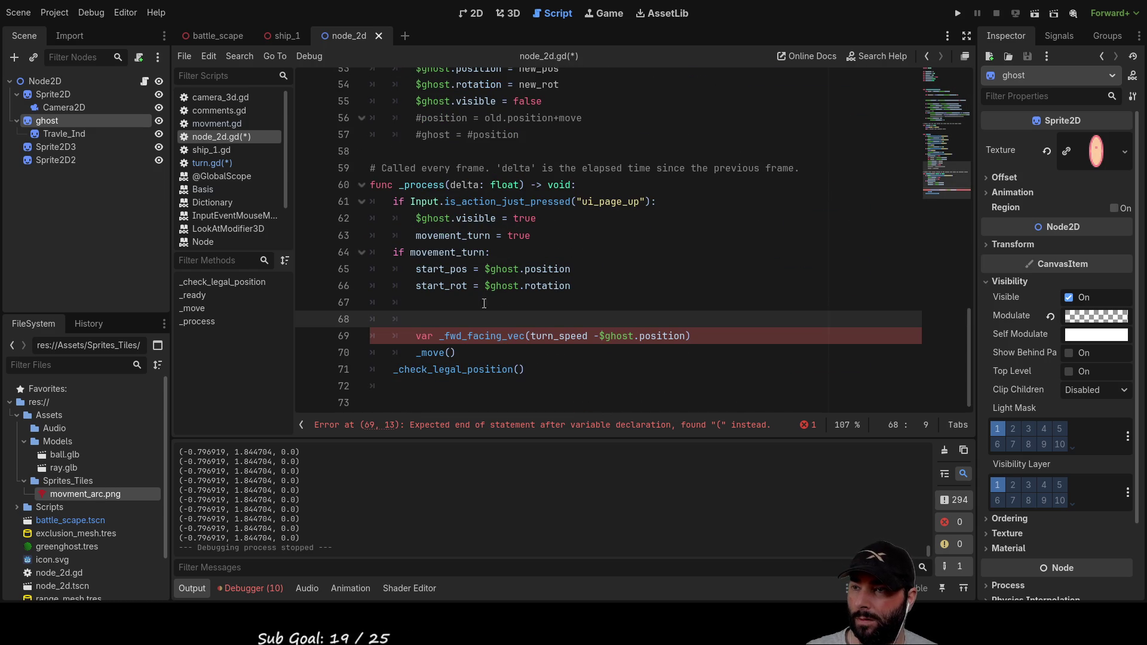
key("Up")
key("Delete")
key("Delete")
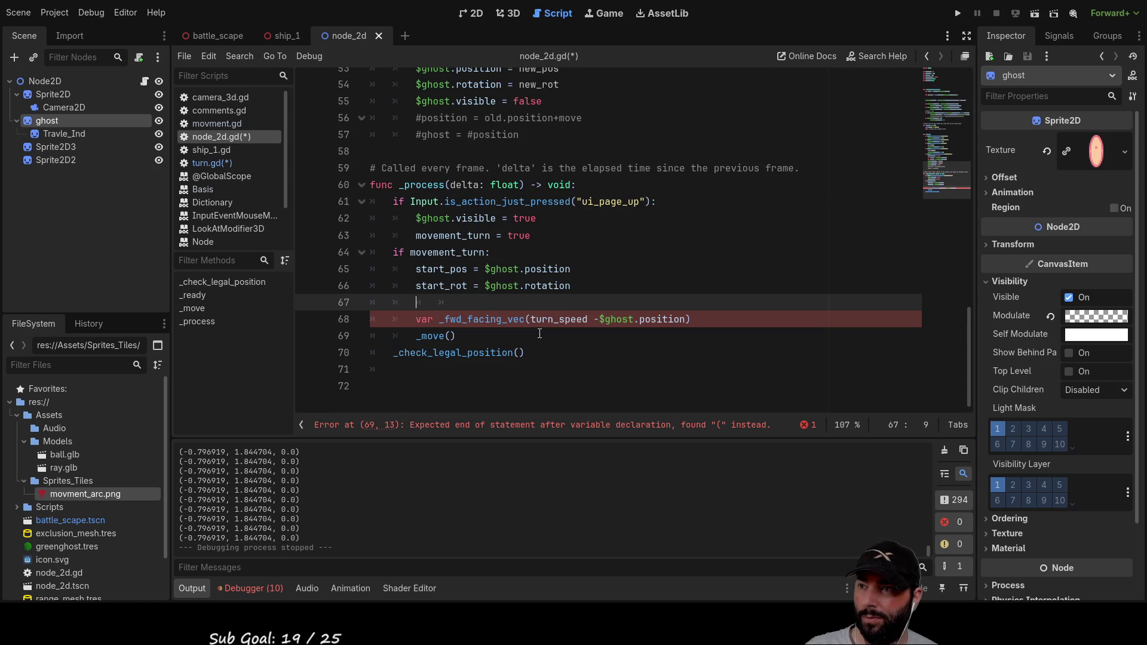
key("Delete")
key("Delete")
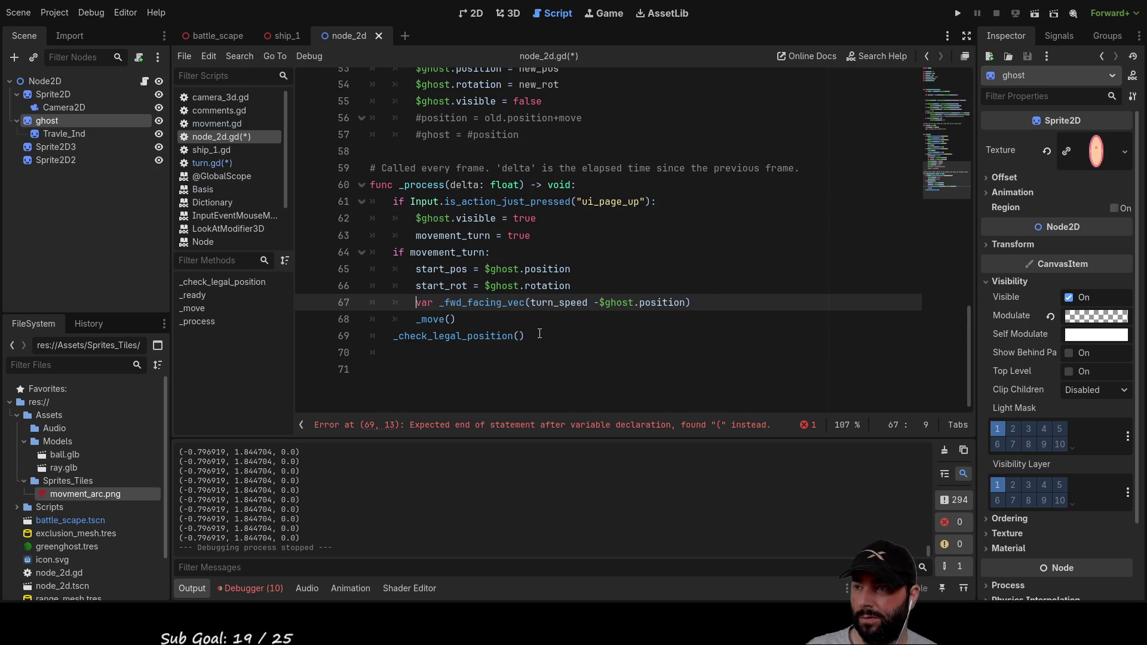
key("Down")
key("Up")
key("Down")
key("Up")
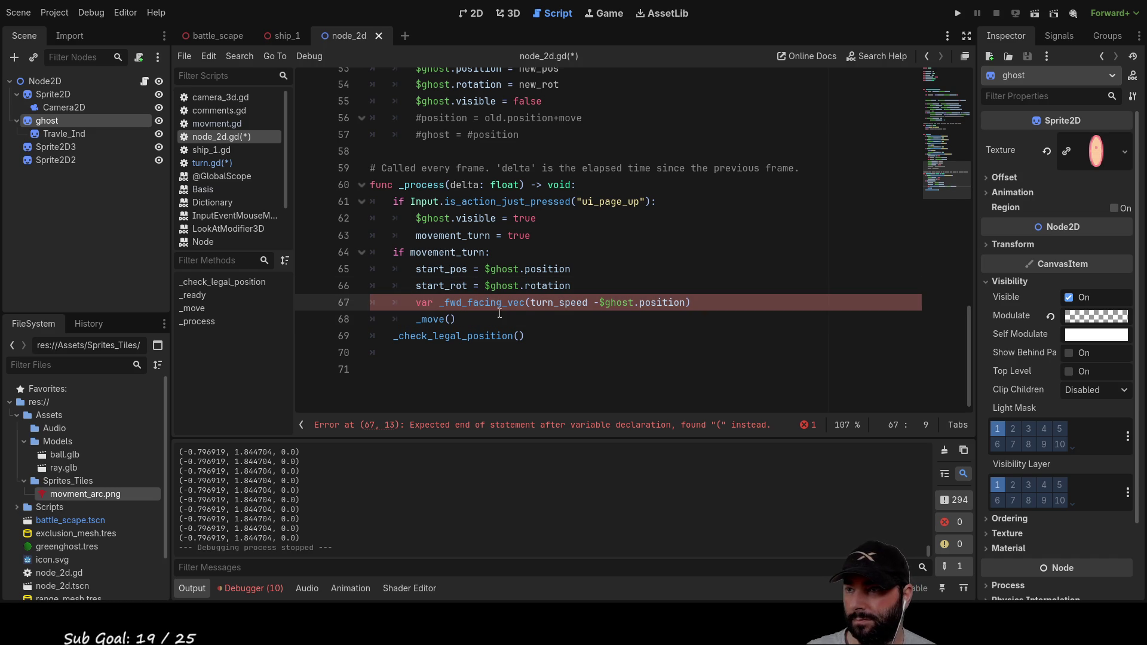
Step: Remove the leading underscore so the variable is named fwd_facing_vec
double_click(478, 300)
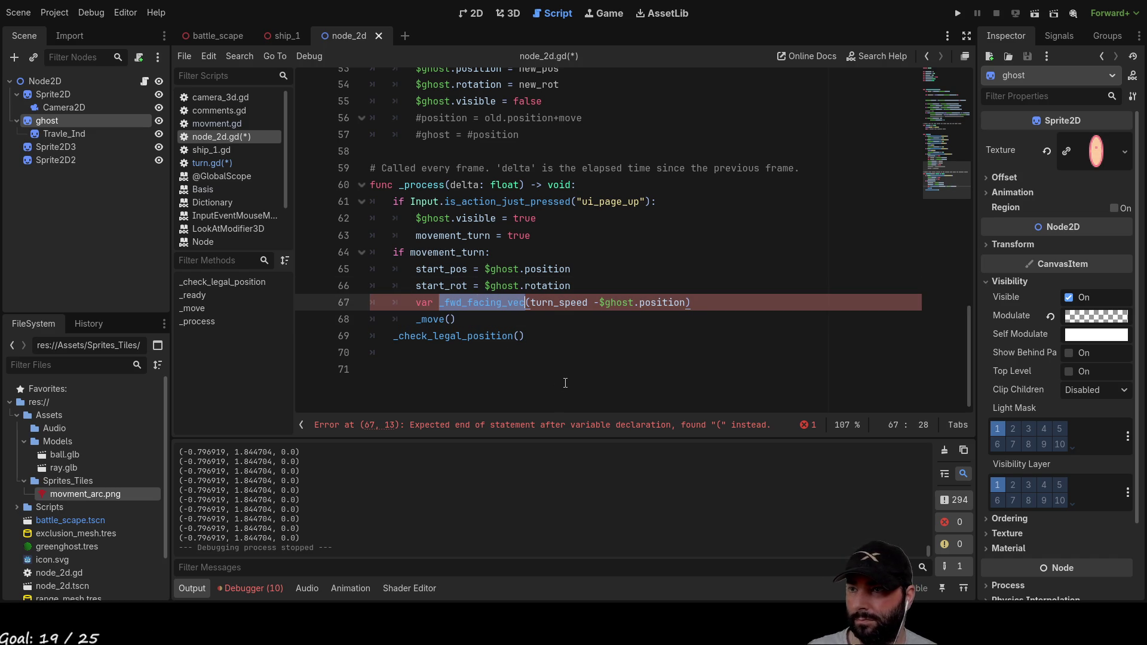
scroll(570, 378, "up", 15)
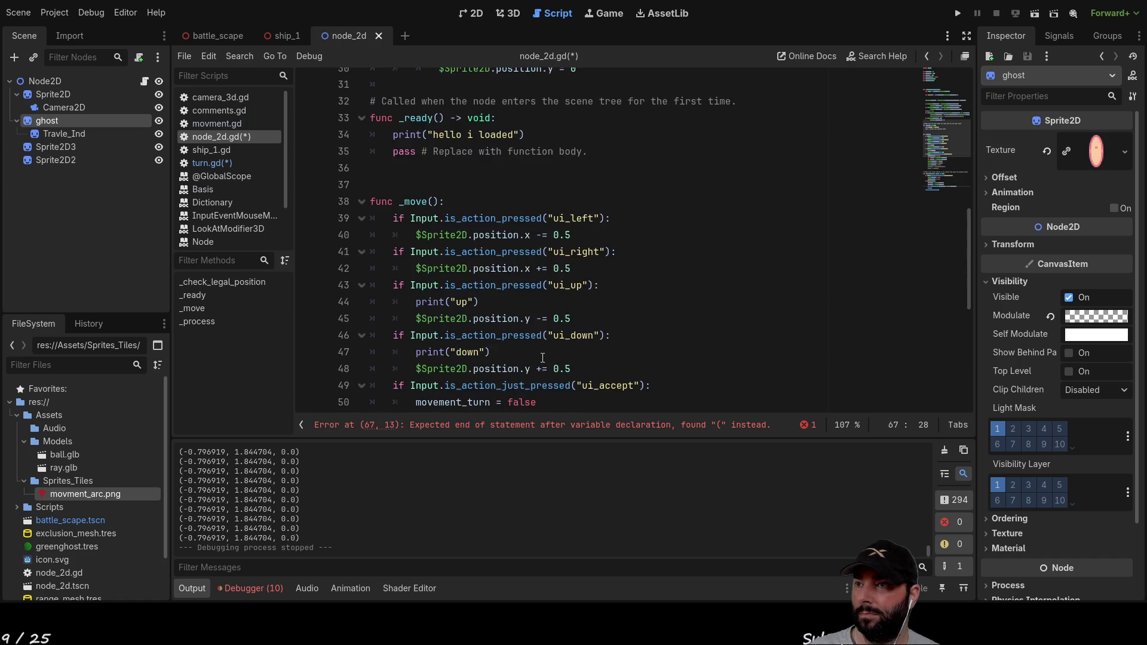
scroll(539, 338, "down", 10)
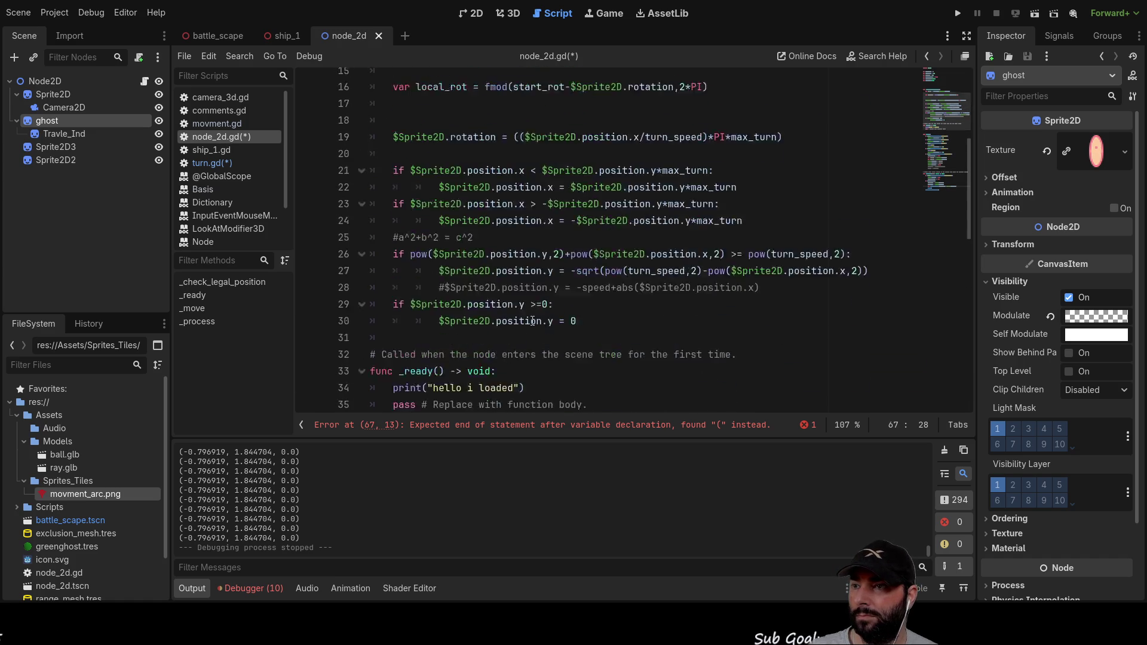
scroll(535, 311, "down", 5)
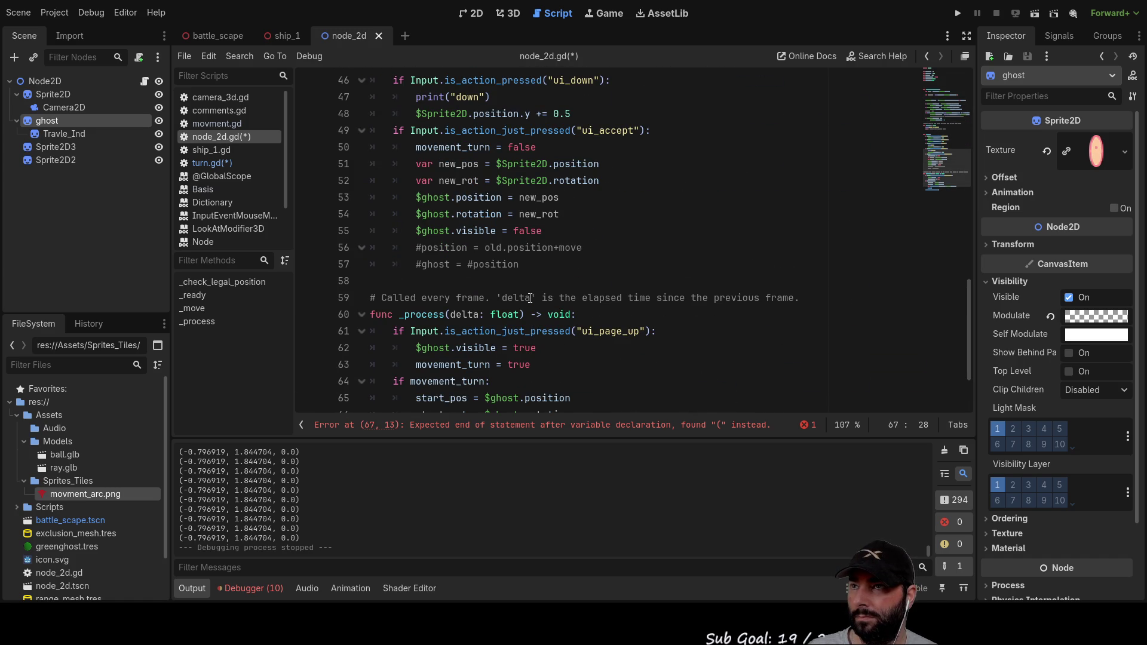
scroll(529, 298, "down", 2)
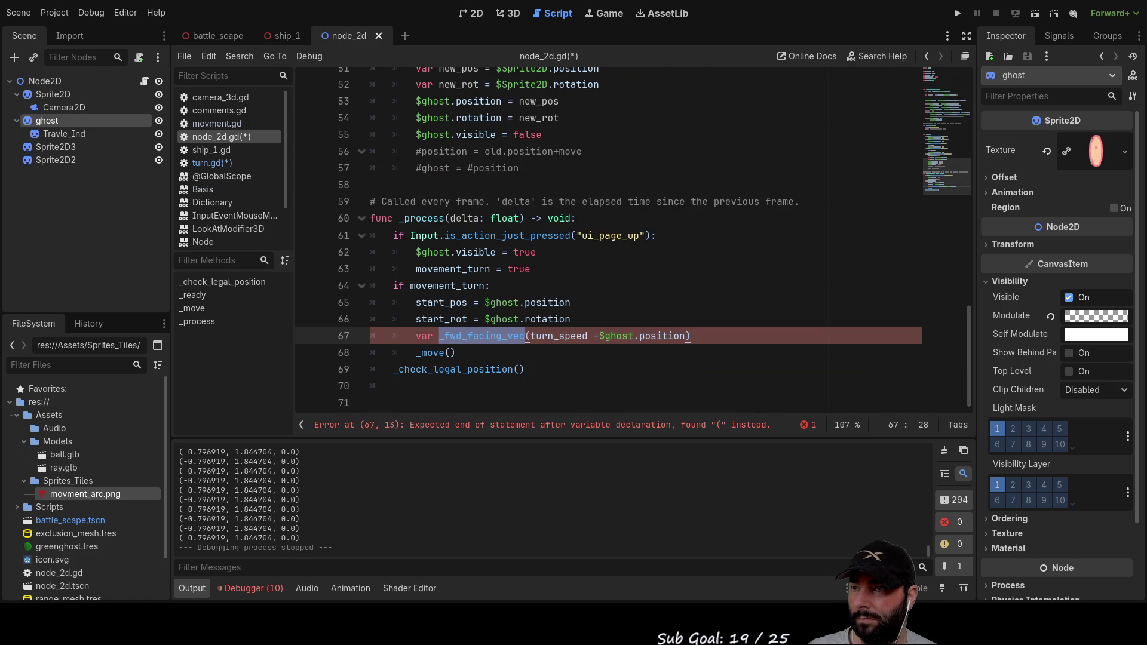
key("Down")
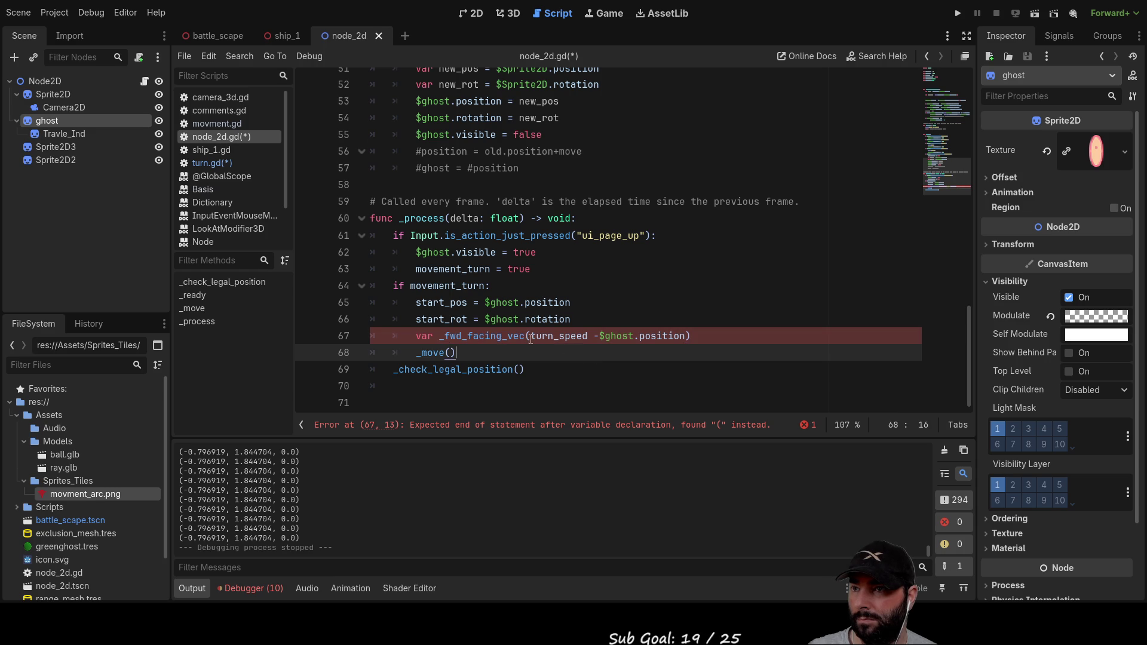
double_click(483, 337)
key("Left")
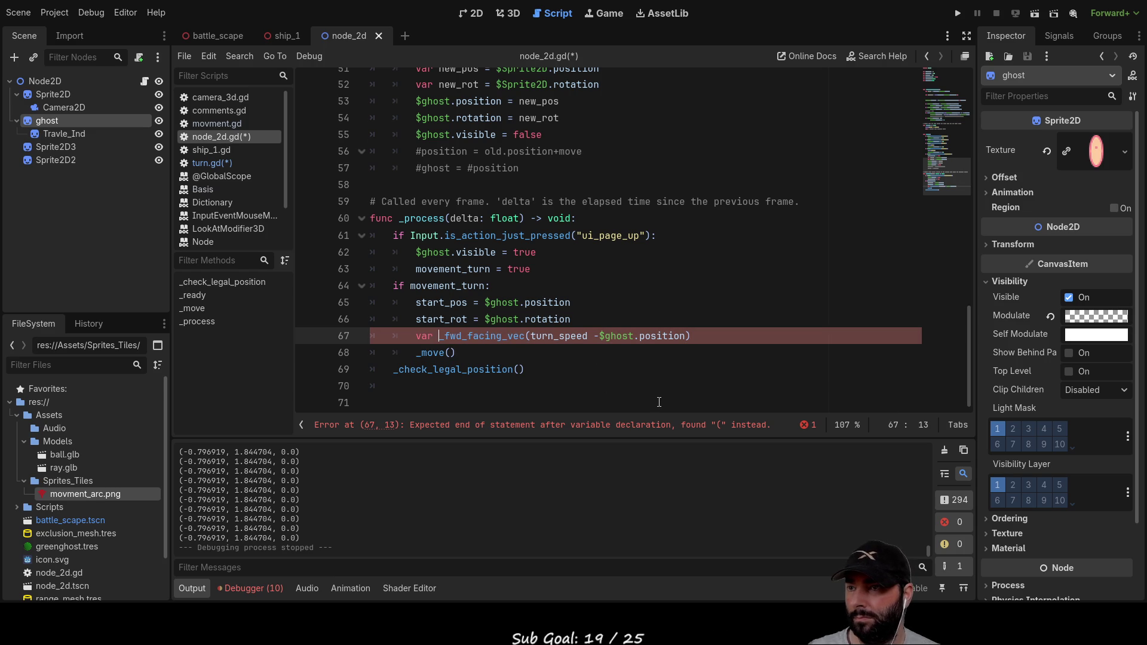
key("Right")
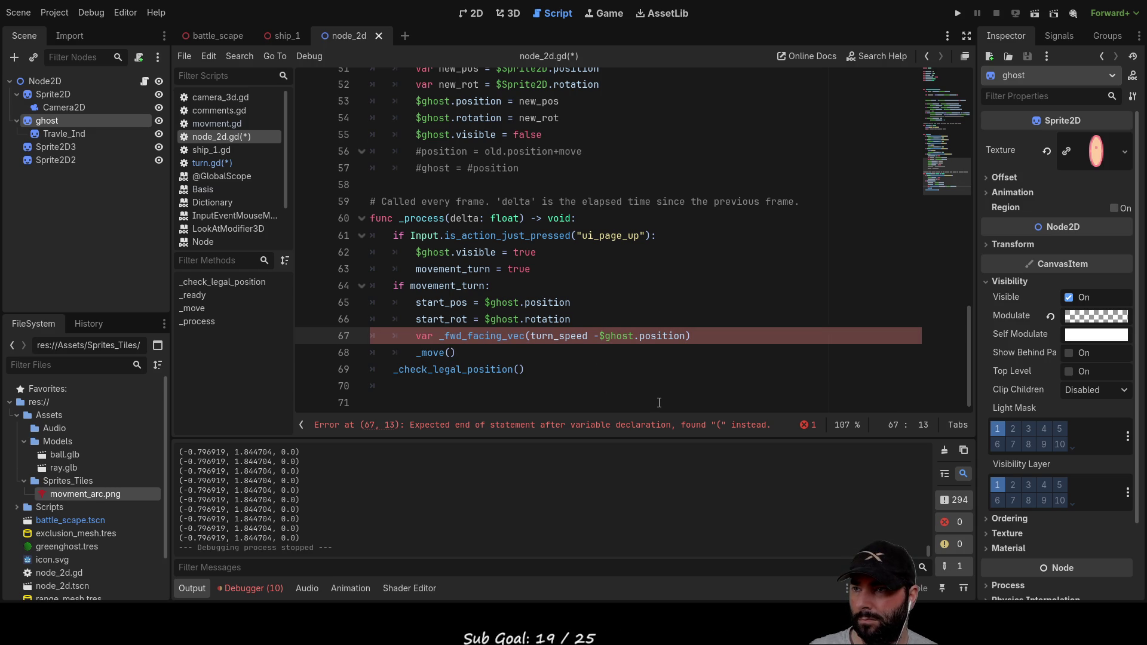
scroll(659, 403, "up", 7)
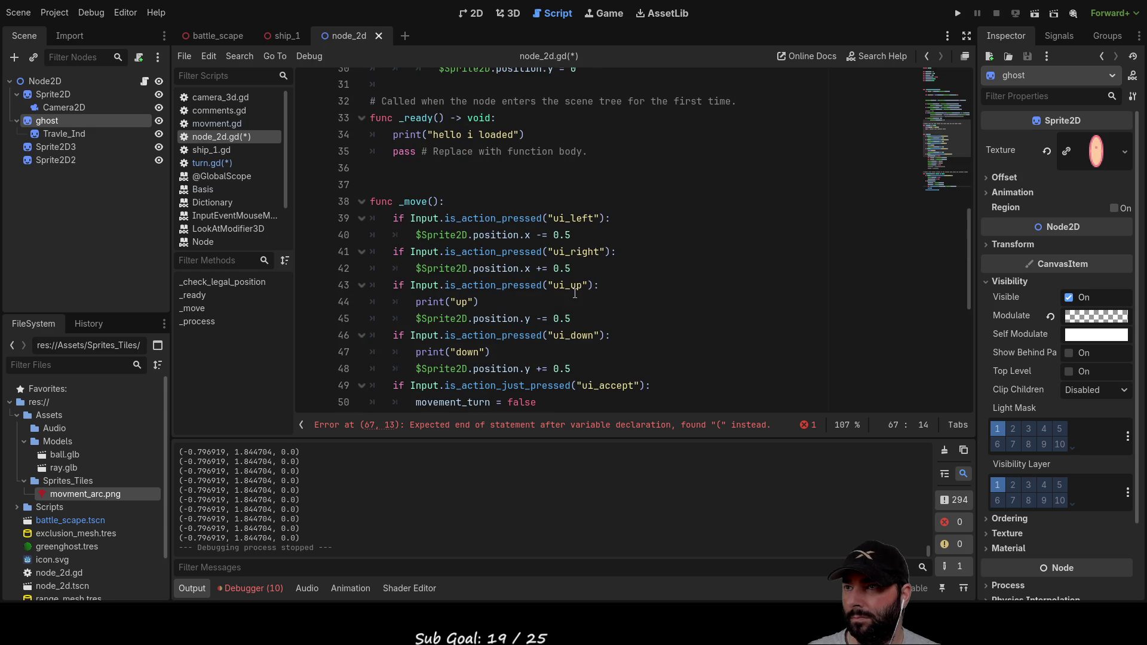
scroll(572, 294, "up", 10)
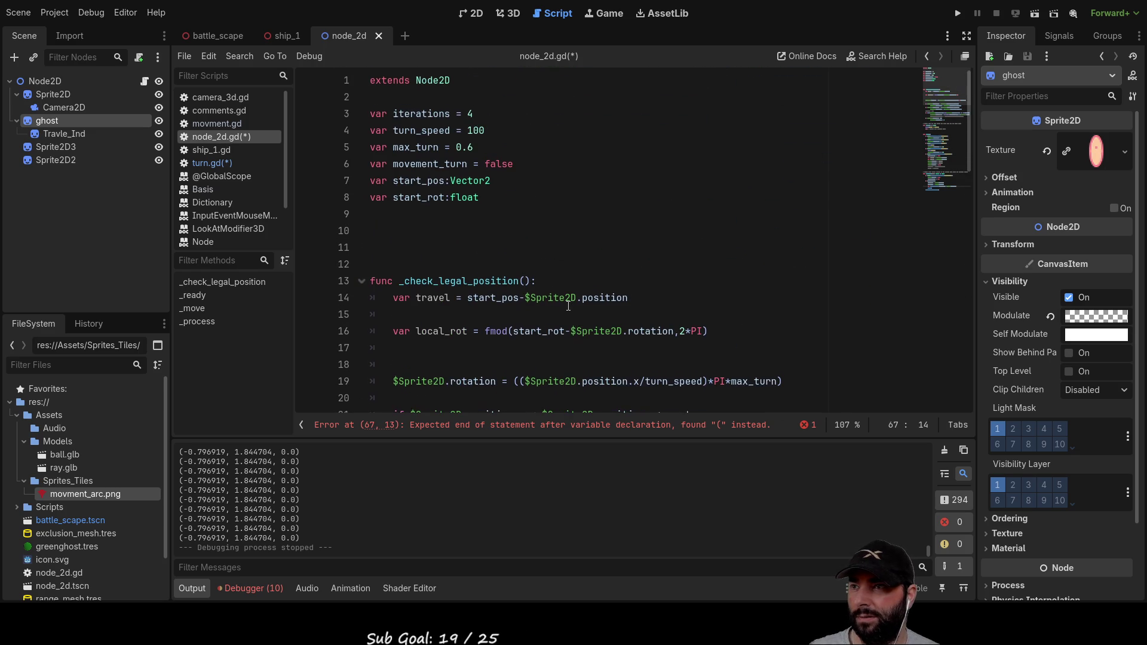
scroll(568, 305, "down", 7)
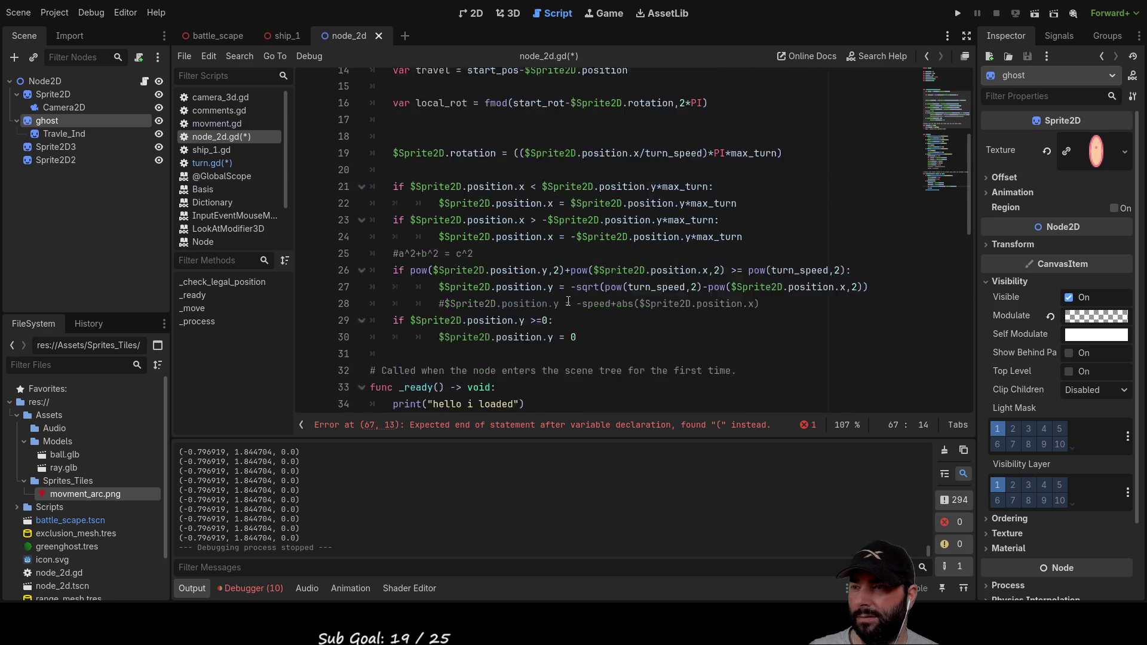
scroll(568, 299, "down", 4)
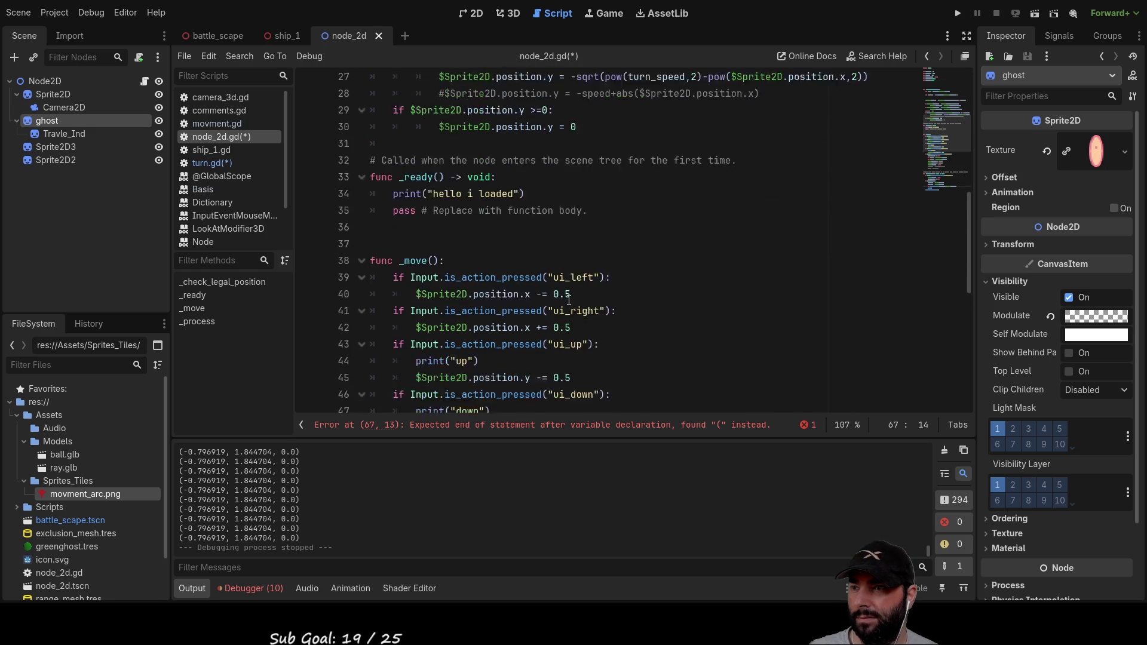
scroll(568, 299, "down", 6)
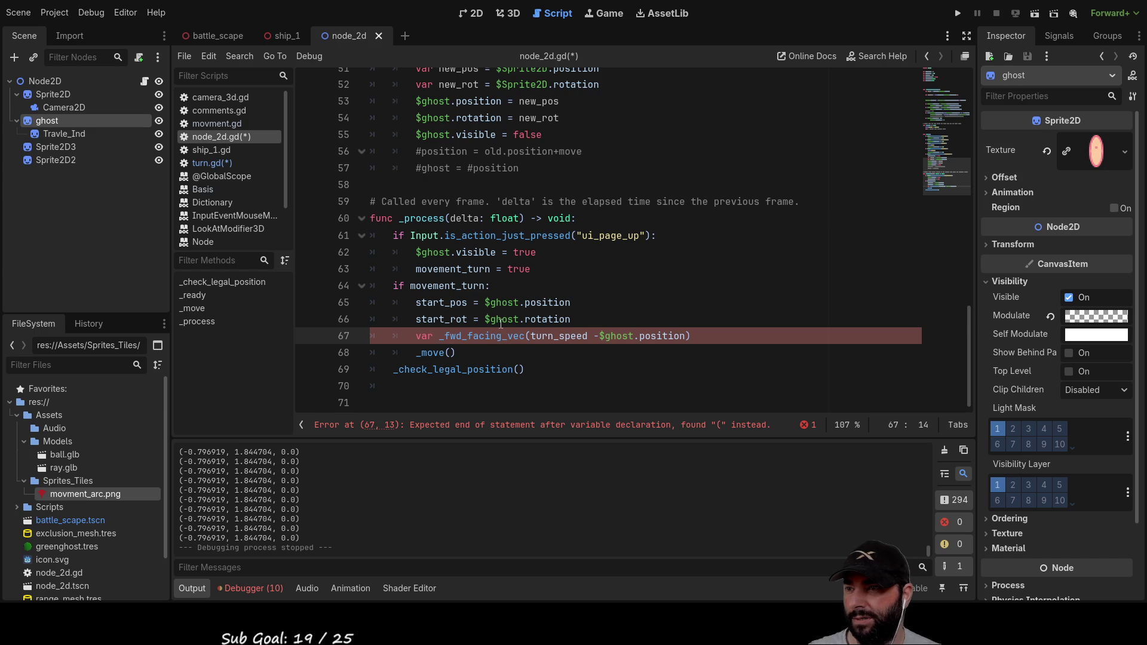
key("BackSpace")
key("Right")
key("Right")
key("Right")
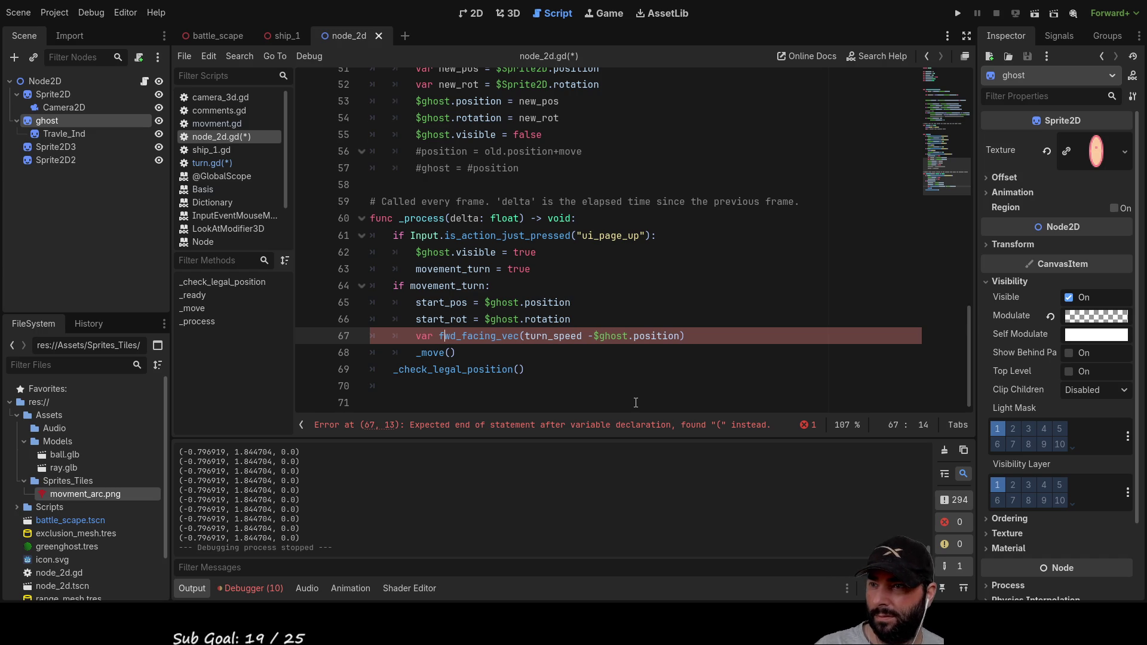
Step: Replace turn_speed with () so line 67 reads 'var fwd_facing_vec = () -$ghost.position)'
key("ctrl+Right")
type("=")
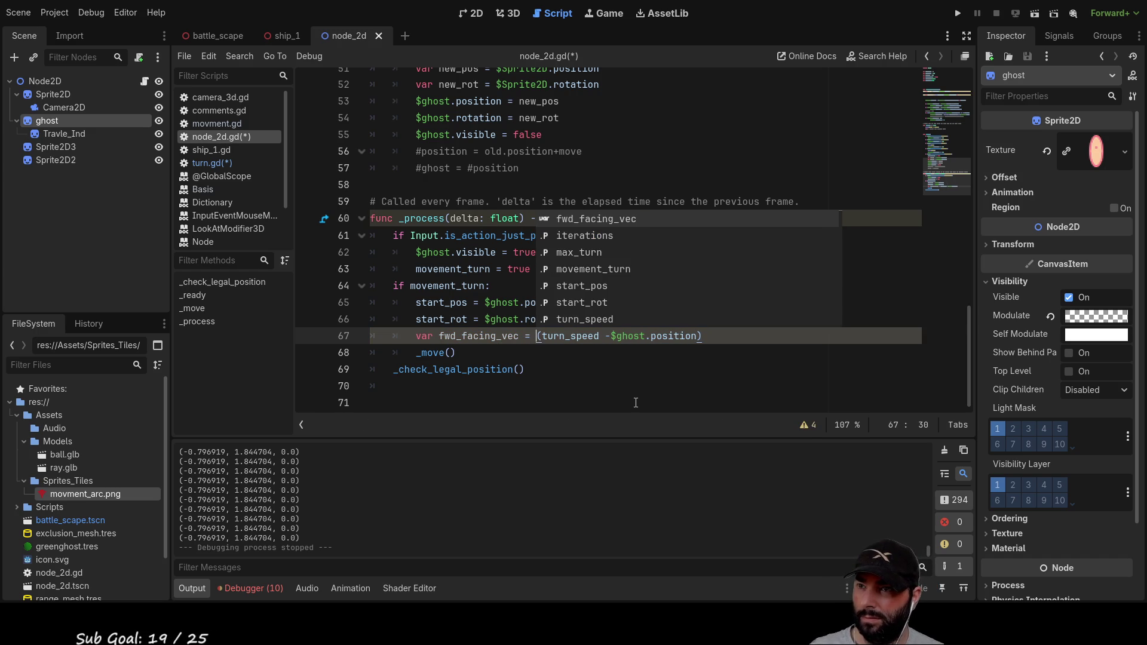
key("Delete")
key("shift+Right")
key("shift+Right")
key("shift+Right")
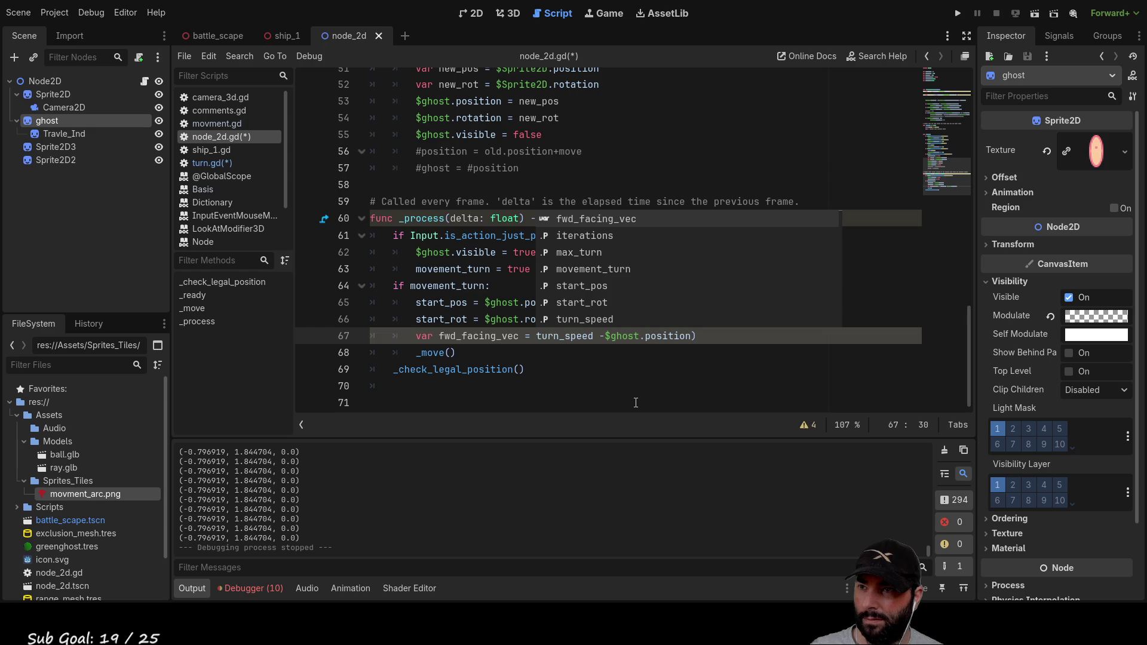
key("shift+Right")
key("shift+Right")
key("shift+Right")
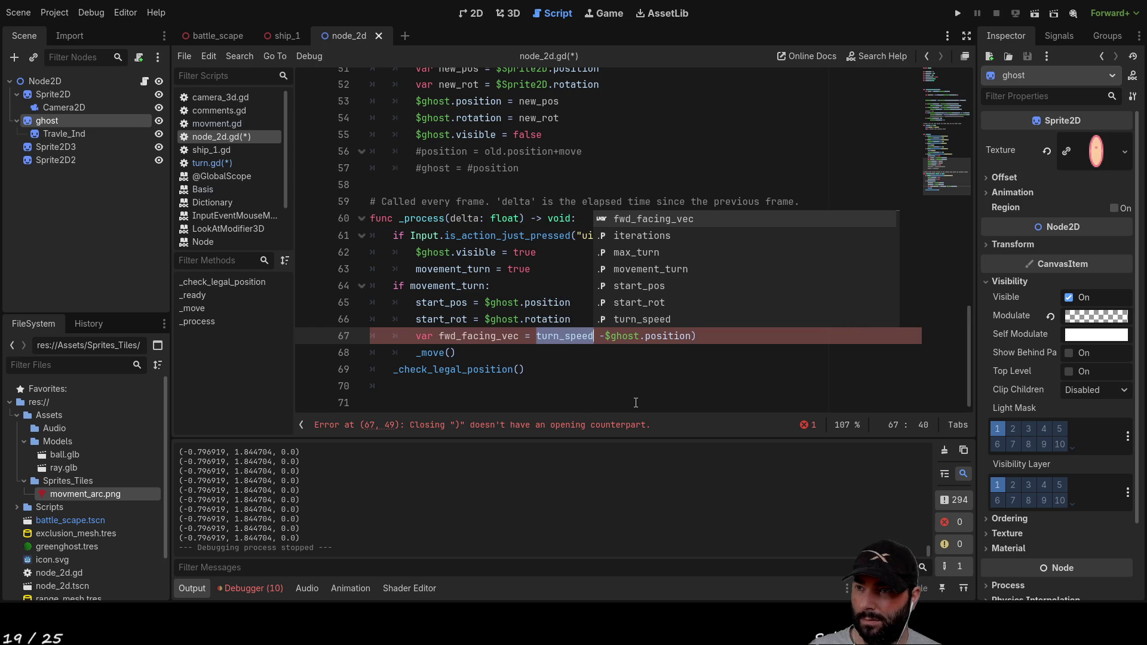
key("Delete")
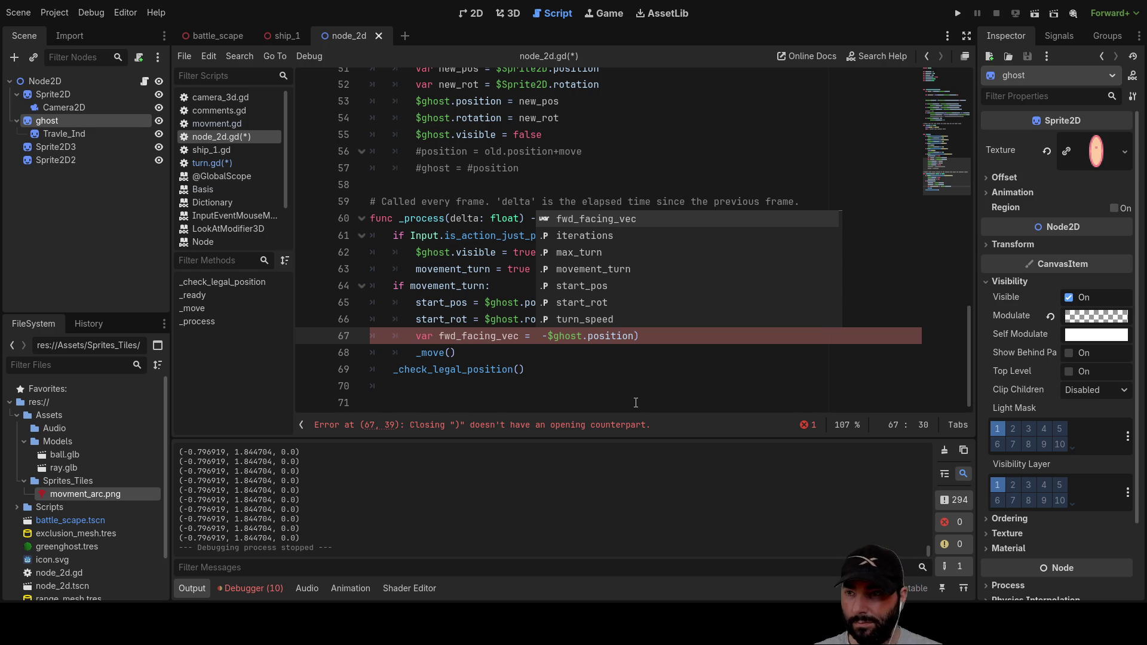
type("()")
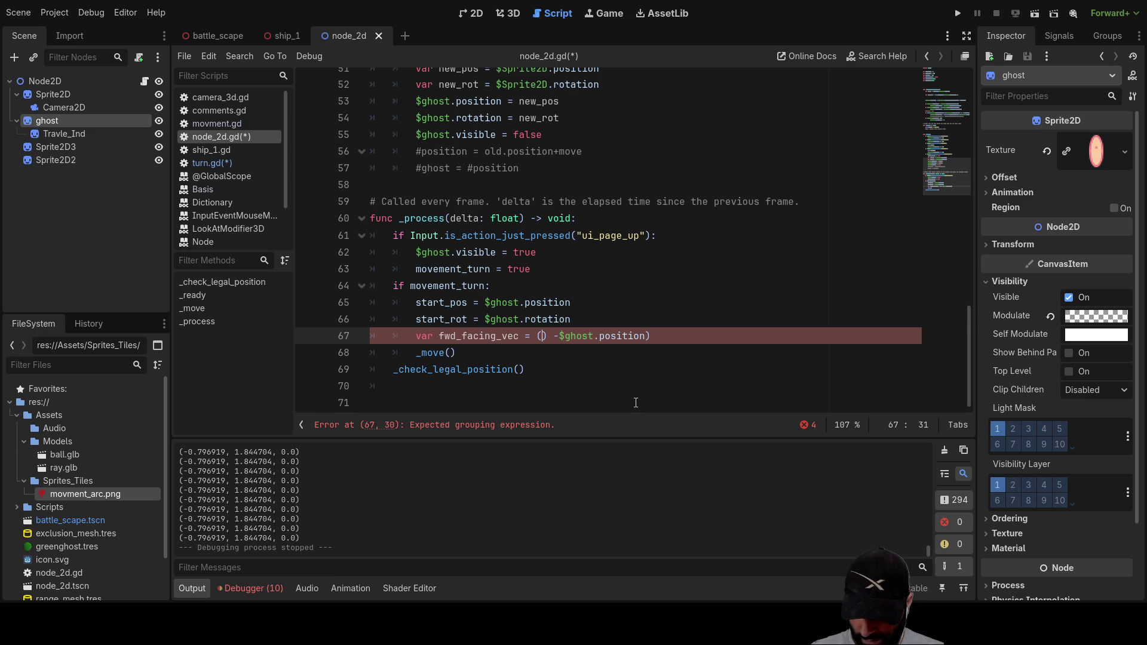
key("Down")
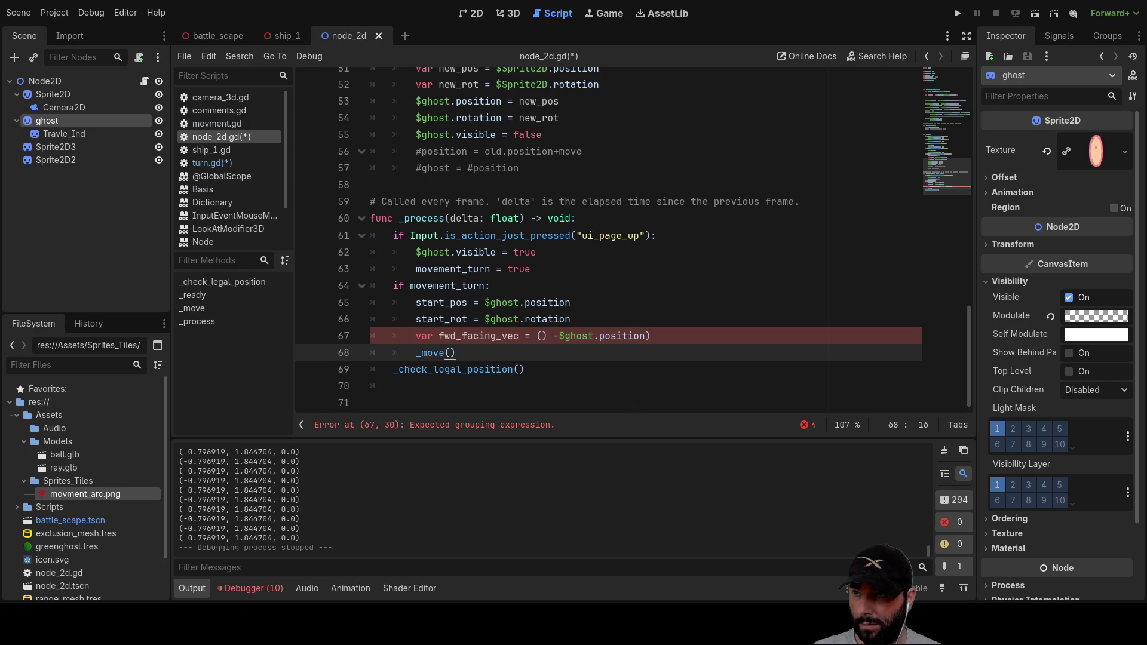
key("Return")
key("Return")
key("Return")
Step: Start a sin() call on a new line below the fwd_facing_vec line
key("Up")
key("Up")
key("Up")
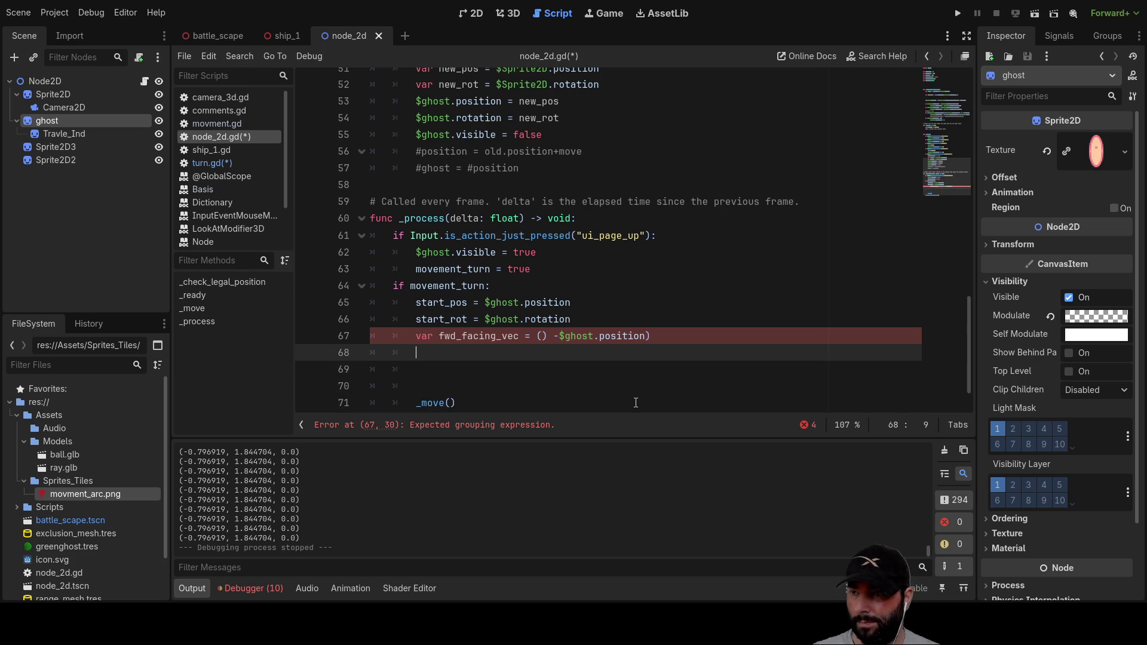
type("sin")
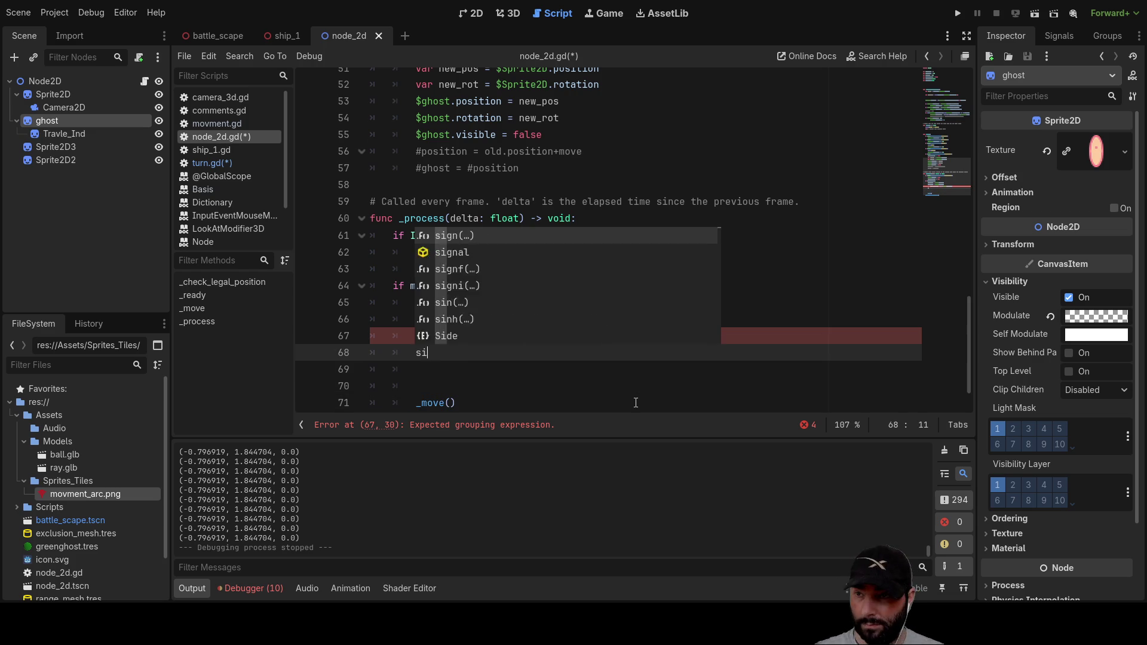
key("Return")
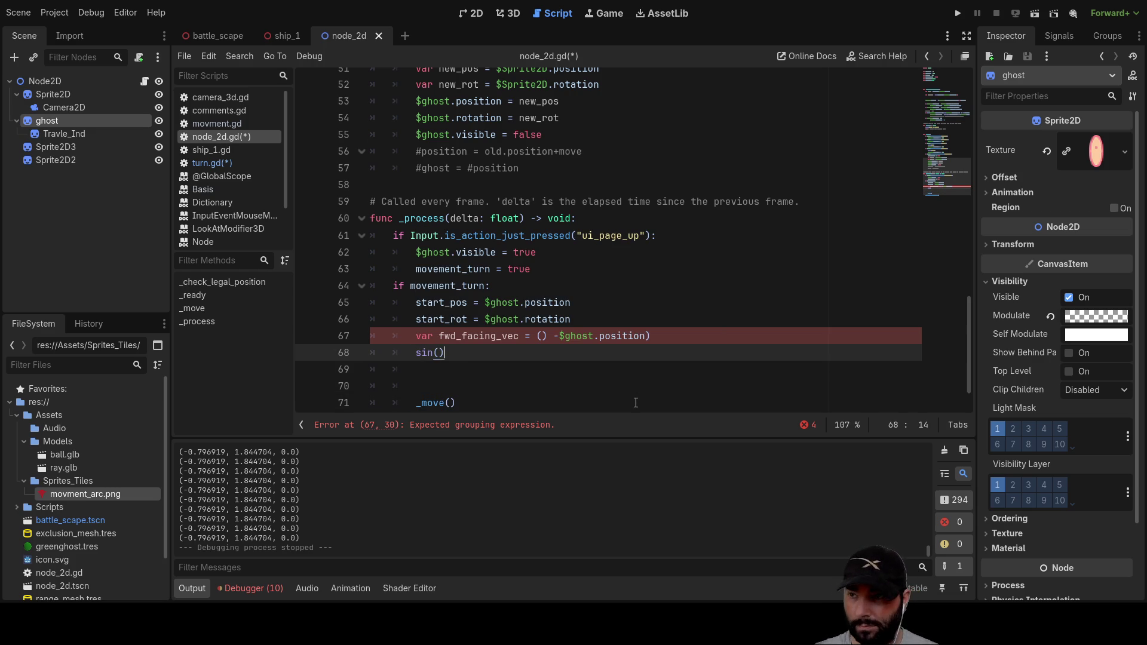
Step: Fill in start_rot and a trailing * so line 68 reads 'sin(start_rot)*'
key("Up")
key("Up")
key("Up")
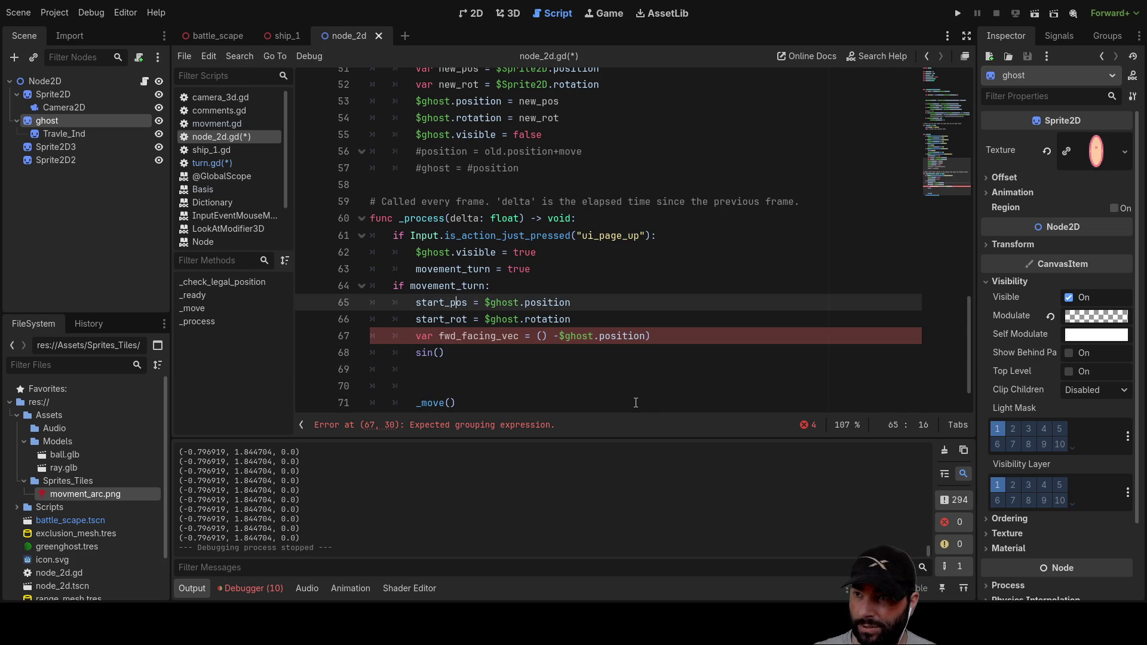
key("Up")
key("Up")
key("Down")
key("Down")
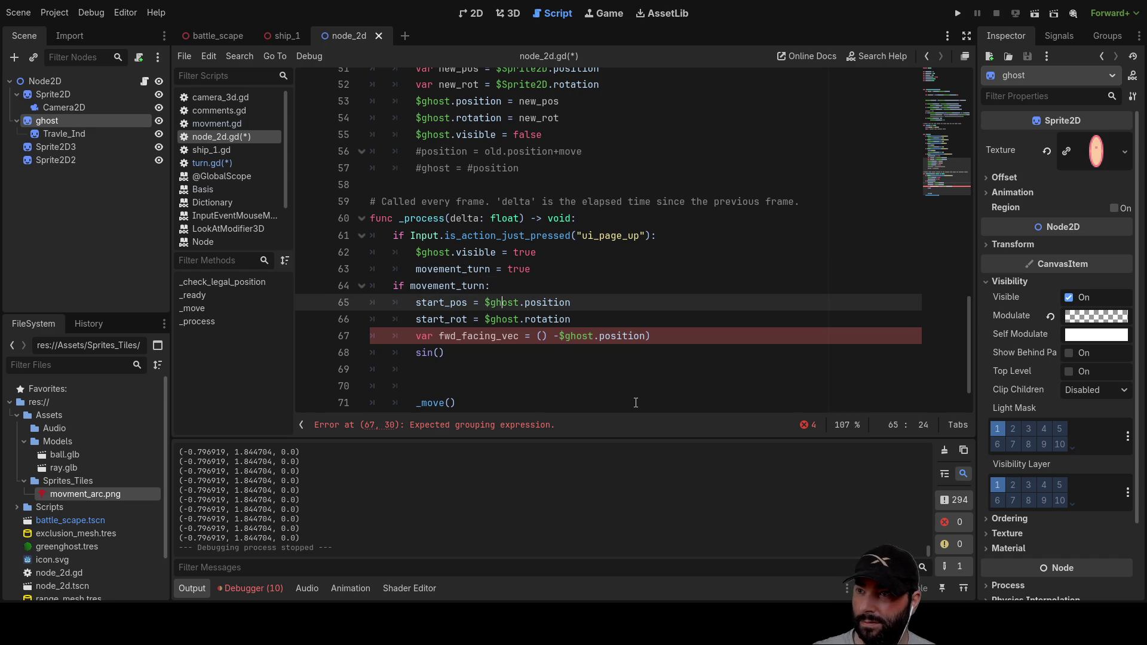
key("Down")
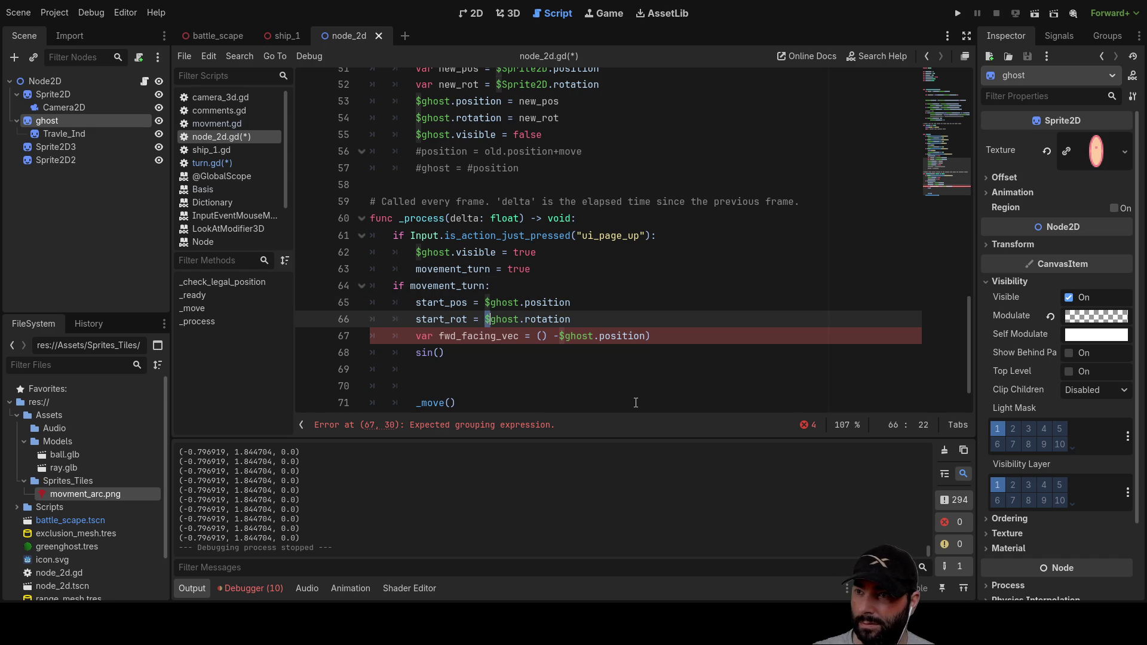
key("Left")
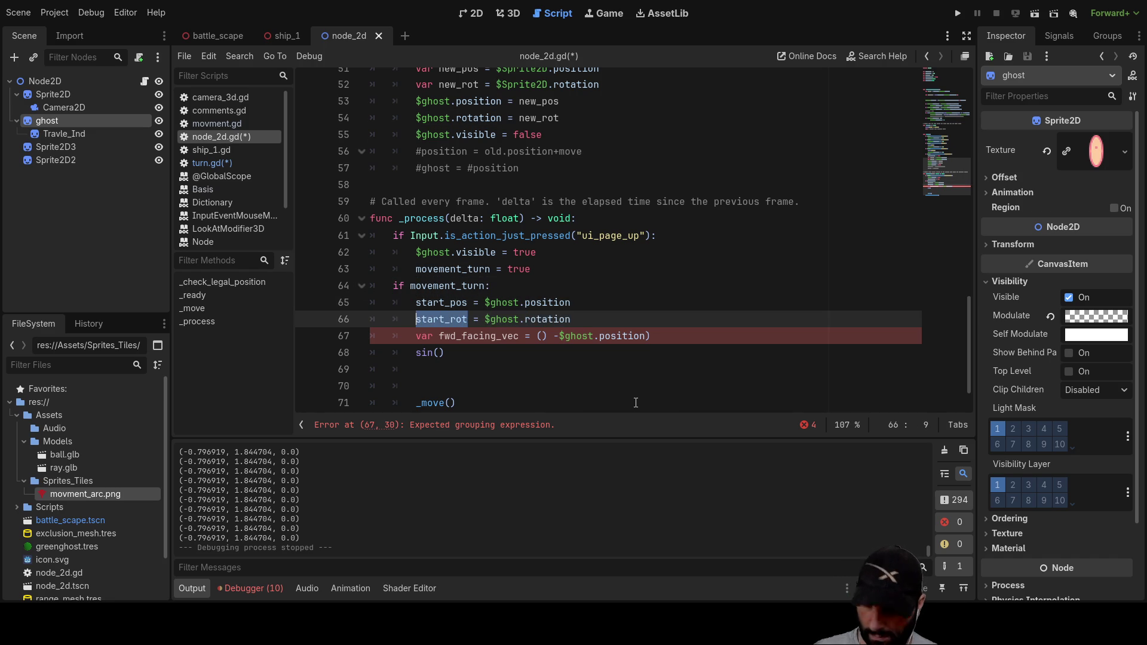
key("Down")
key("Down")
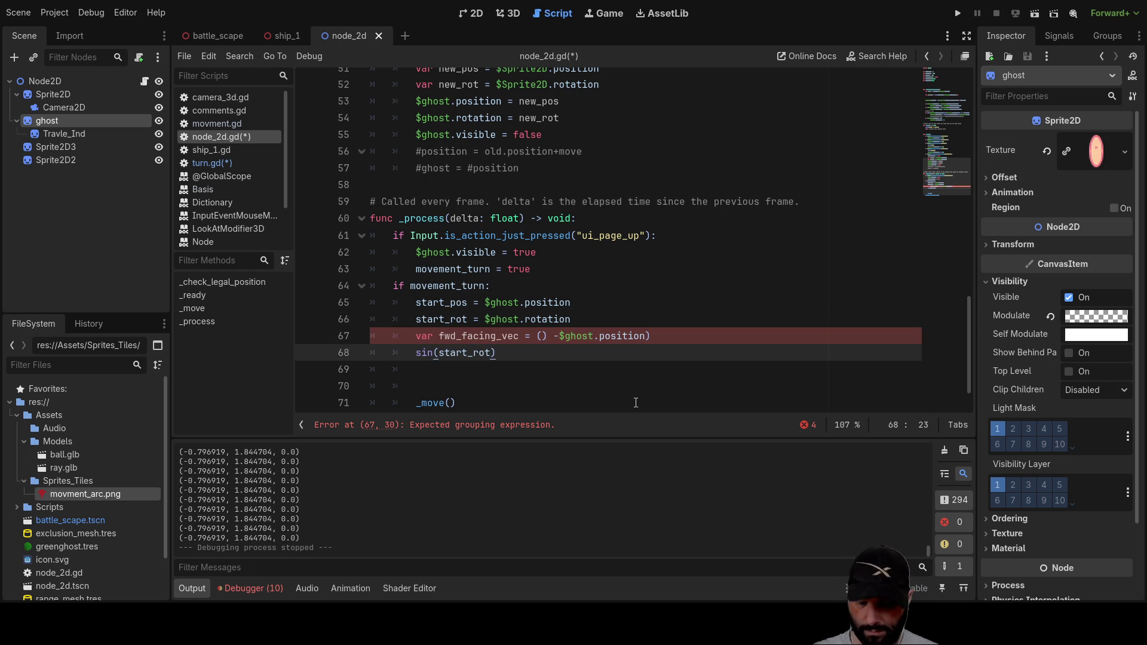
key("Up")
key("Up")
key("Up")
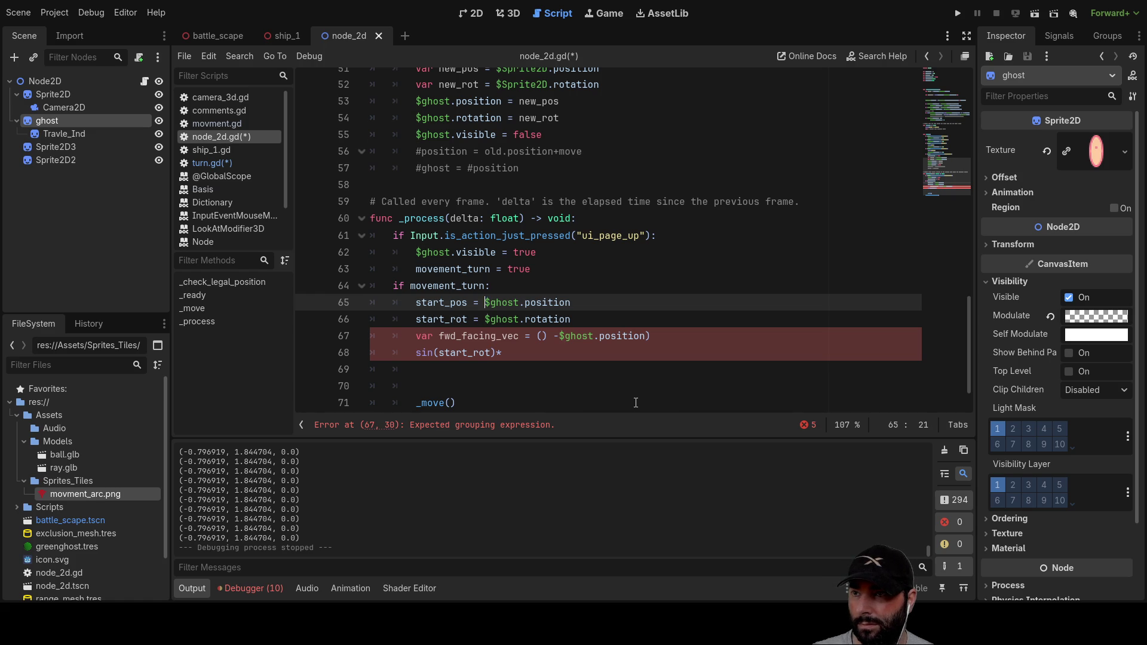
key("Down")
key("Down")
key("ctrl+z")
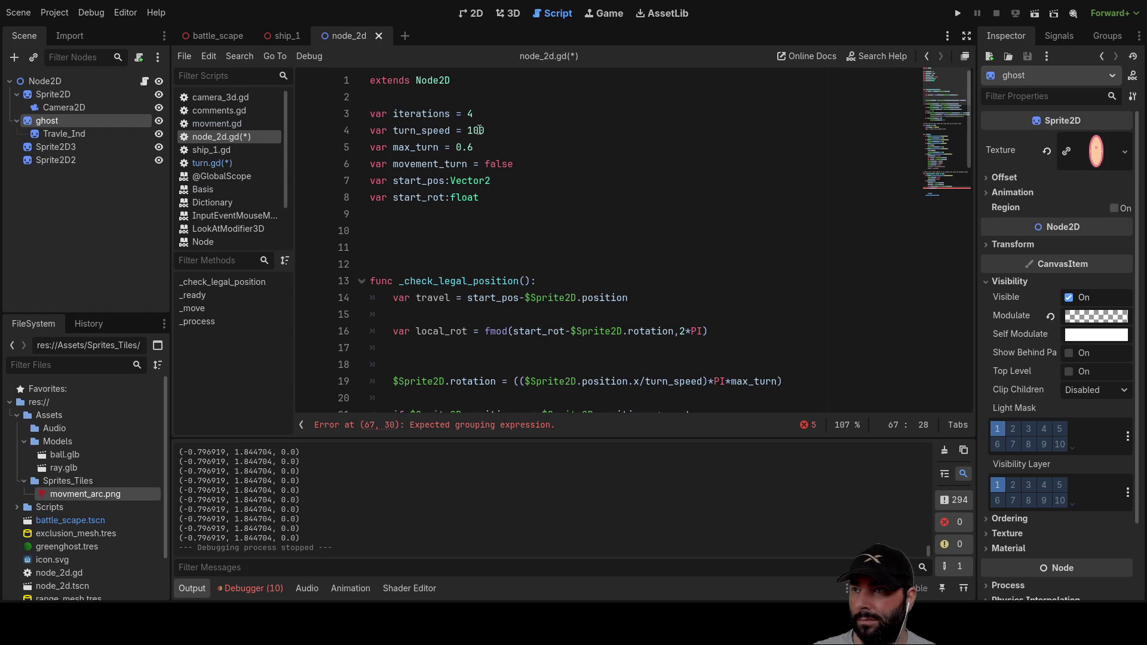
scroll(524, 178, "down", 15)
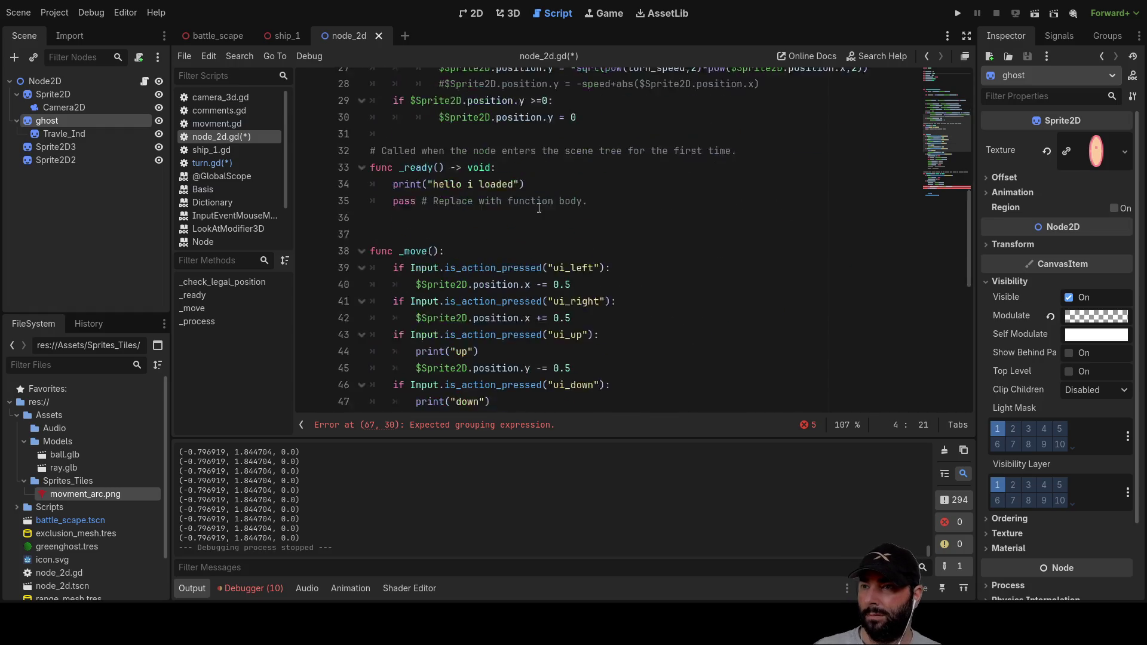
type("sin(start_rot)*V")
left_click(512, 297)
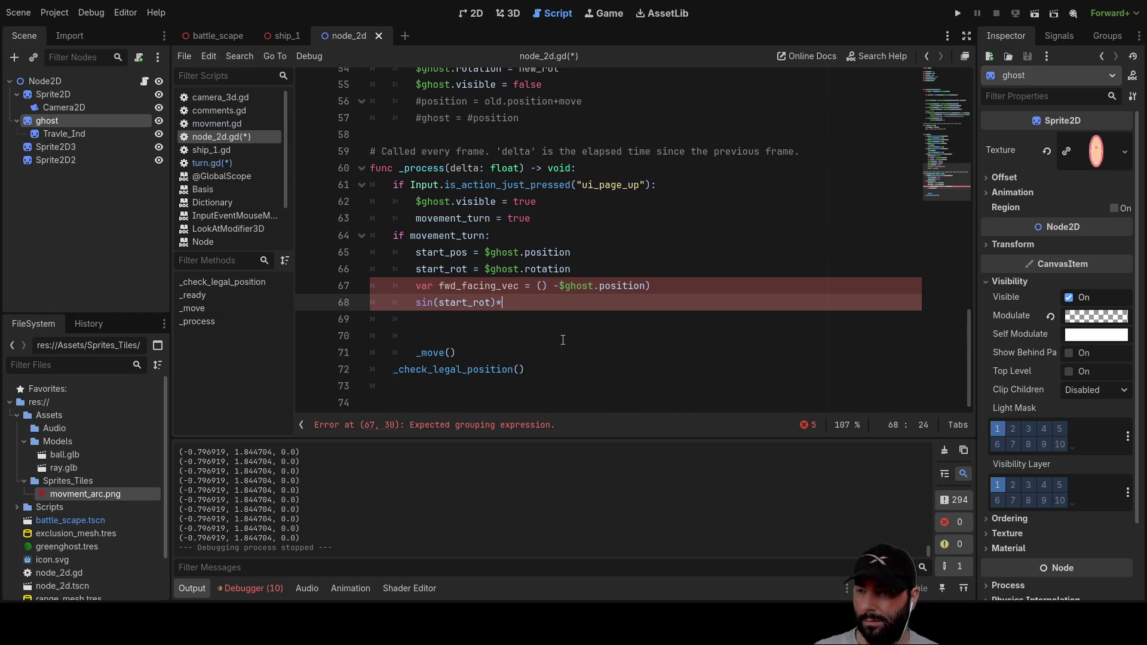
Step: Append a vector so line 68 reads 'sin(start_rot)*Vector(0,)'
type("Vec")
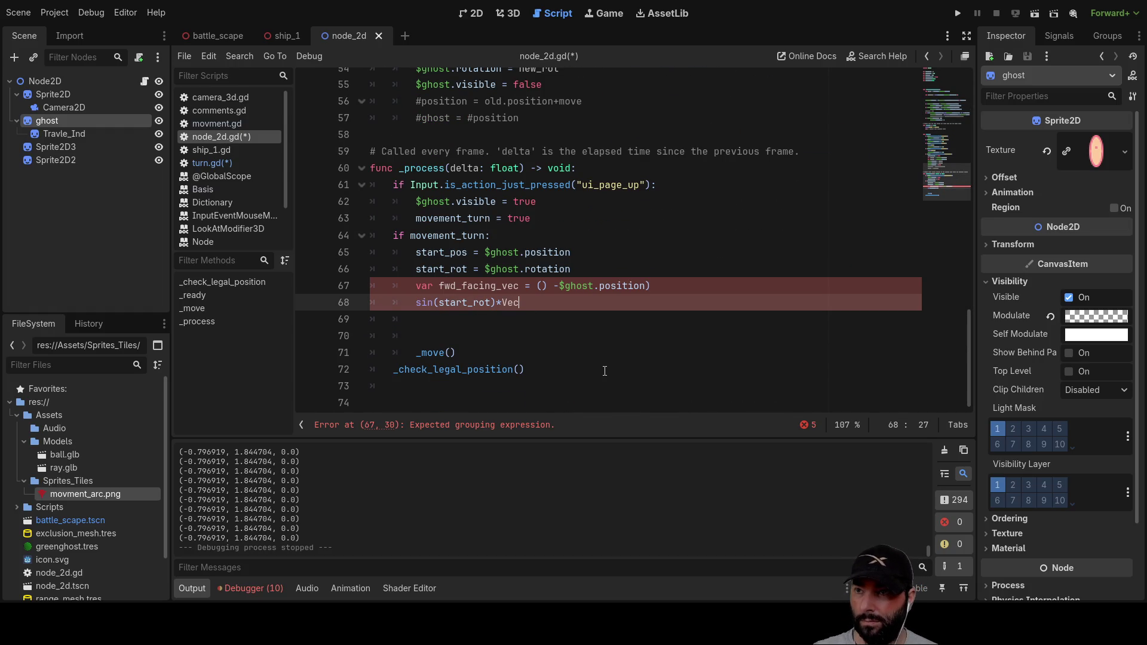
key("Return")
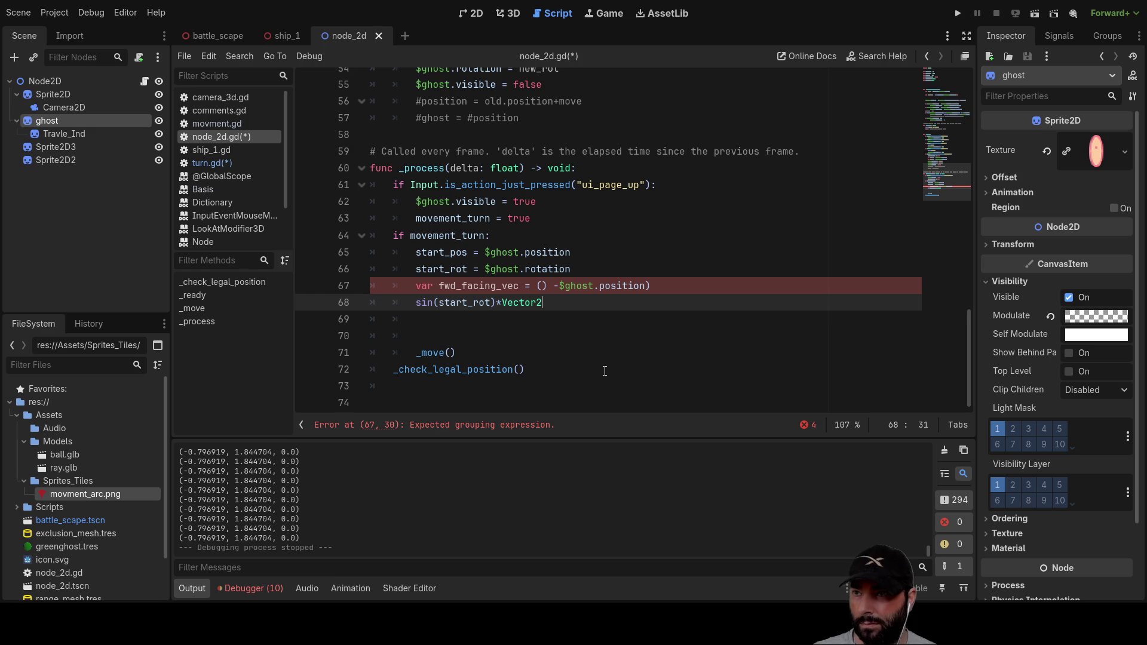
type("(100,0")
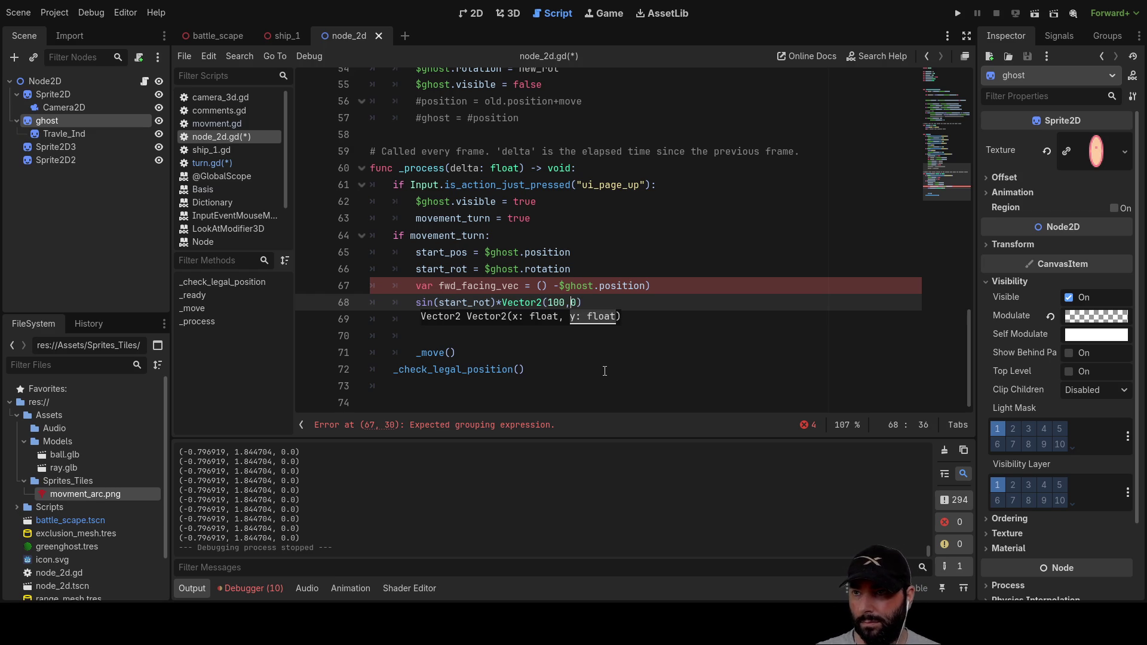
key("BackSpace")
key("BackSpace")
key("BackSpace")
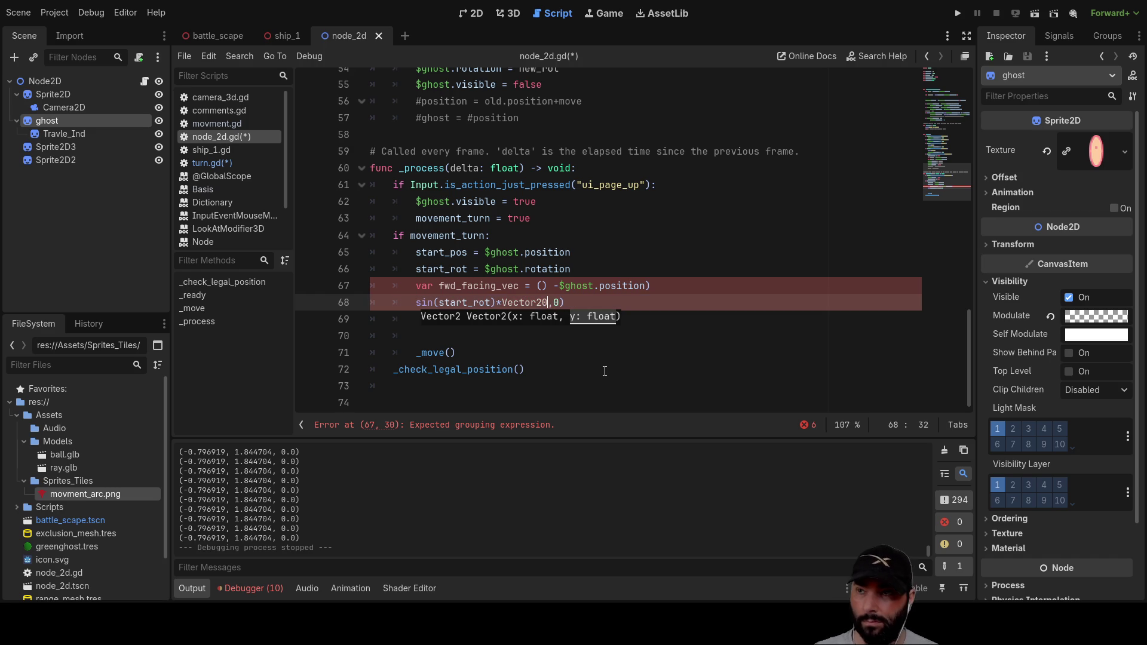
key("Right")
key("Delete")
key("BackSpace")
type("(")
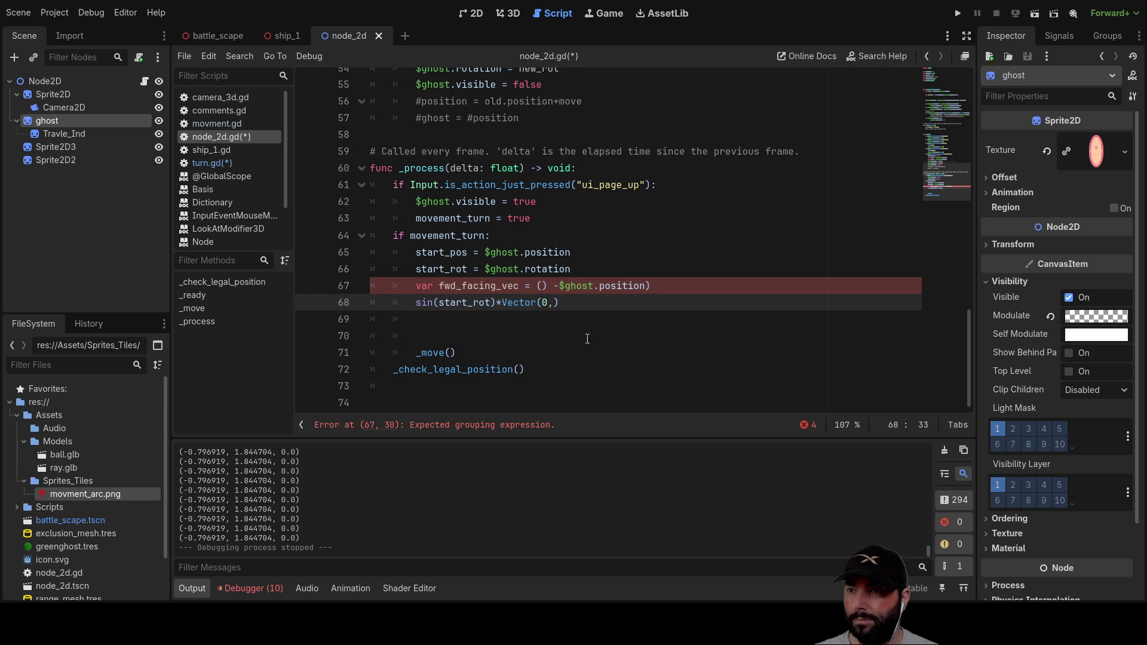
scroll(605, 368, "up", 15)
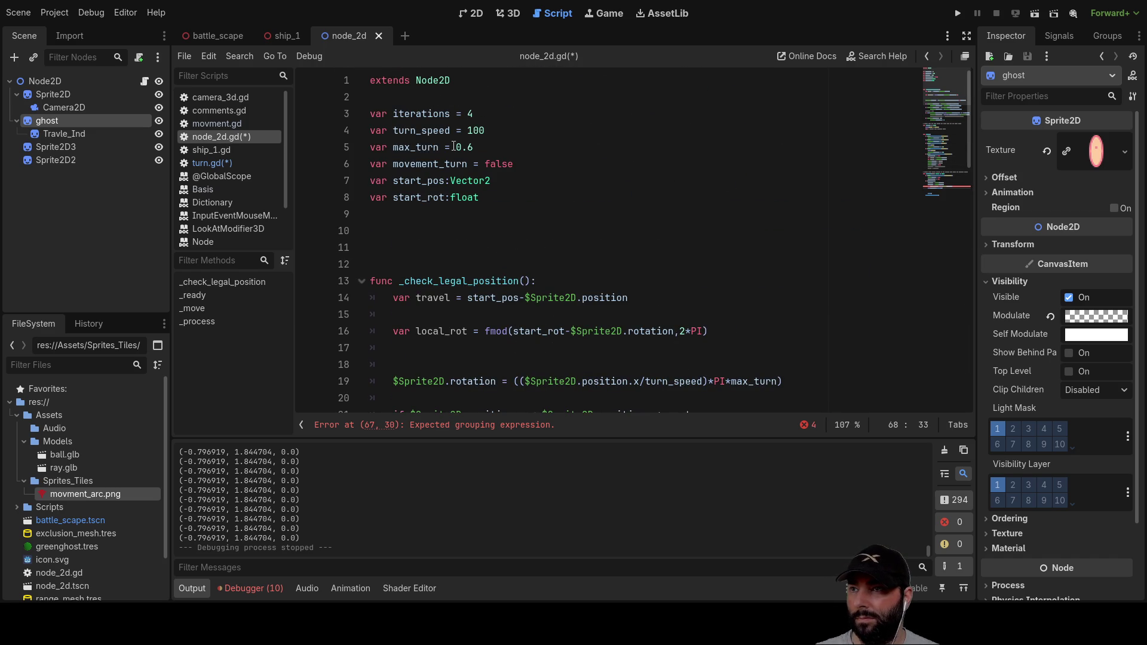
Step: Copy turn_speed and paste it into the empty slot of Vector(0,) on line 68
double_click(425, 130)
key("ctrl+c")
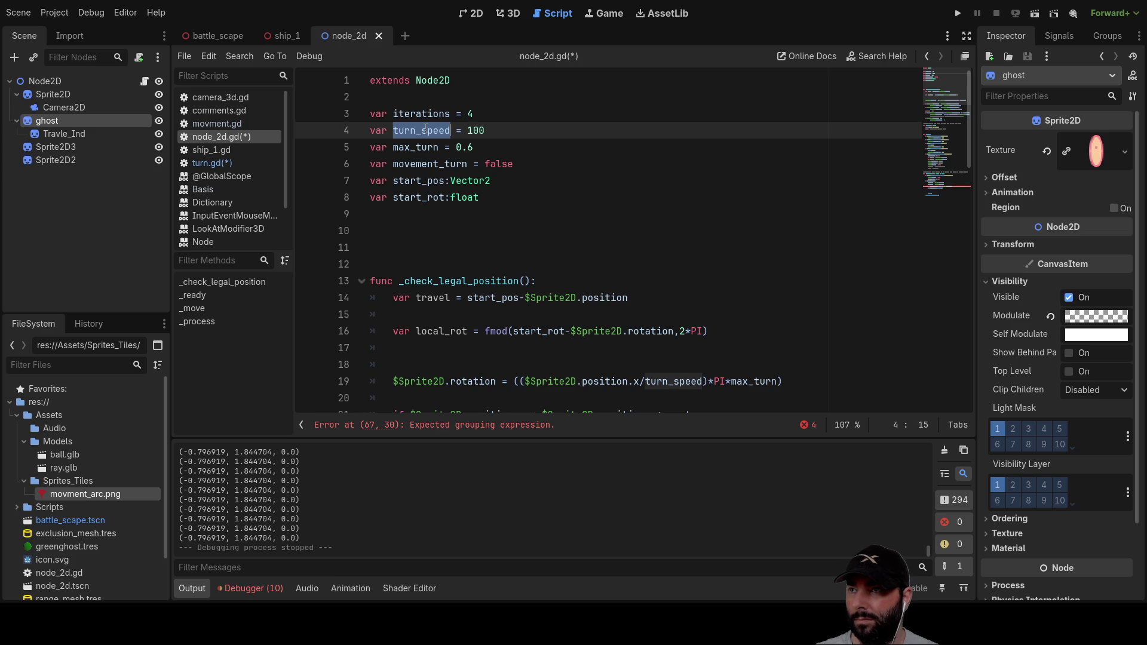
scroll(591, 262, "down", 15)
scroll(591, 262, "down", 3)
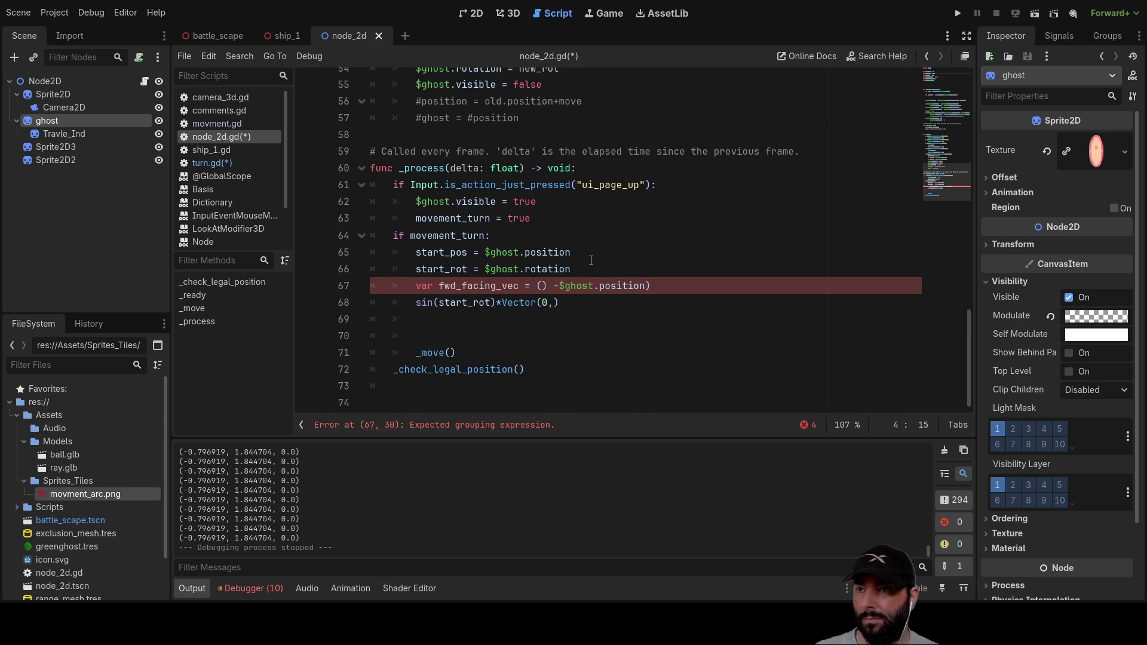
left_click(554, 303)
key("ctrl+v")
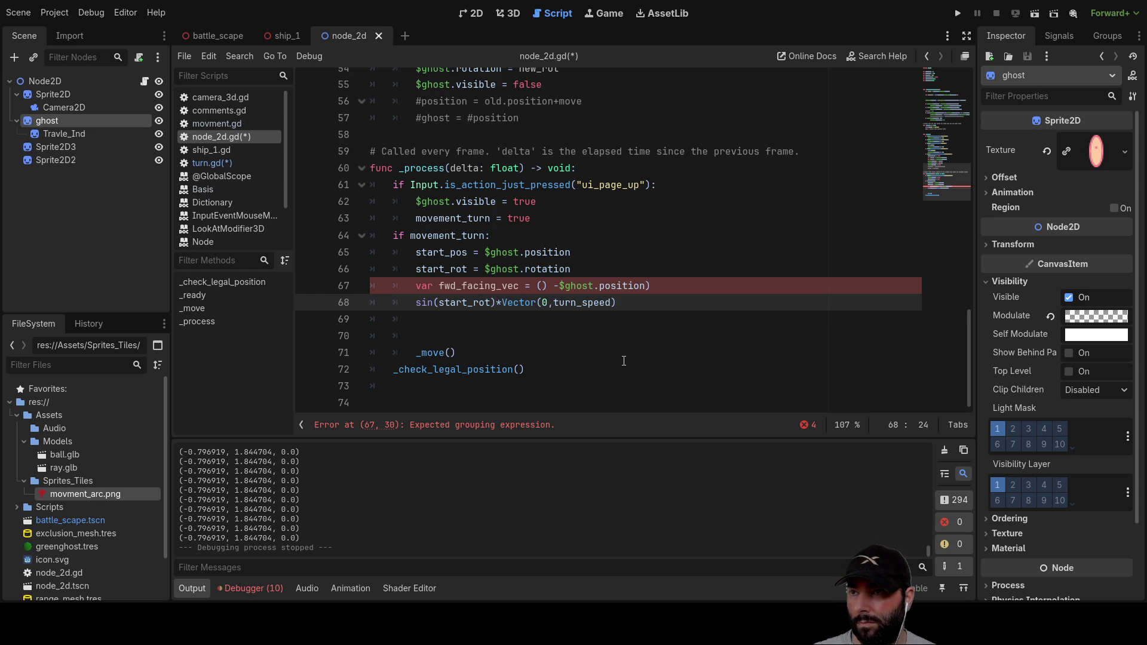
Step: Rework line 68 into 'Vector2(sin(start_rot)*turn_speed,'
key("shift+Right")
key("shift+Right")
key("shift+Right")
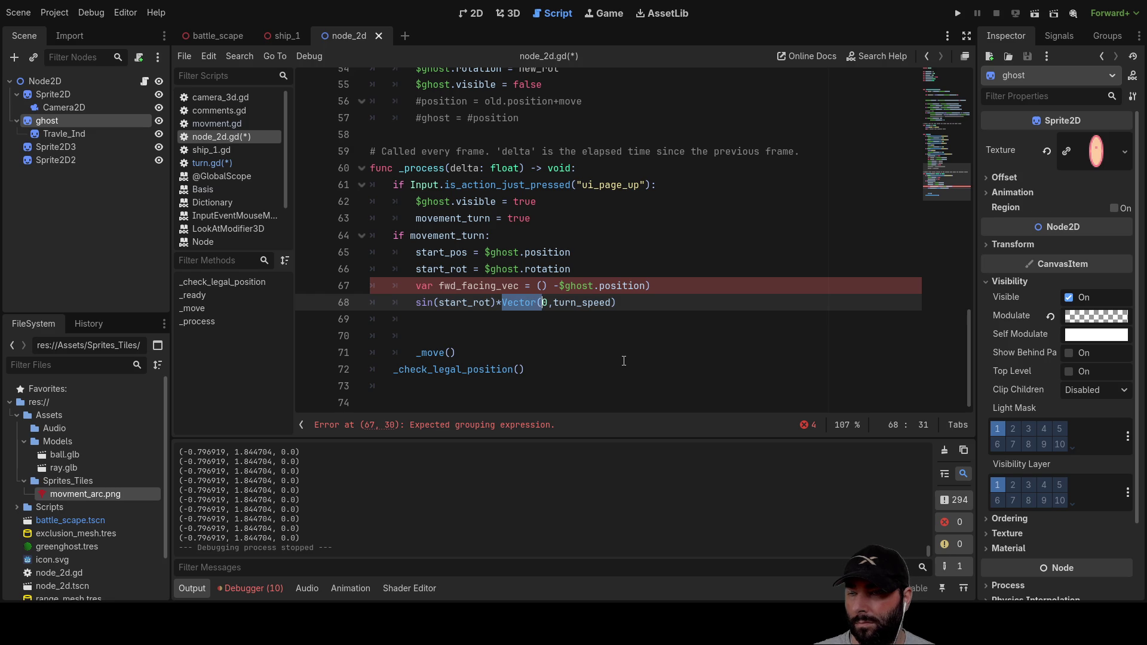
key("shift+Right")
key("shift+Right")
key("BackSpace")
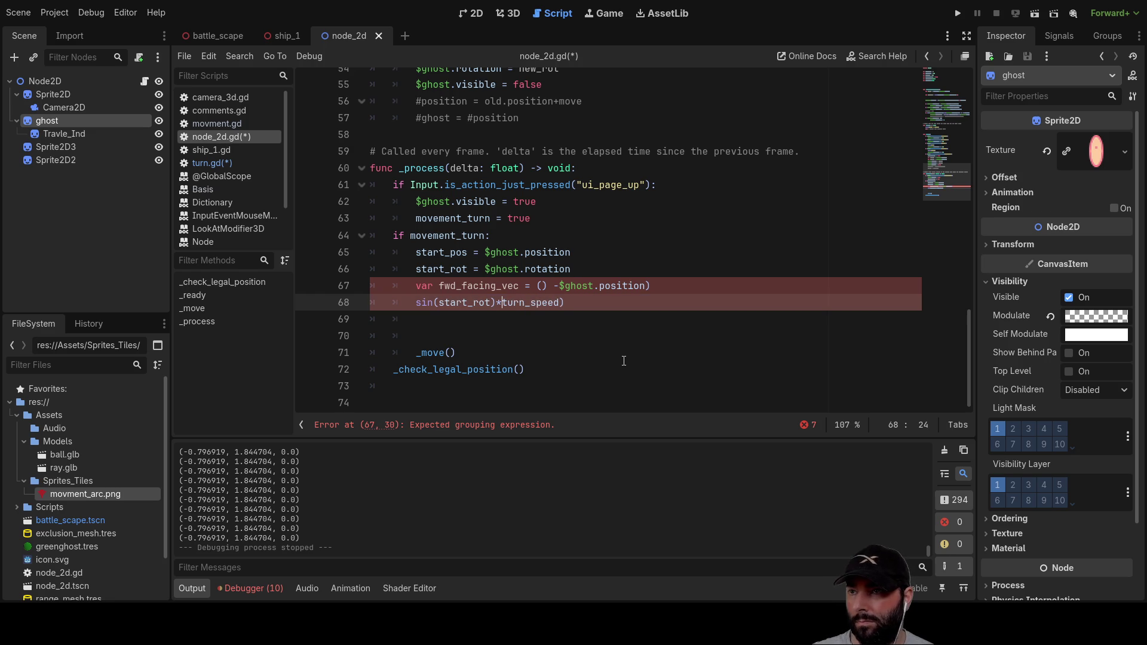
key("BackSpace")
key("Left")
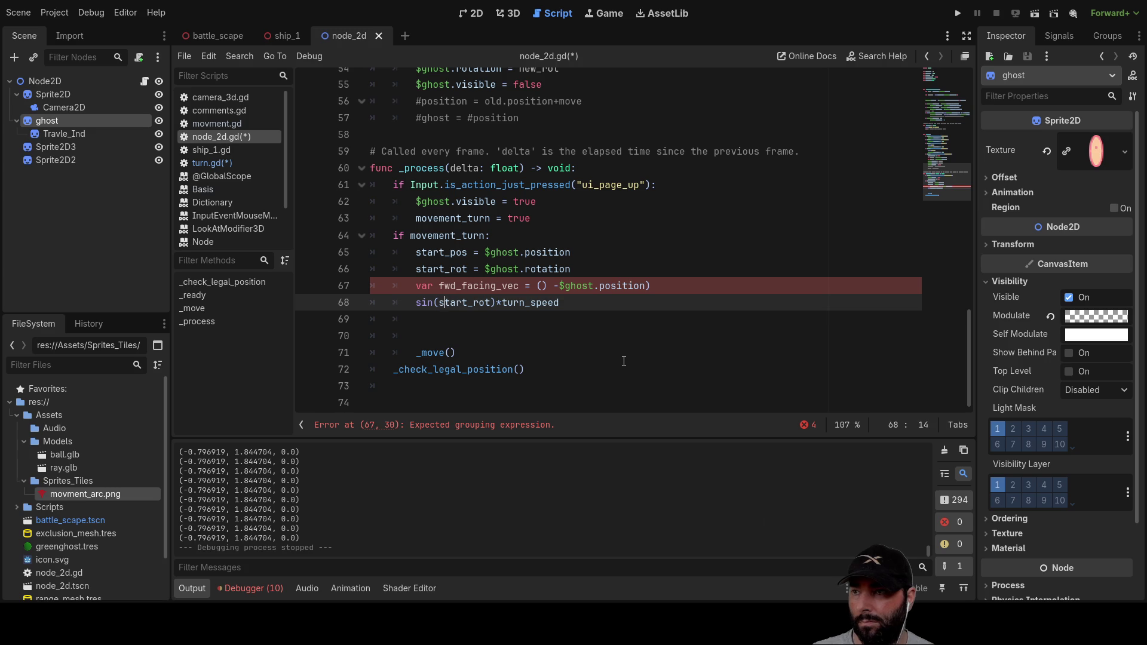
type("Vector")
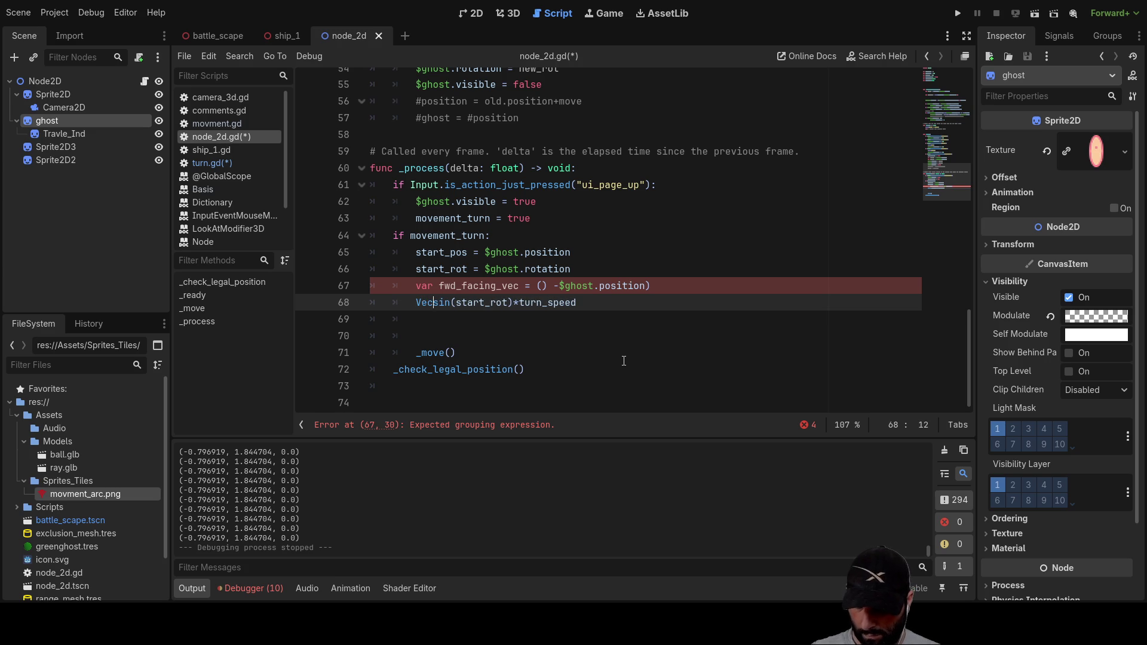
type("2")
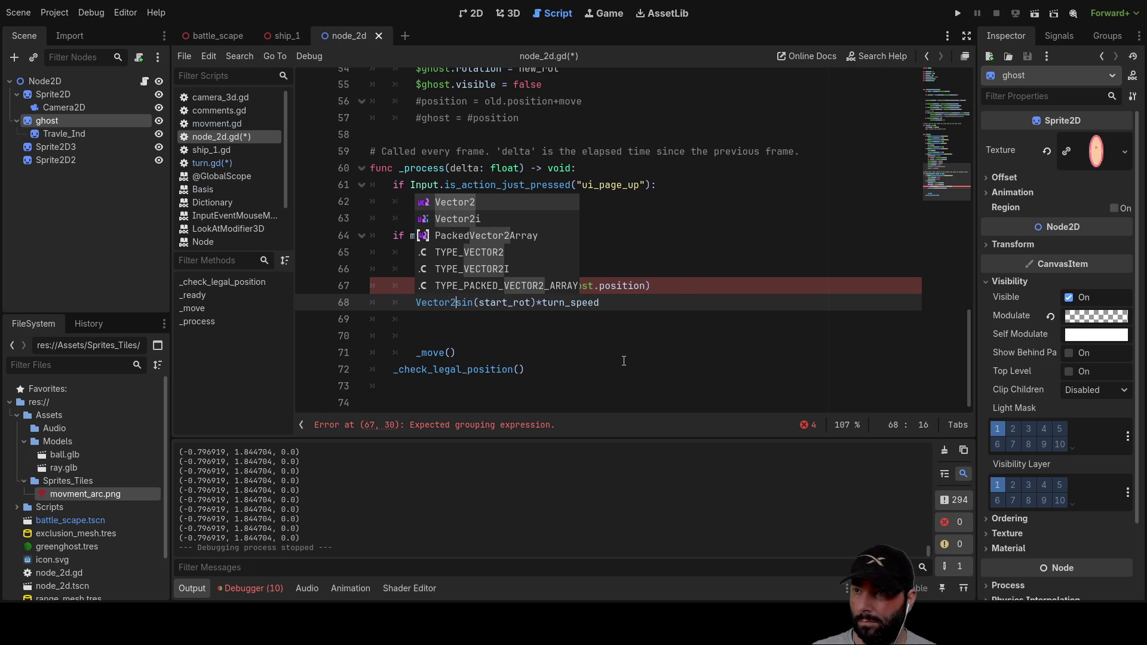
type("(")
key("Right")
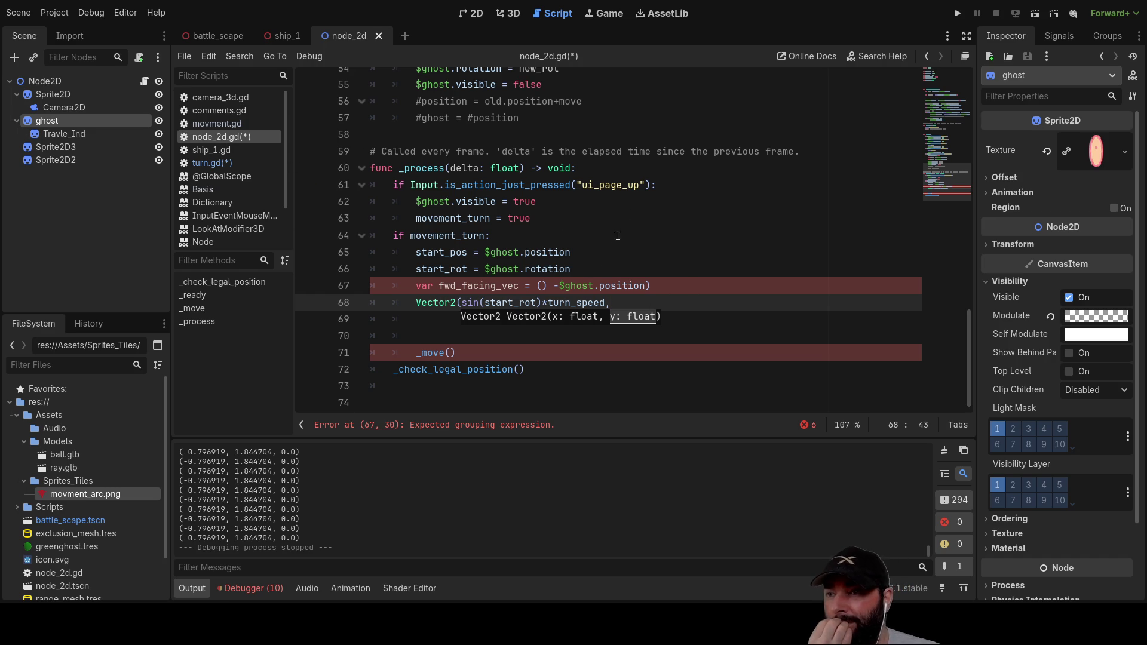
scroll(619, 232, "up", 5)
scroll(584, 235, "down", 4)
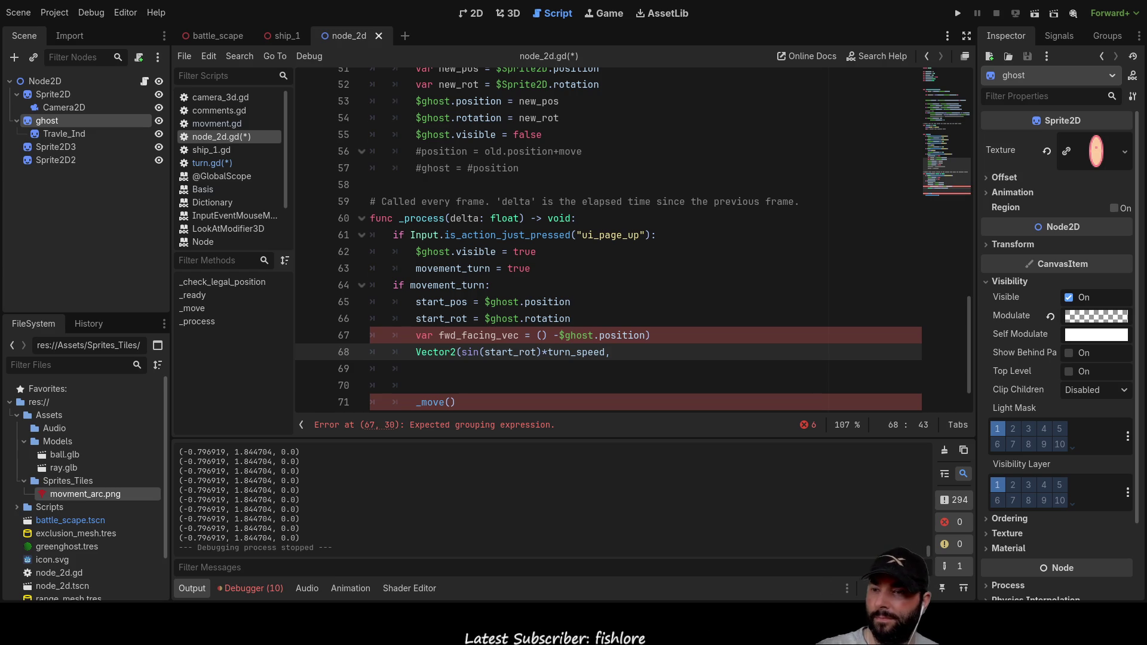
scroll(418, 156, "up", 3)
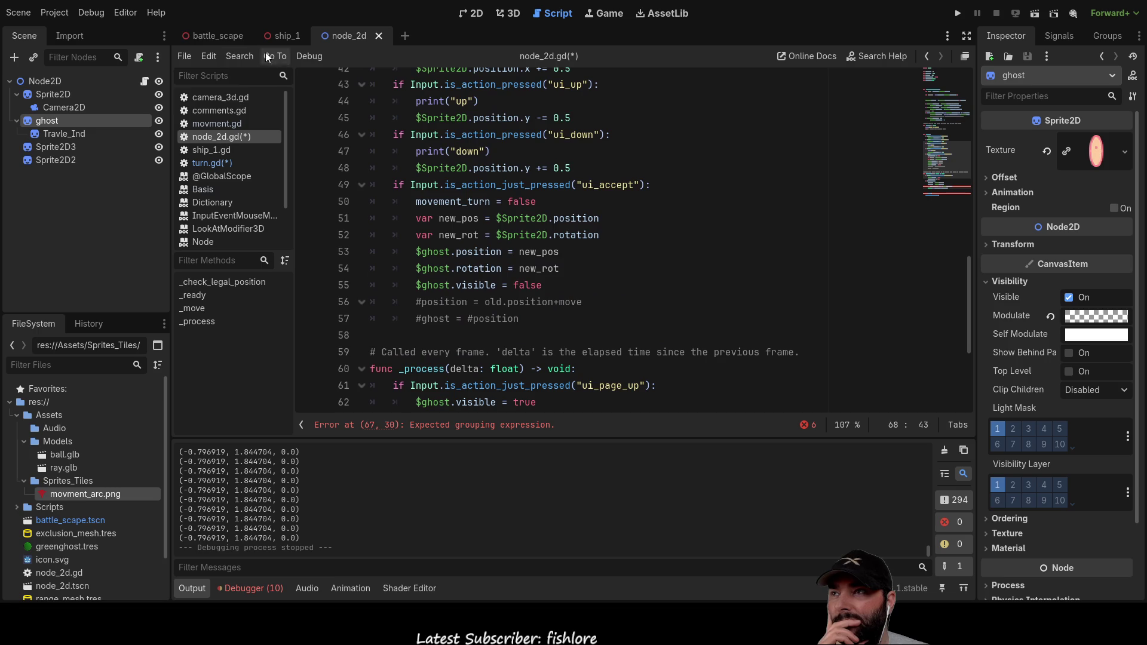
Step: Switch to battle_scape, open turn.gd and select Transform3D in _fwd_facing_speed_vector
left_click(225, 36)
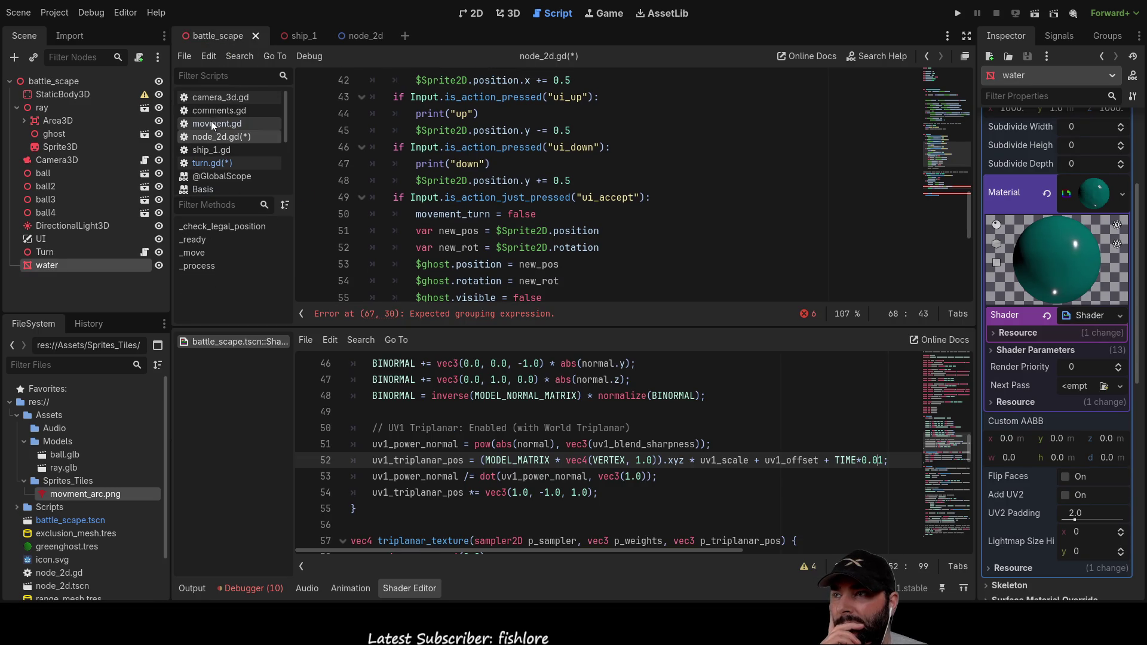
left_click(226, 122)
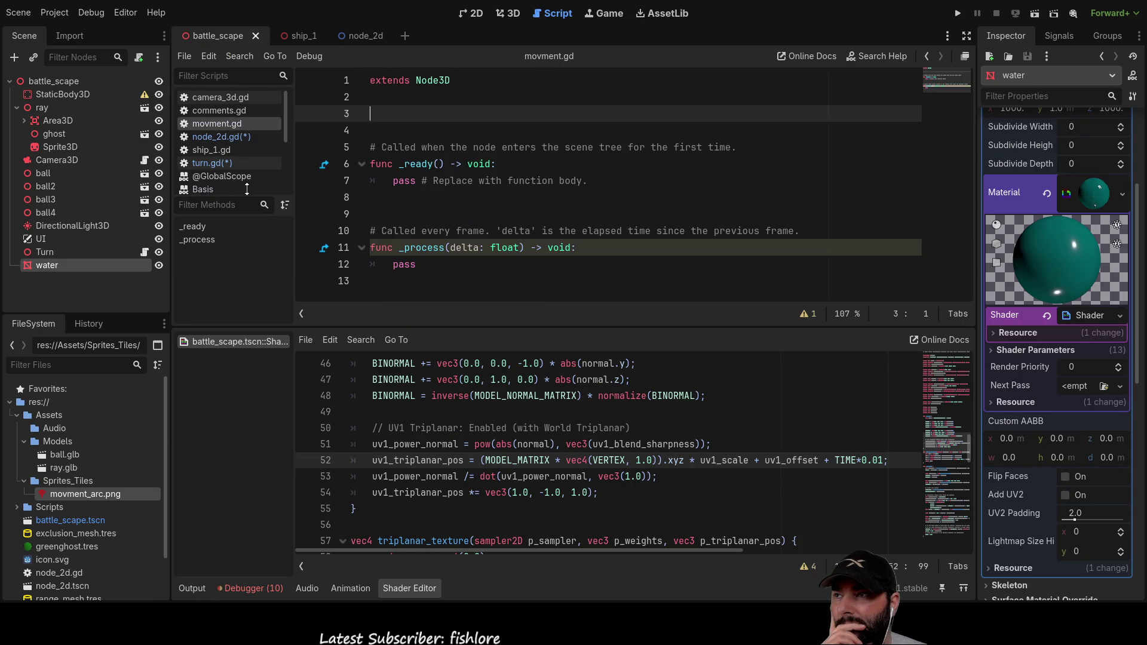
left_click(220, 137)
scroll(570, 242, "up", 10)
scroll(571, 242, "up", 2)
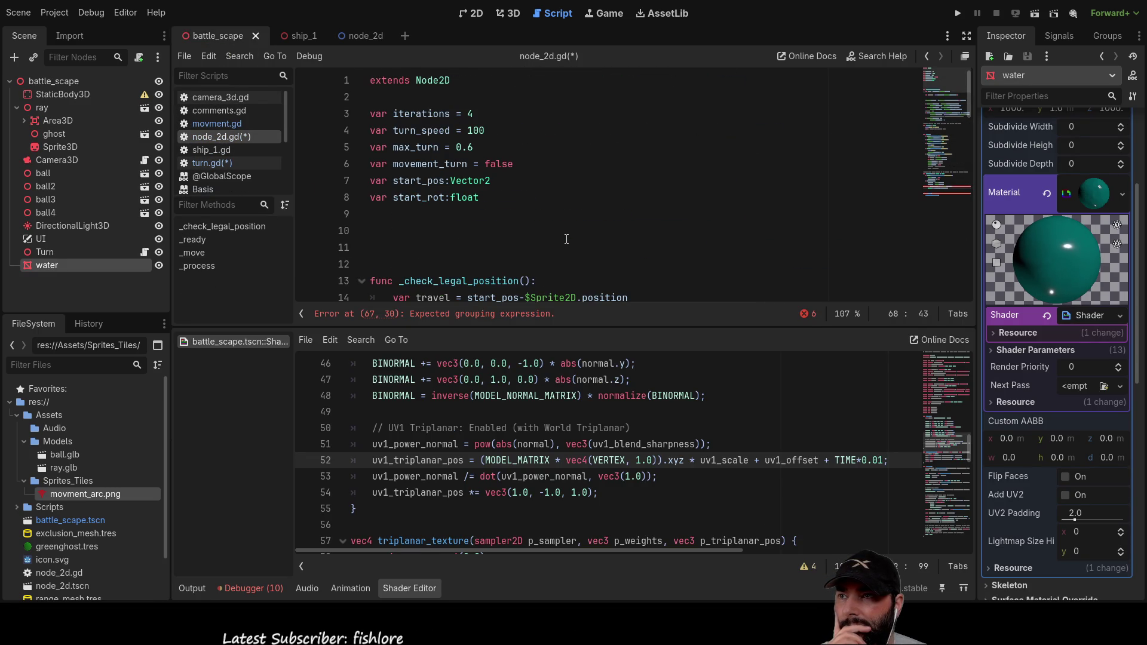
left_click(226, 165)
scroll(552, 272, "down", 1)
scroll(552, 272, "up", 2)
key("Up")
left_click_drag(482, 205, 392, 199)
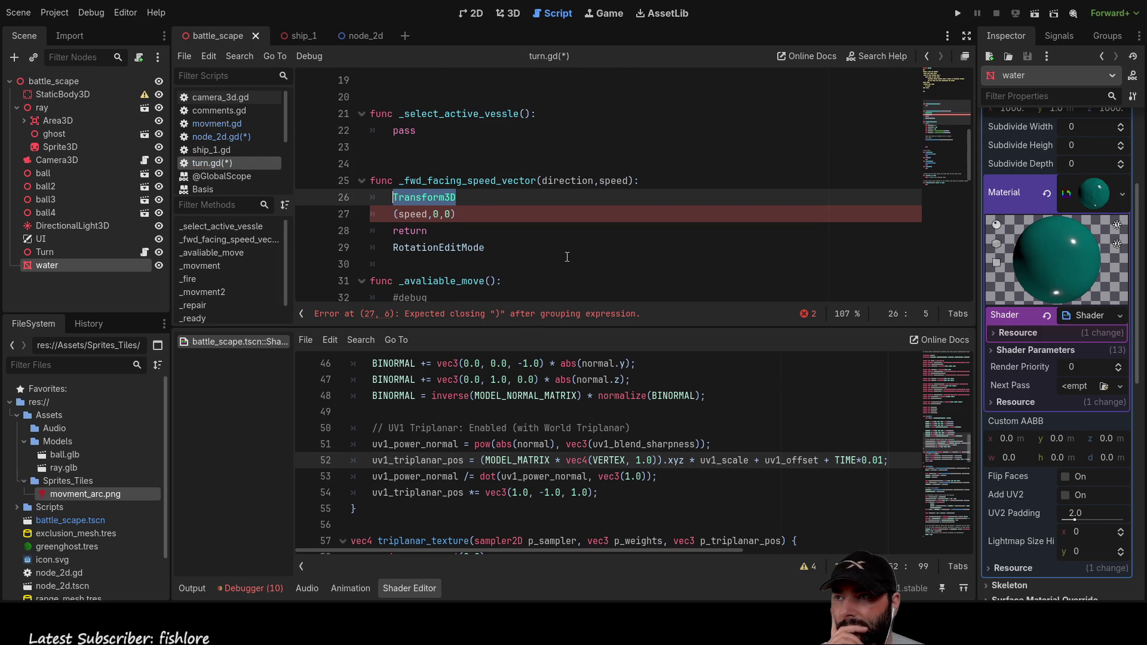
Step: Remove Transform3D, declare func _north_vector(): above it and paste the rotation code
key("Return")
key("Up")
key("Up")
key("Up")
key("Return")
key("Return")
key("Up")
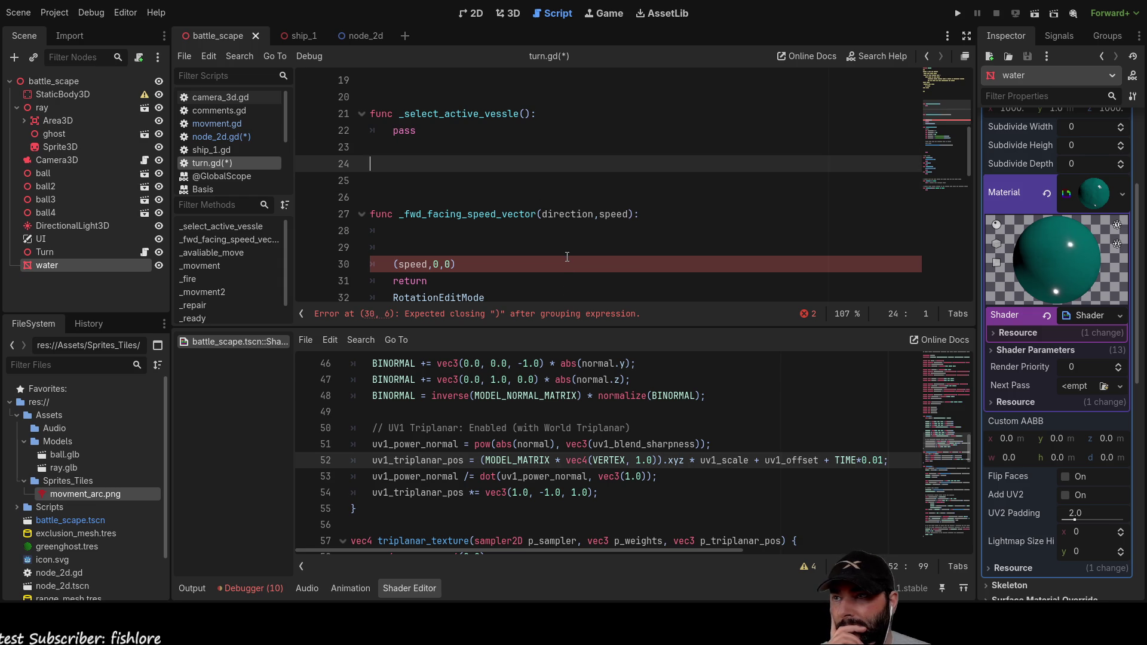
type("func")
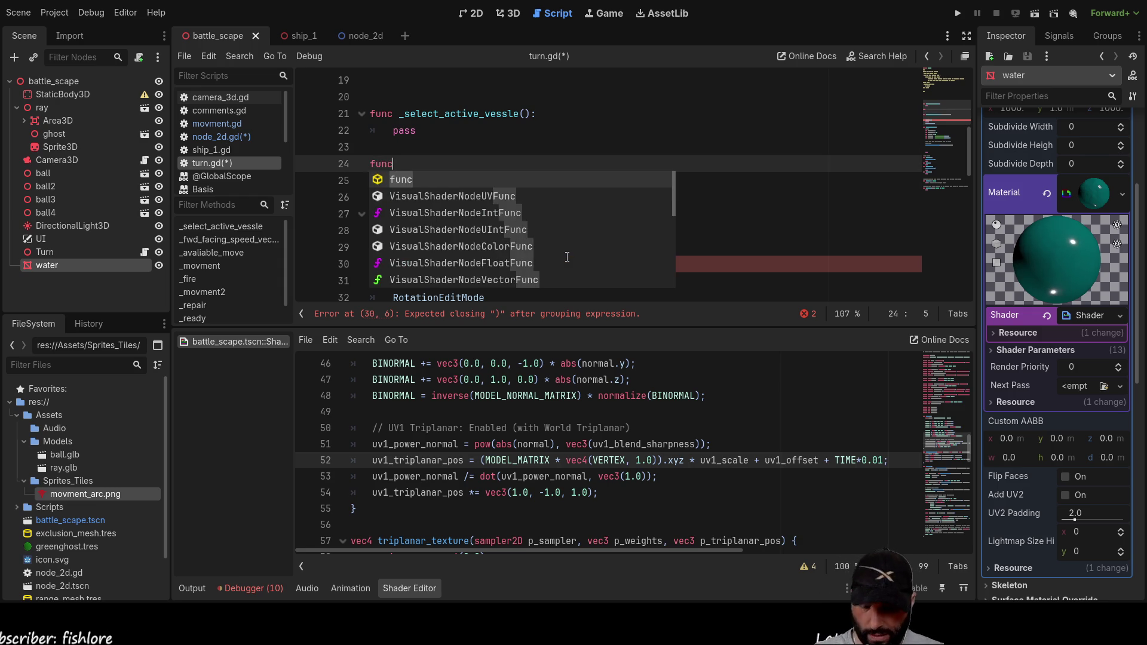
type(" _")
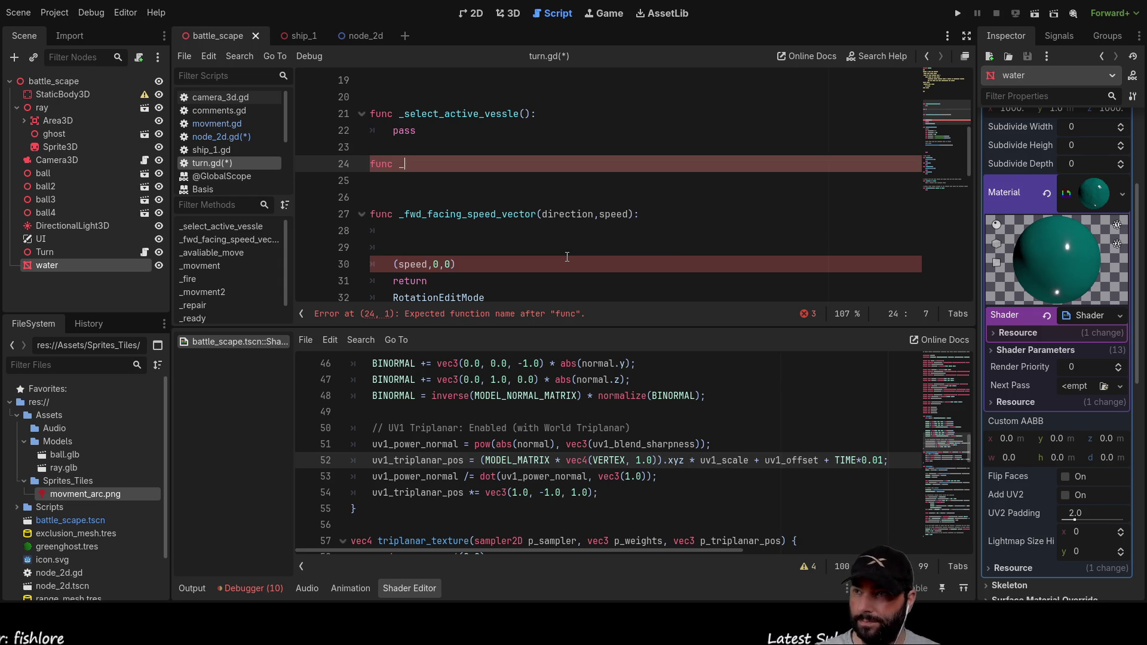
type("north")
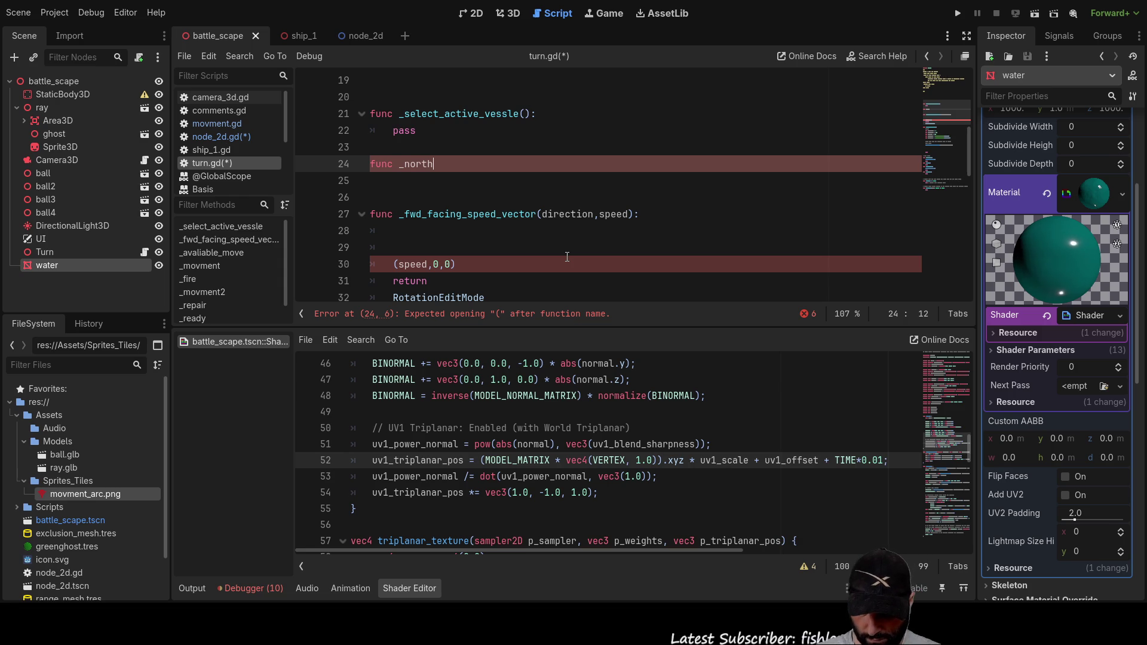
type("_vector")
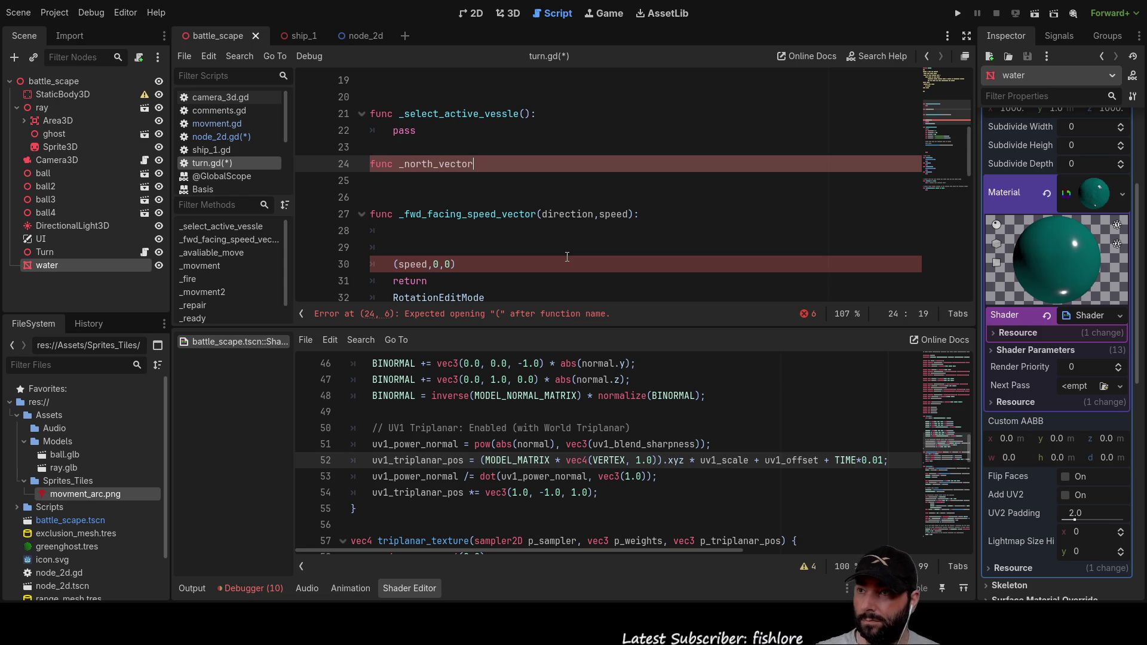
type("()")
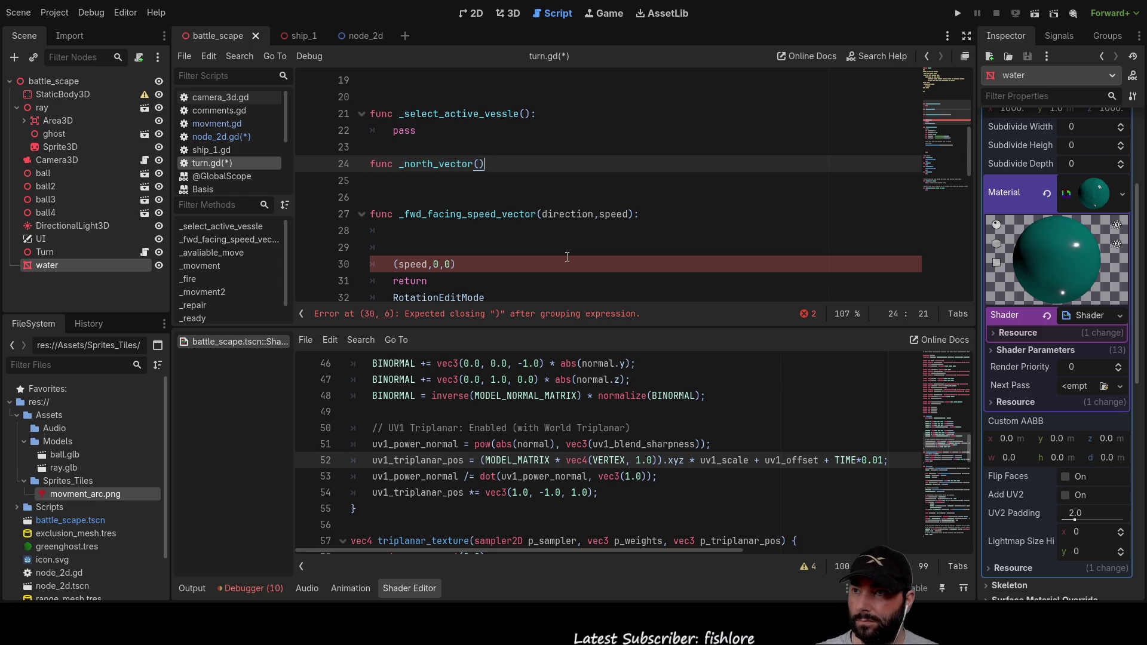
type(":")
key("Return")
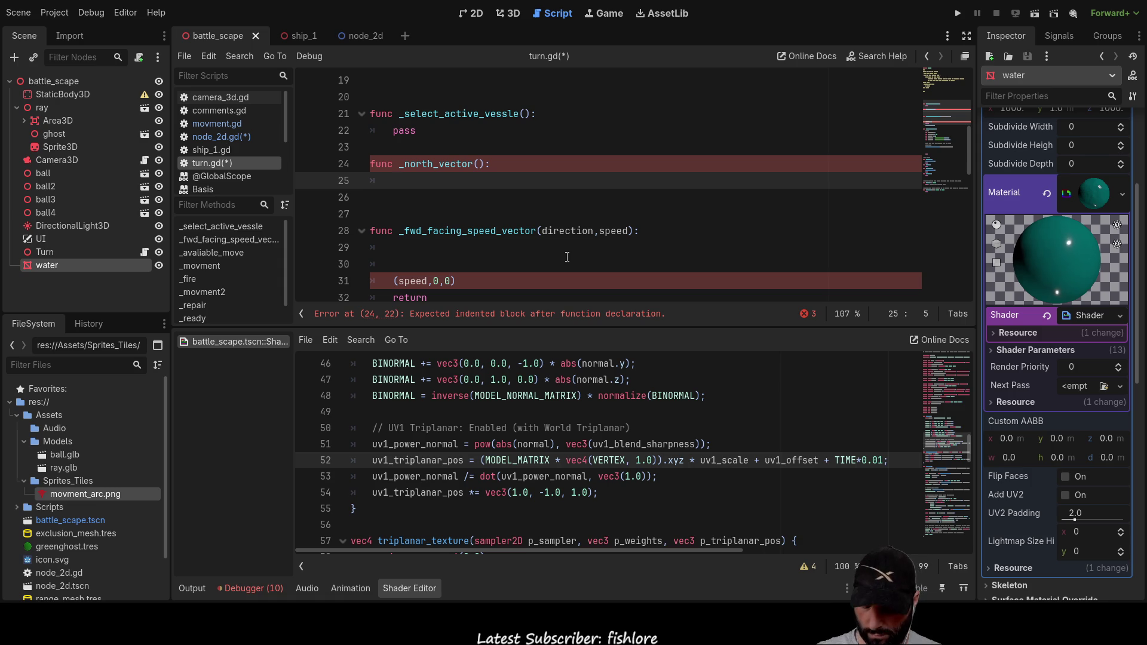
type("var angle = deg_to_rad(30) var axis = Vector3.UP # Rotate around the Y-axis transform.basis = transform.basis.rotated(axis, angle)")
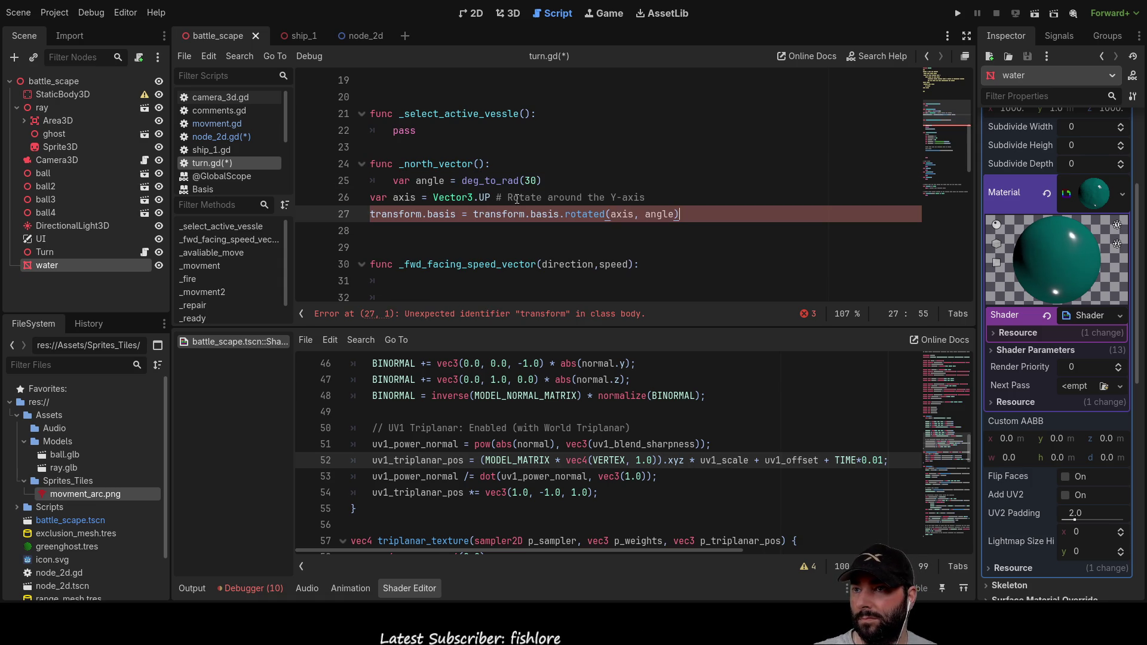
Step: Indent the var axis and transform.basis lines inside _north_vector, cutting errors to 2
left_click_drag(456, 214, 560, 215)
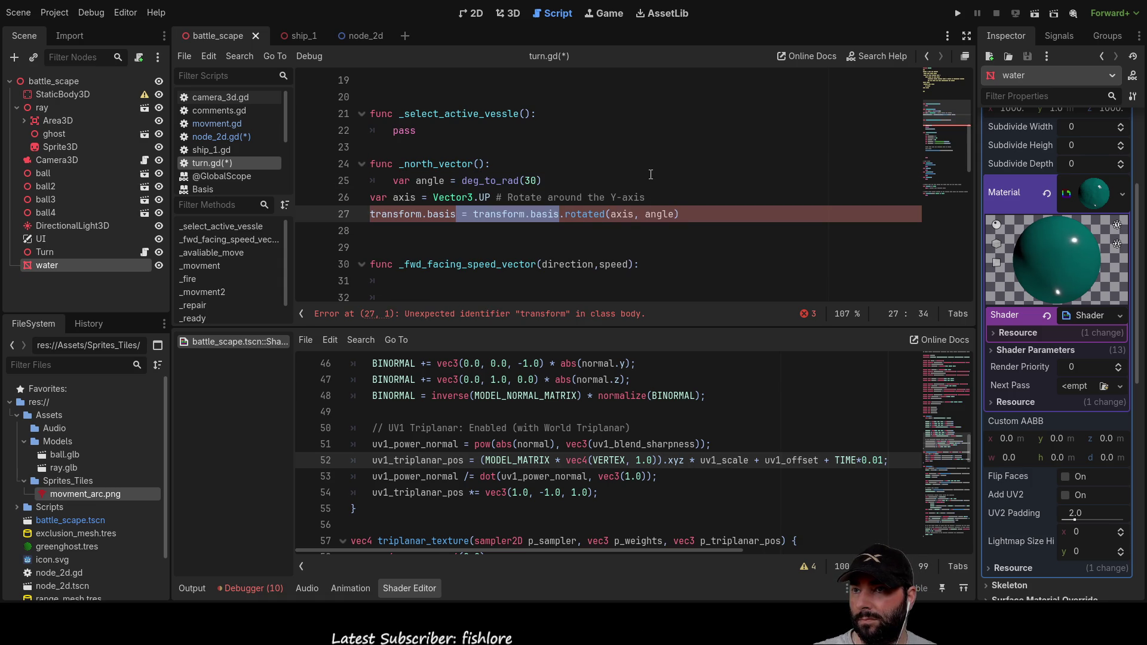
key("Up")
key("Up")
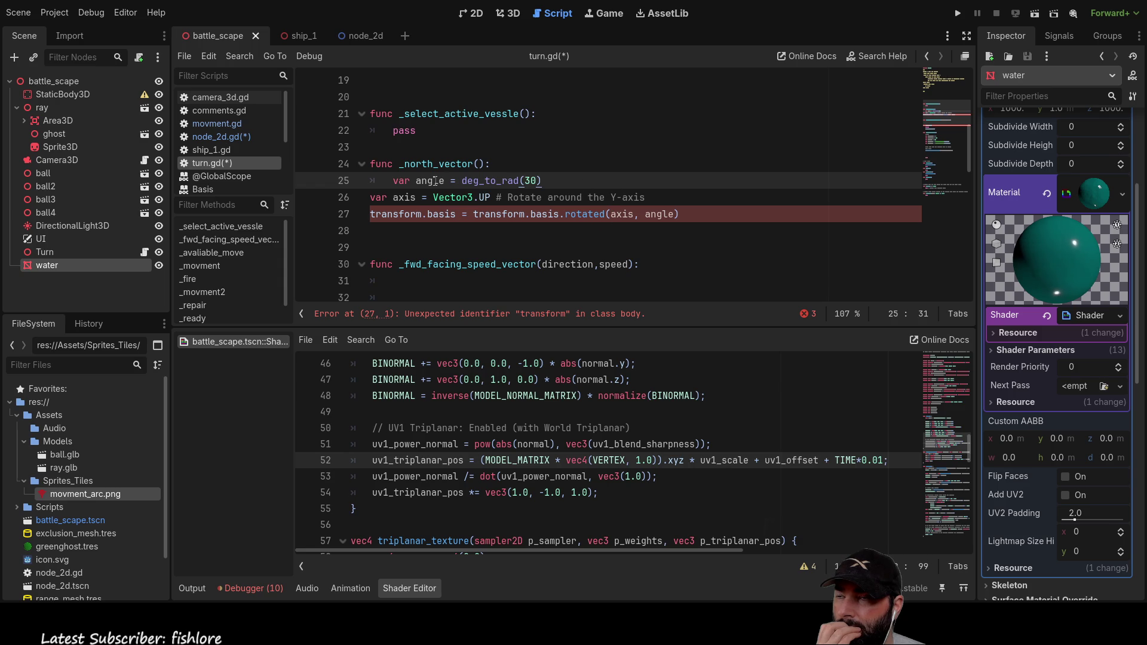
left_click(374, 197)
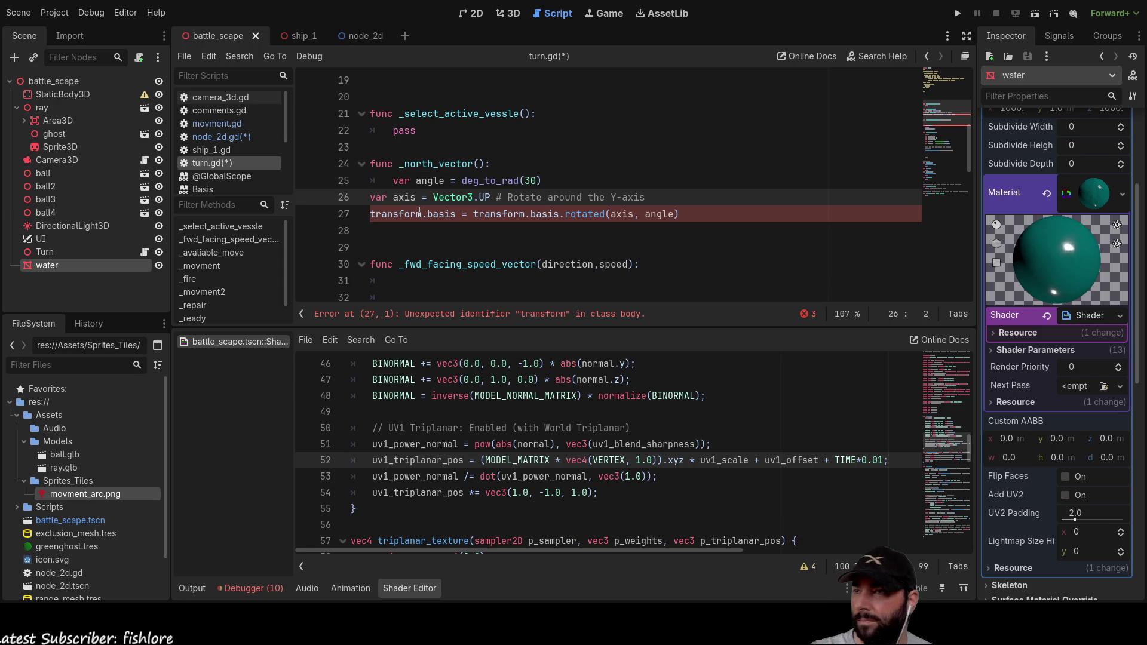
key("Tab")
key("Down")
key("Tab")
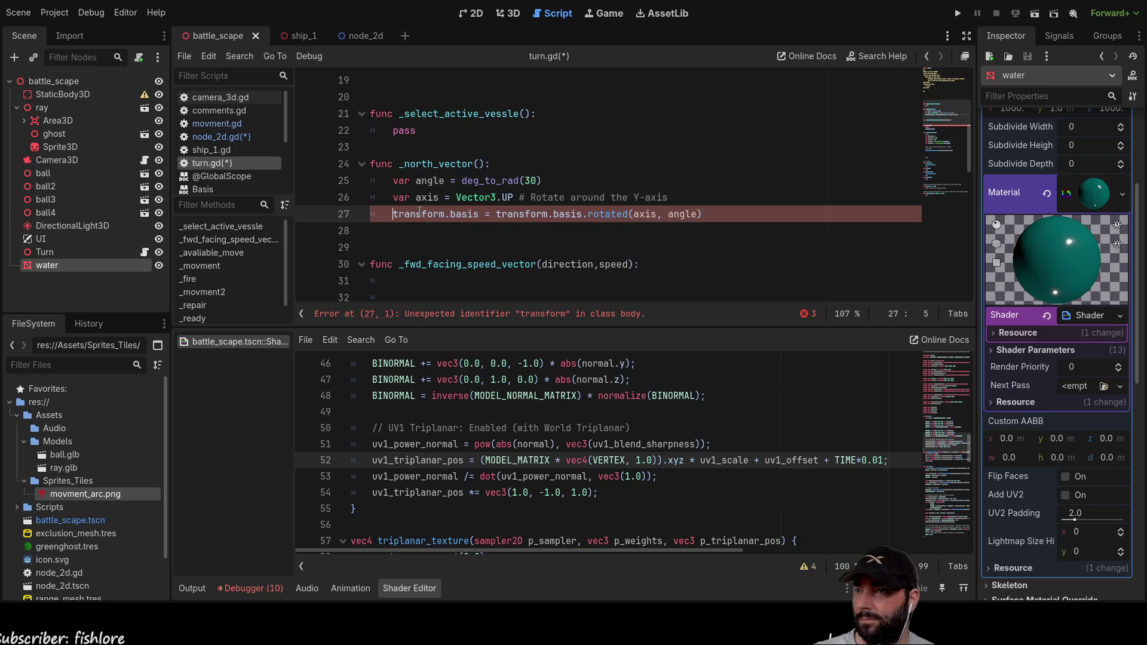
key("Up")
key("Up")
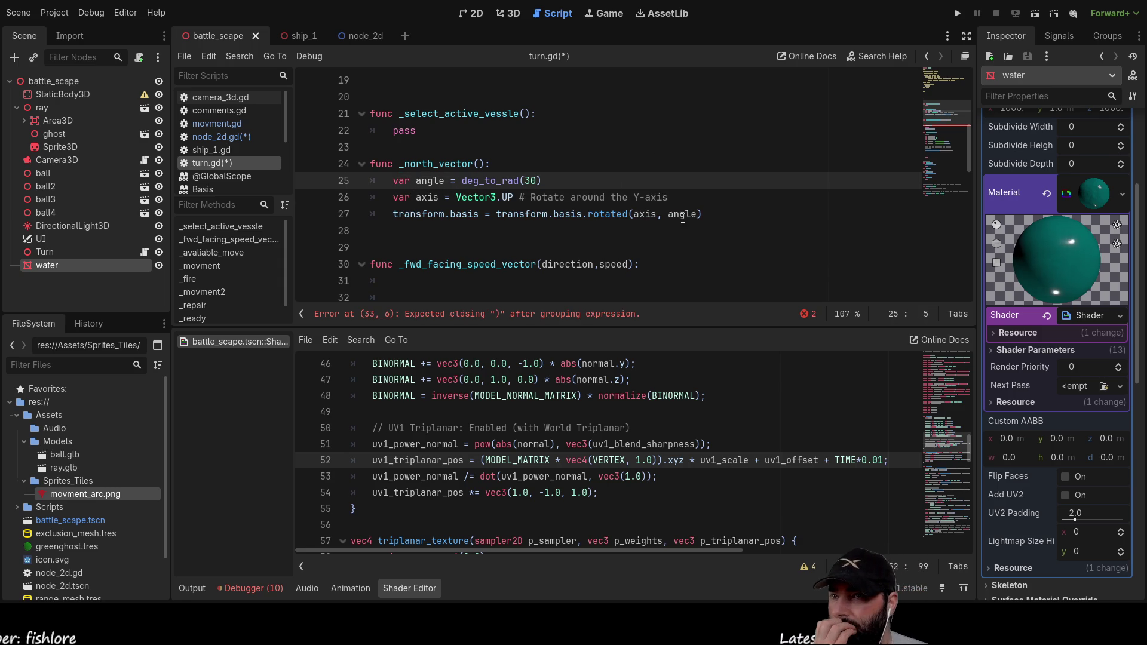
left_click(535, 181)
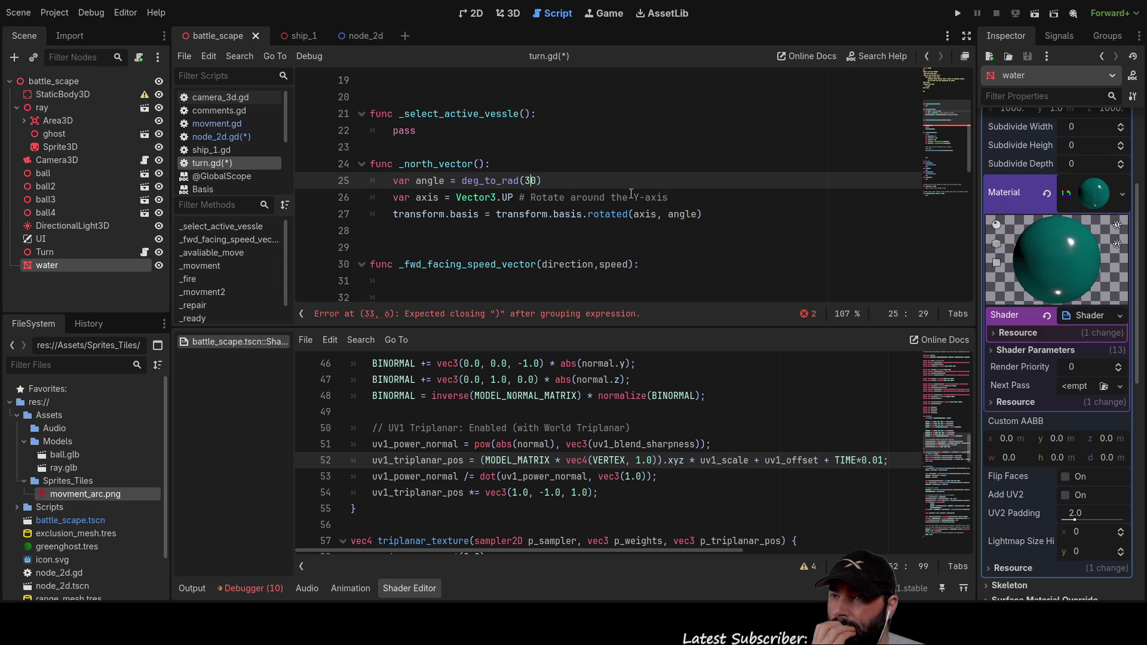
Step: Change the _north_vector angle in turn.gd from 30 to deg_to_rad(0)
double_click(533, 180)
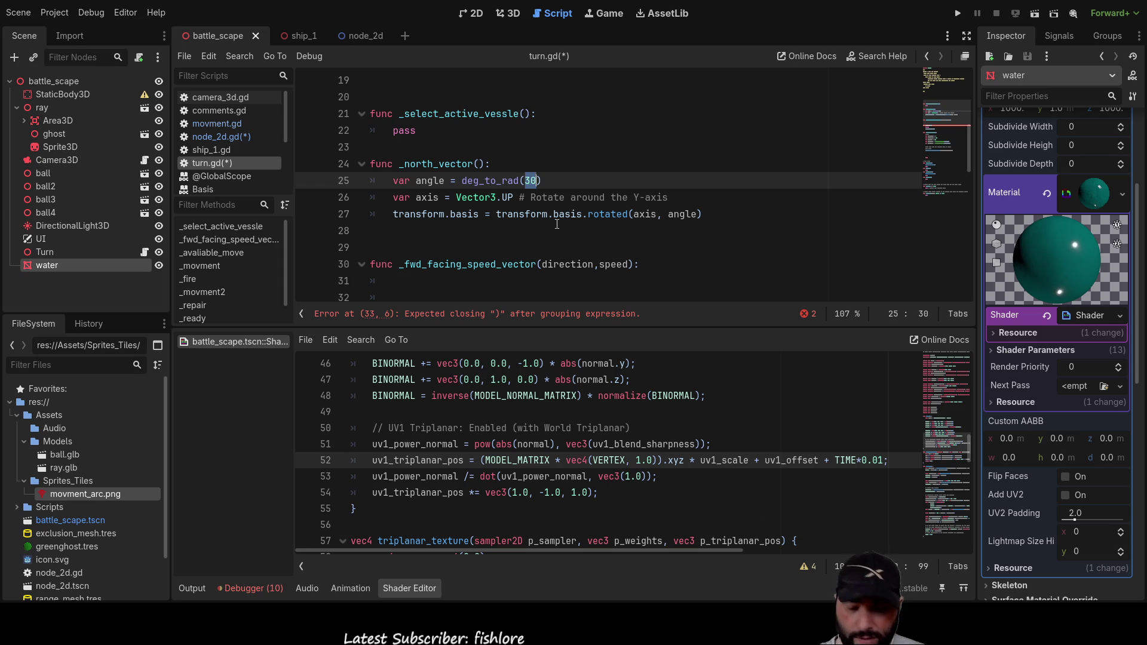
type("0")
key("Up")
key("Down")
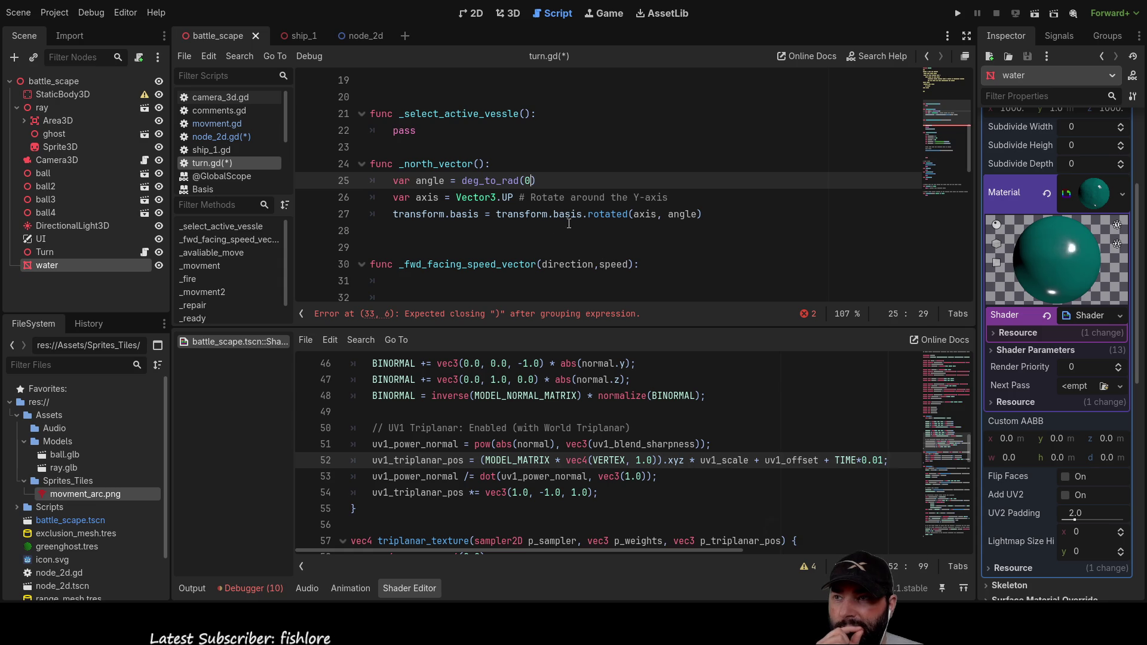
Step: Drag Arrow.png from the desktop into the res://Assets/Models folder
left_click(417, 214)
key("Down")
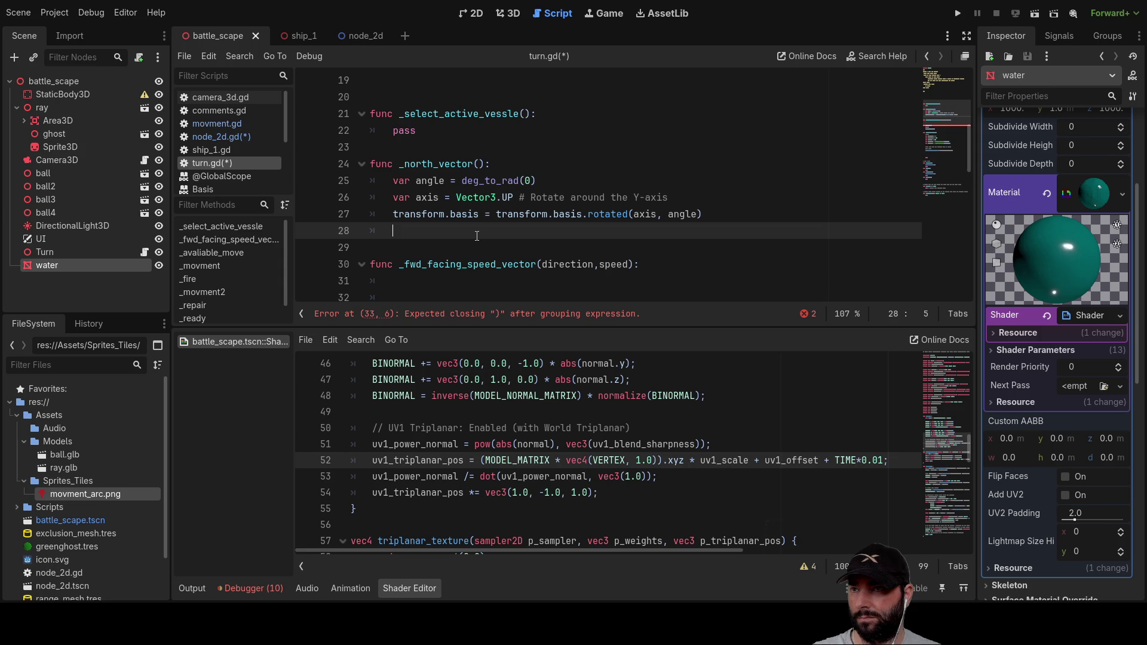
key("Up")
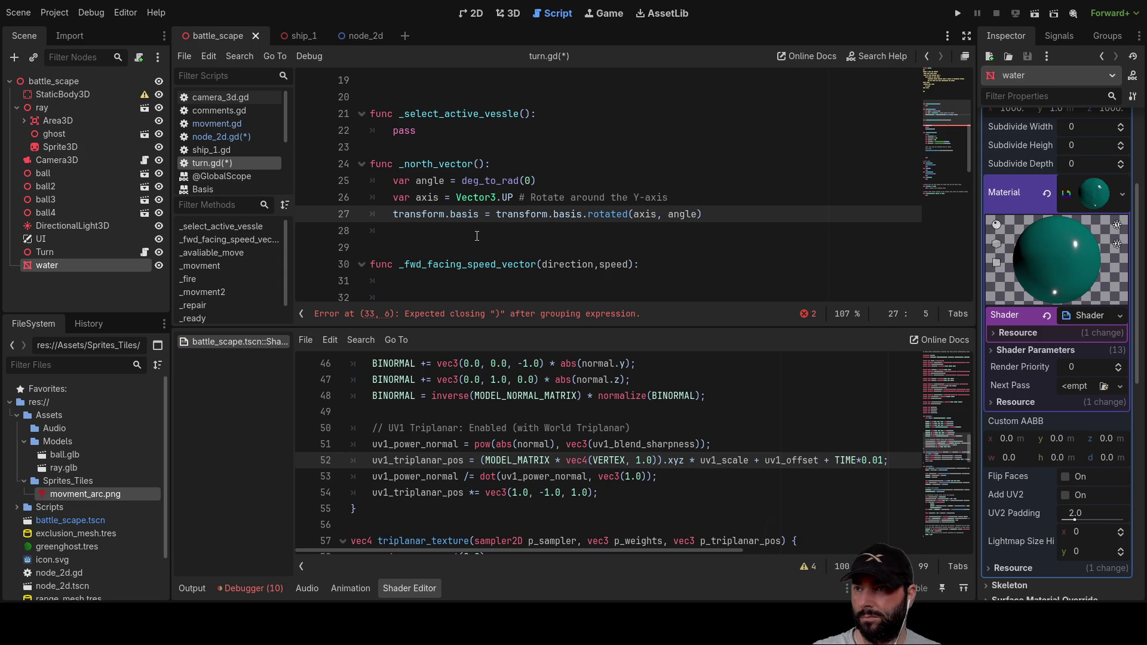
key("Right")
key("Right")
key("Right")
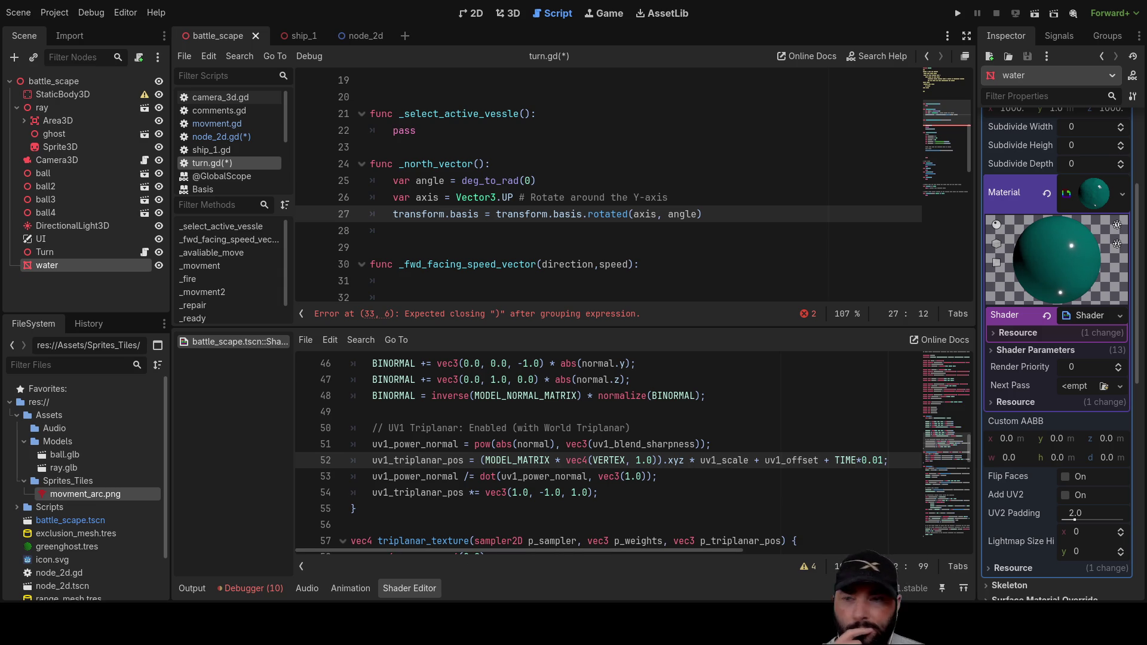
left_click_drag(0, 436, 129, 440)
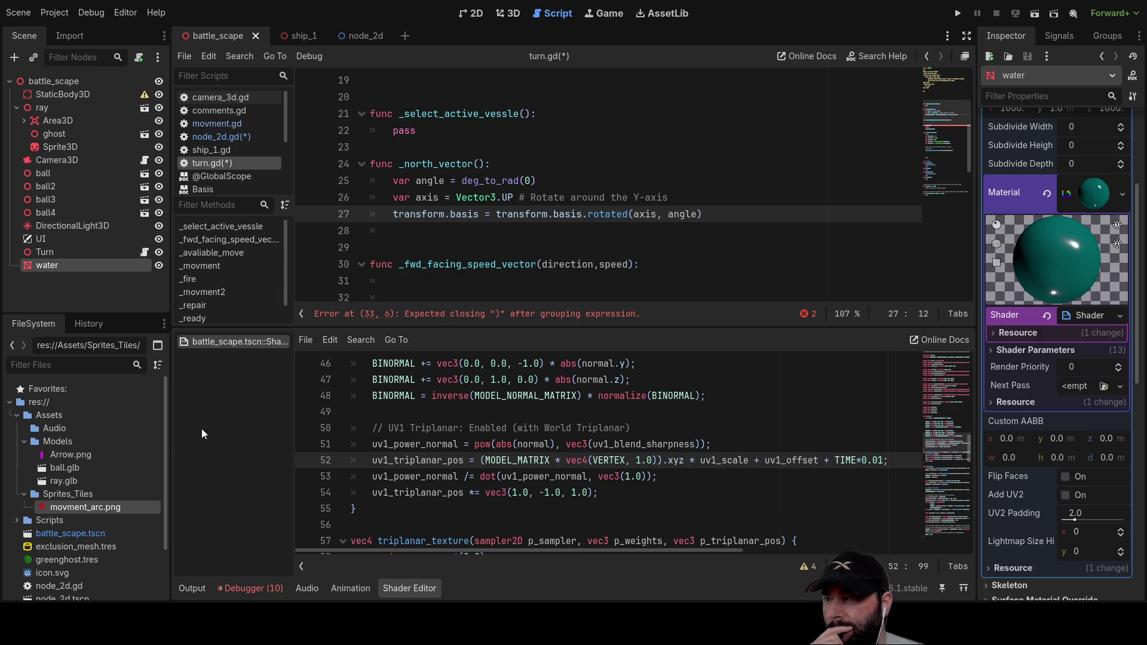
Step: Go to the 3D scene and select the ray node to show its transform in the Inspector
left_click(508, 13)
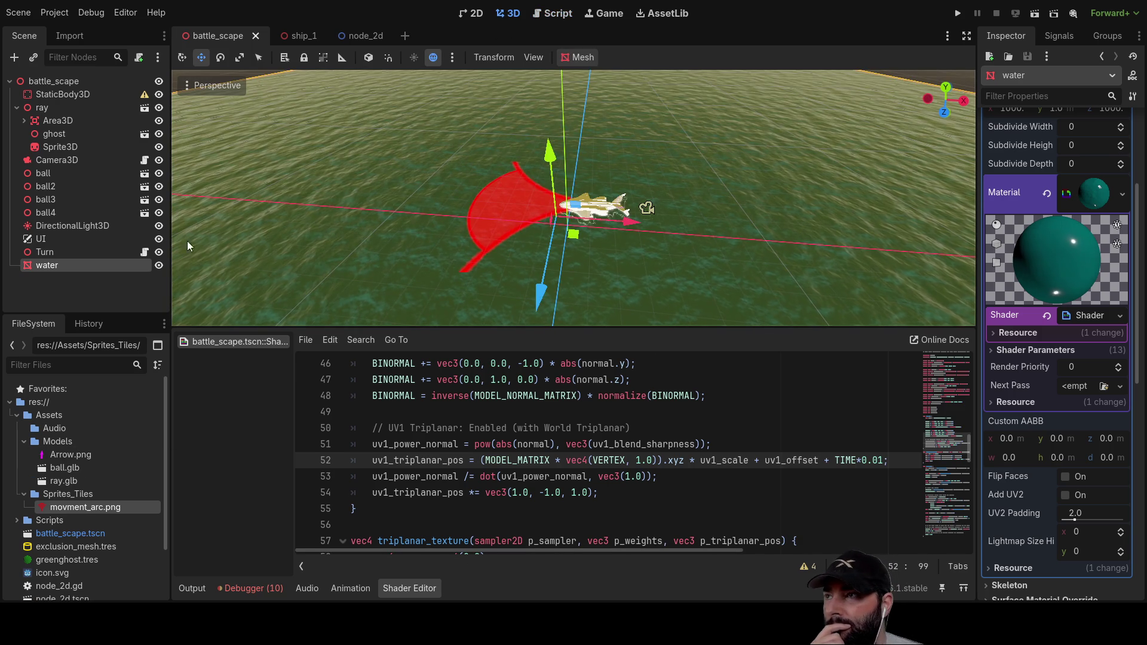
left_click(57, 146)
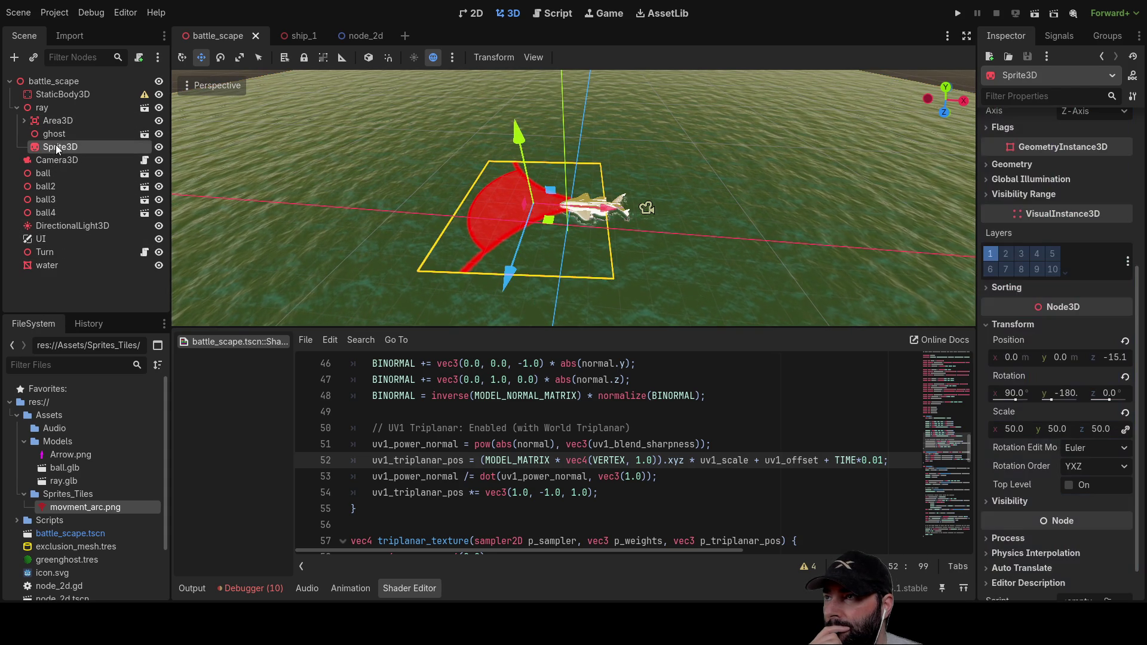
left_click(44, 107)
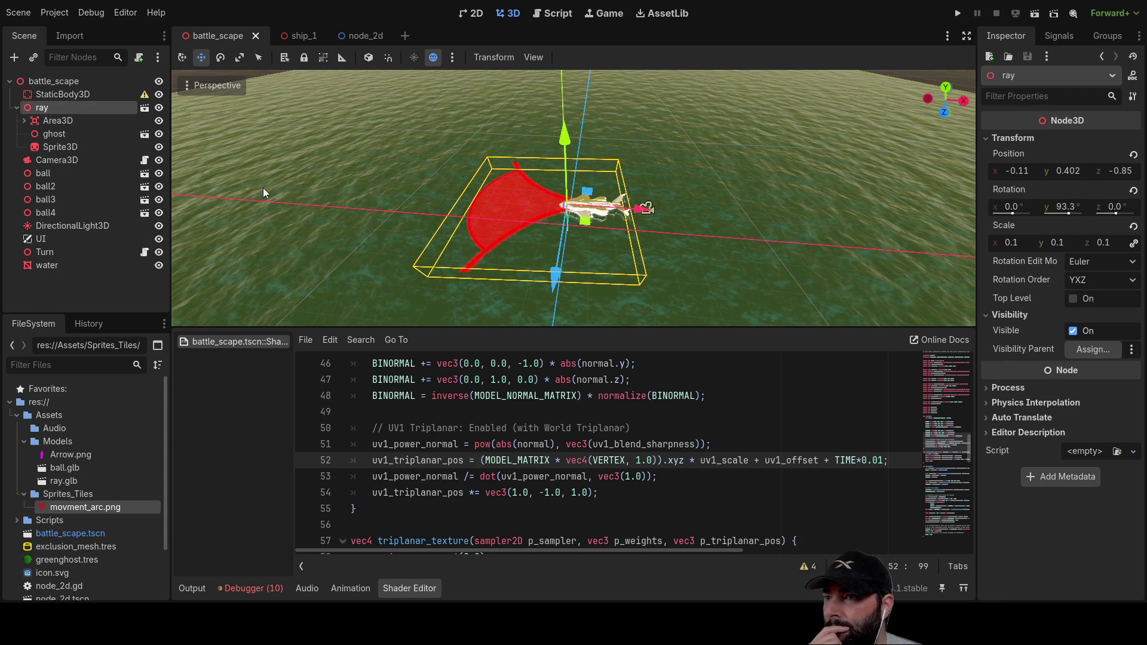
Step: Add a Sprite3D named arrow under ray and give it the Arrow.png texture
key("ctrl+v")
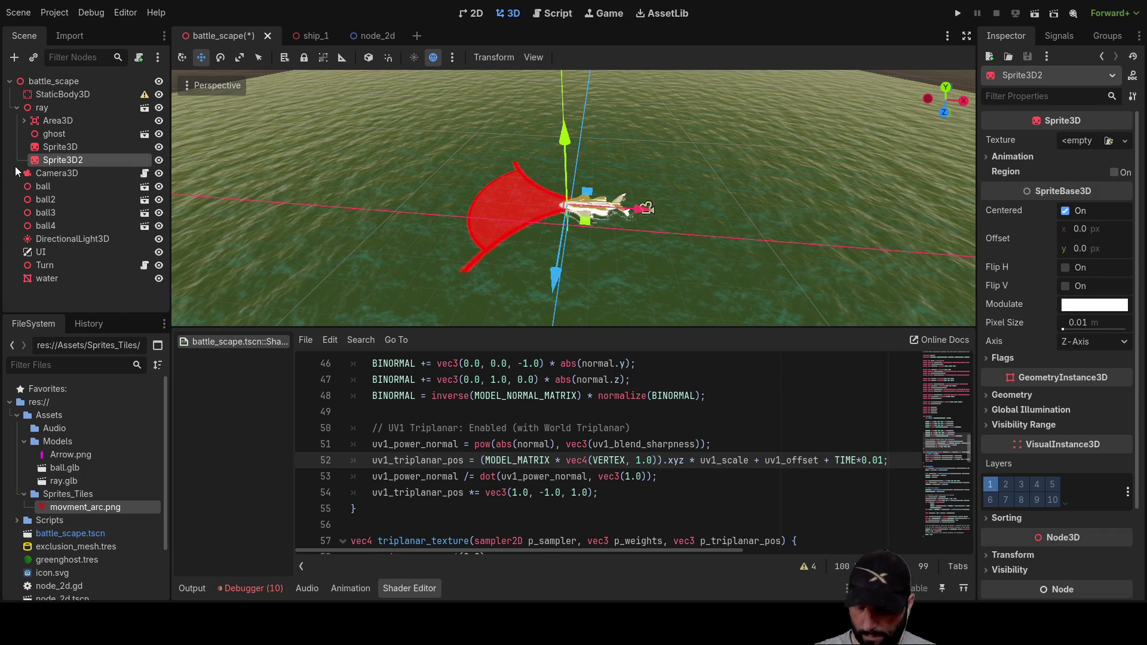
type("arrow")
key("Return")
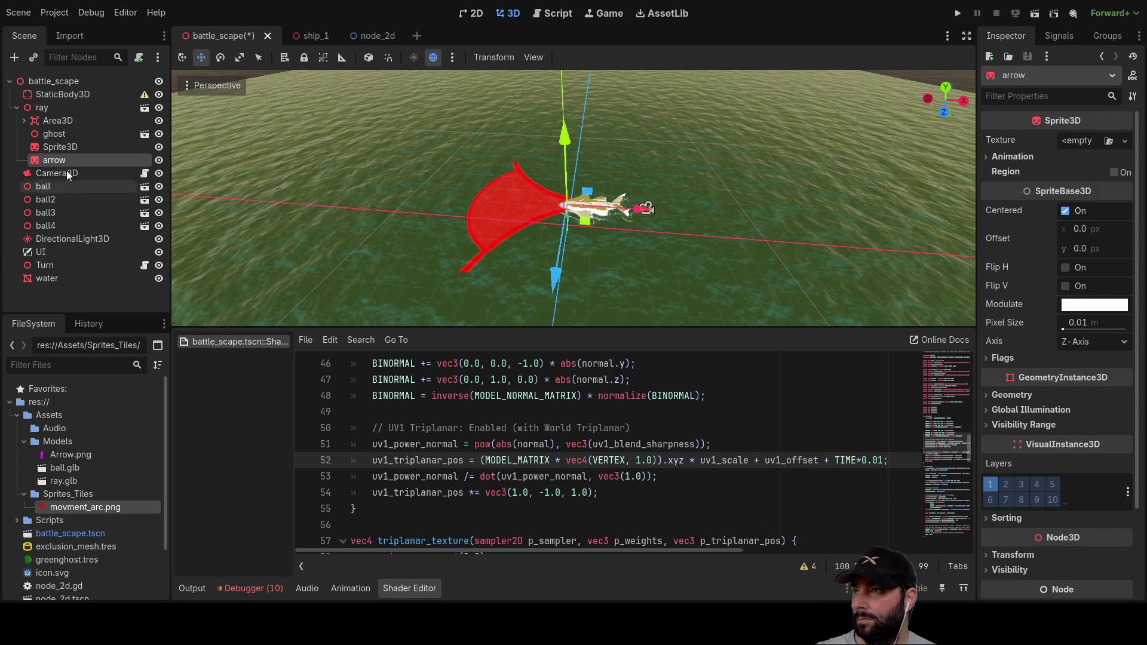
mouse_move(69, 457)
left_mouse_down()
mouse_move(1079, 141)
mouse_move(1114, 154)
mouse_move(1096, 143)
left_mouse_up()
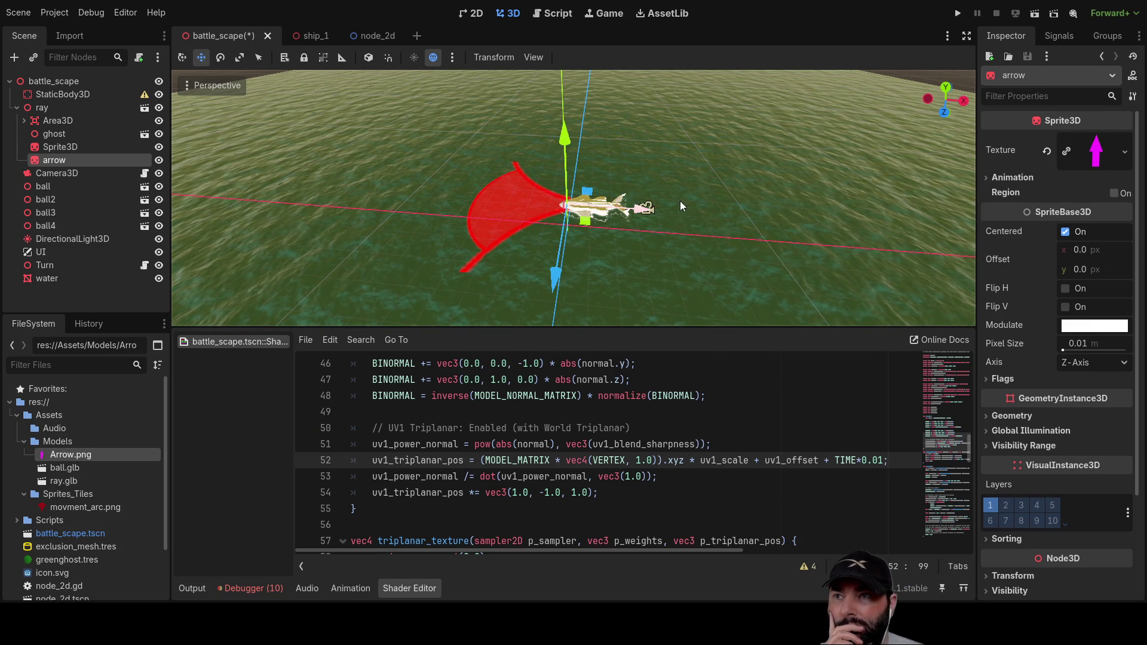
scroll(670, 205, "up", 6)
Step: Move the arrow sprite beside the ship and hide the red arc Sprite3D
mouse_move(844, 268)
left_mouse_down()
mouse_move(790, 180)
mouse_move(771, 193)
left_mouse_up()
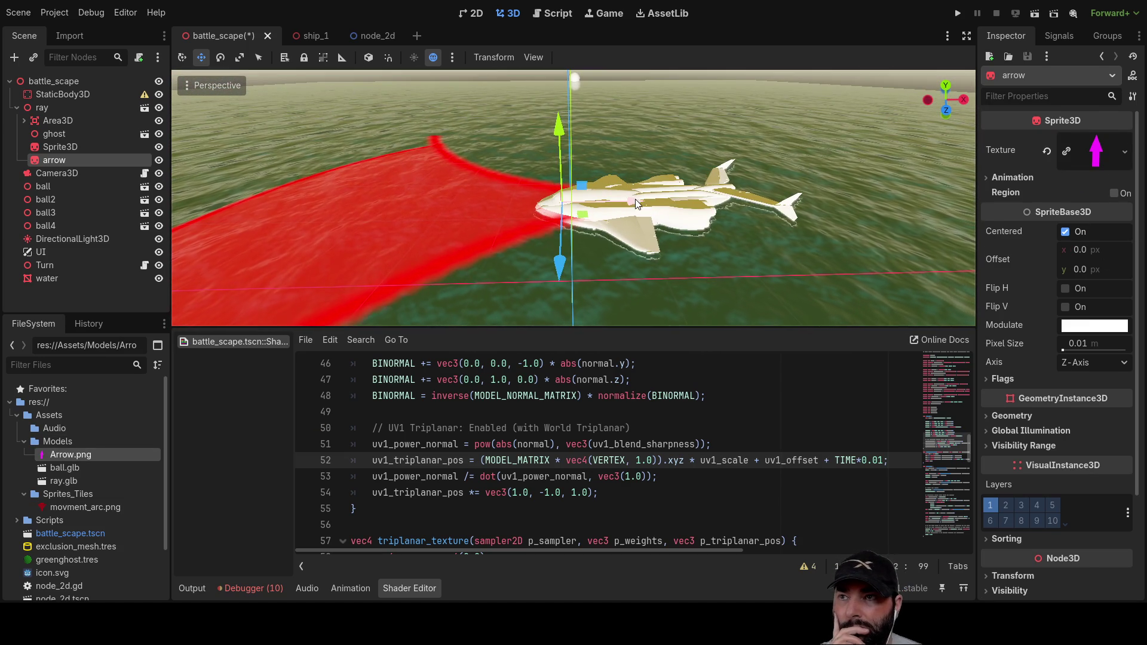
left_click_drag(635, 199, 571, 202)
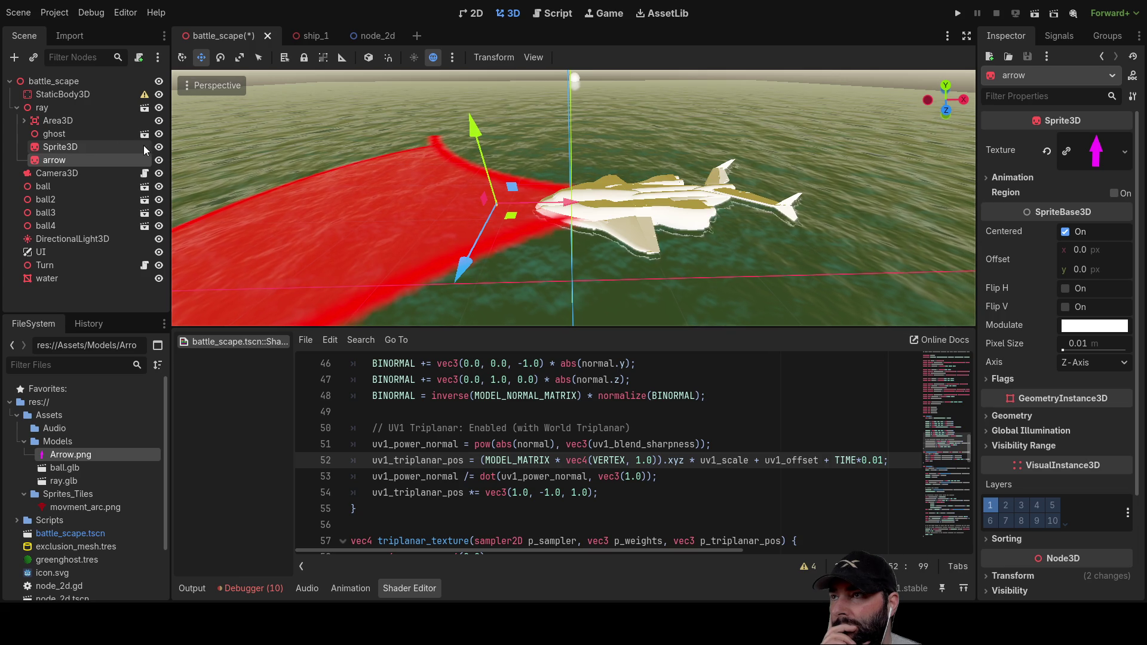
left_click(158, 147)
scroll(491, 233, "up", 5)
mouse_move(367, 246)
left_mouse_down()
mouse_move(491, 214)
mouse_move(461, 220)
mouse_move(707, 222)
left_mouse_up()
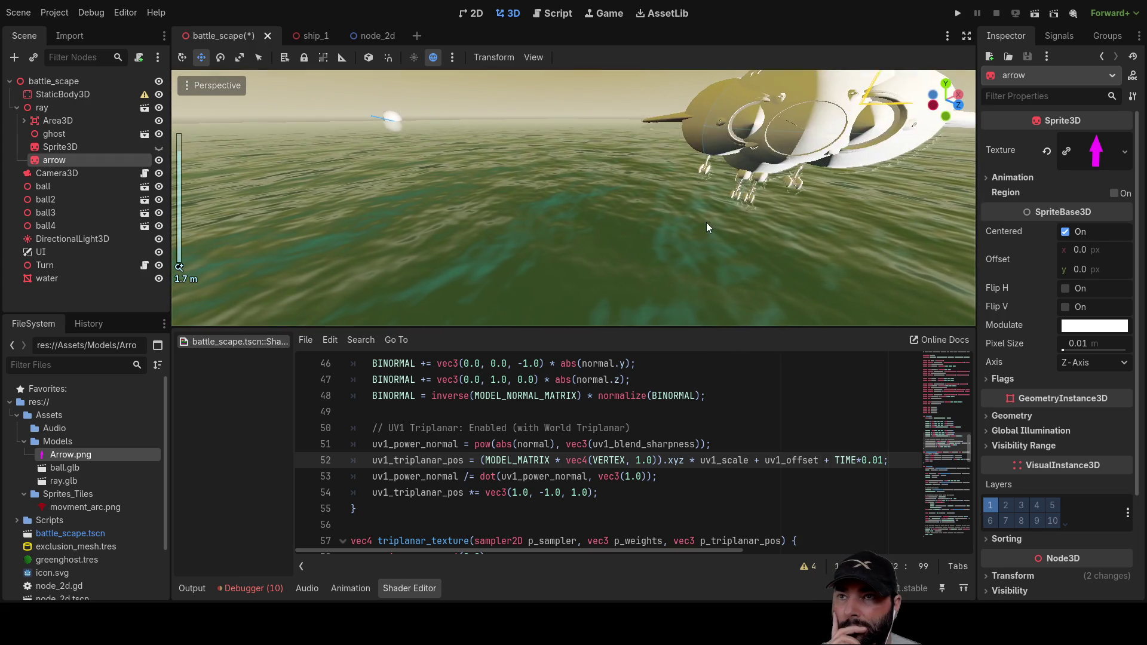
key("f")
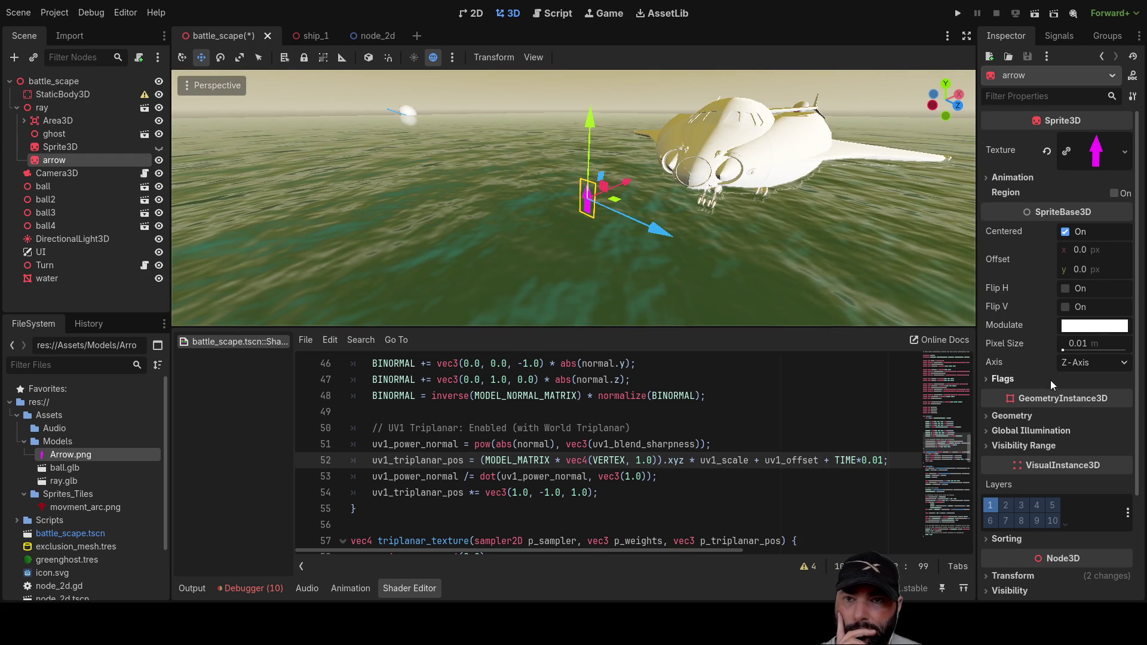
scroll(1001, 280, "down", 5)
left_click(986, 445)
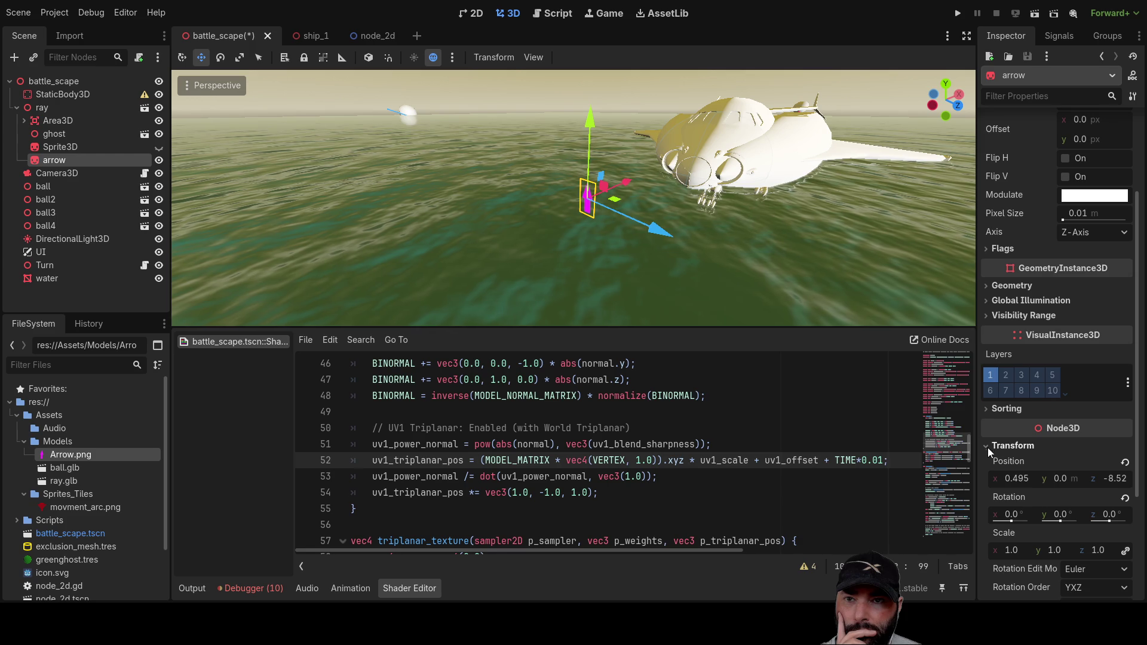
Step: Set the arrow's X rotation to -90 so it lies flat
left_click(1012, 477)
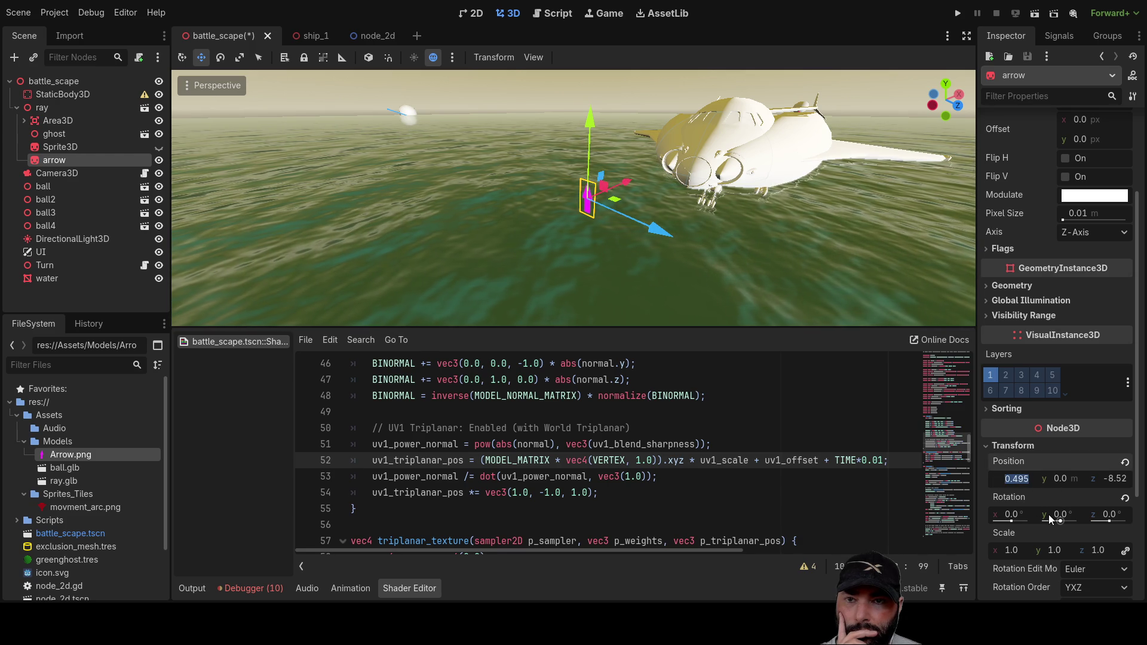
left_click(1010, 513)
type("9")
key("Return")
left_click(1014, 513)
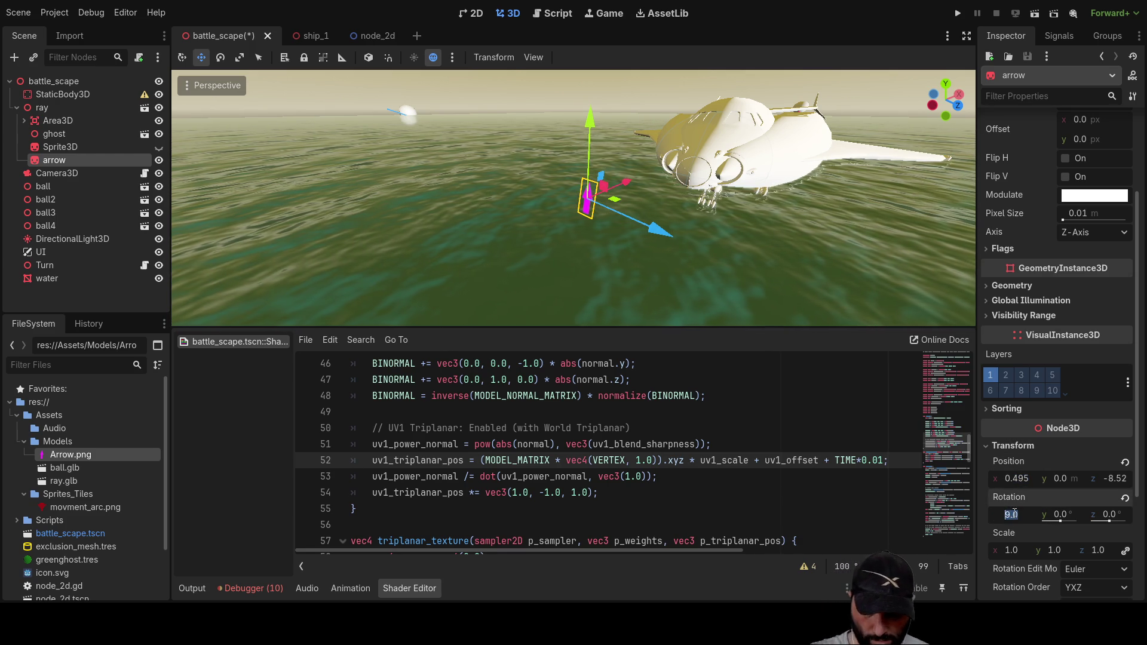
type("-90")
key("Return")
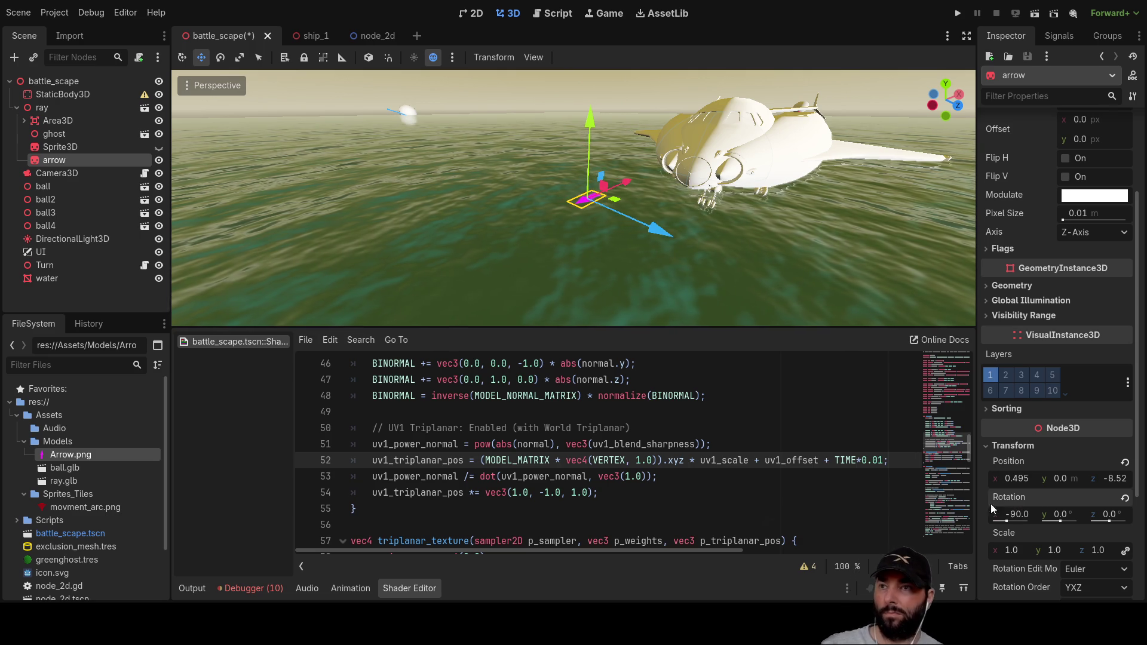
Step: Set the arrow's Z position to 0
scroll(581, 210, "up", 3)
scroll(582, 179, "down", 4)
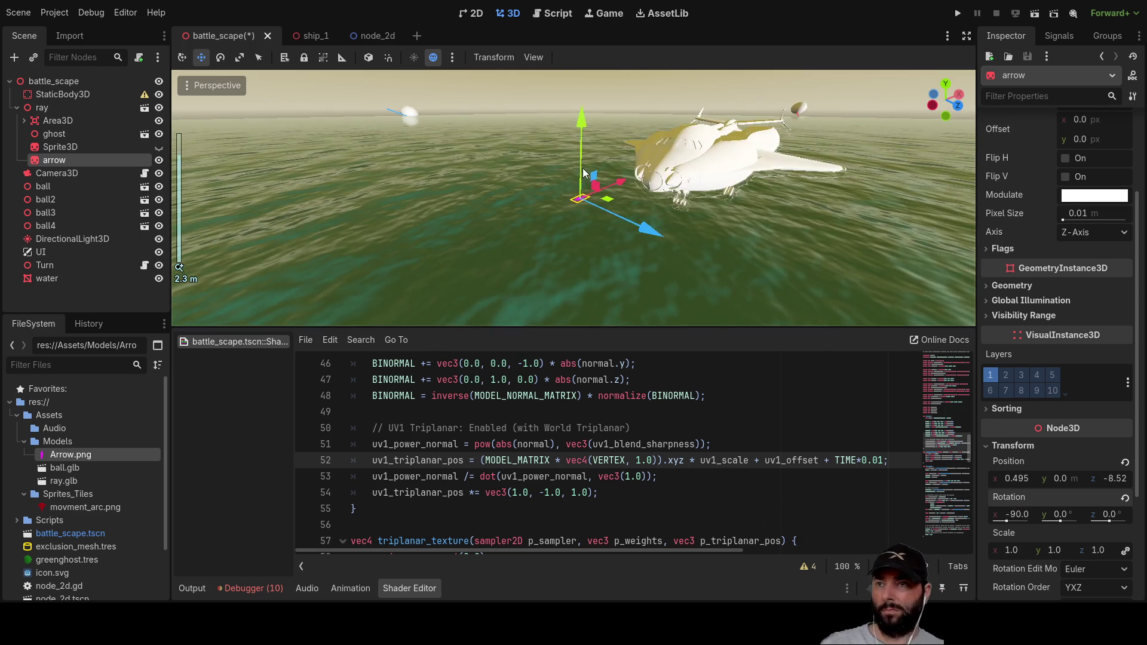
mouse_move(583, 172)
left_mouse_down()
mouse_move(633, 221)
mouse_move(798, 238)
mouse_move(668, 231)
mouse_move(739, 270)
mouse_move(600, 205)
left_mouse_up()
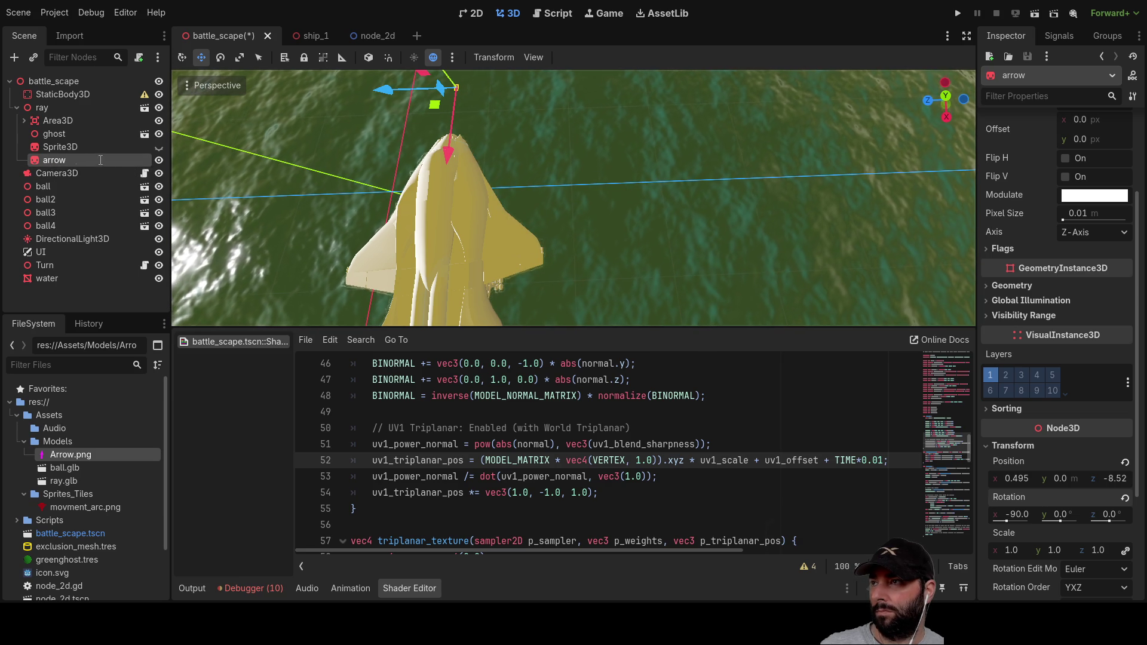
double_click(34, 161)
scroll(571, 200, "up", 10)
mouse_move(551, 232)
left_mouse_down()
mouse_move(502, 244)
mouse_move(699, 188)
mouse_move(930, 368)
left_mouse_up()
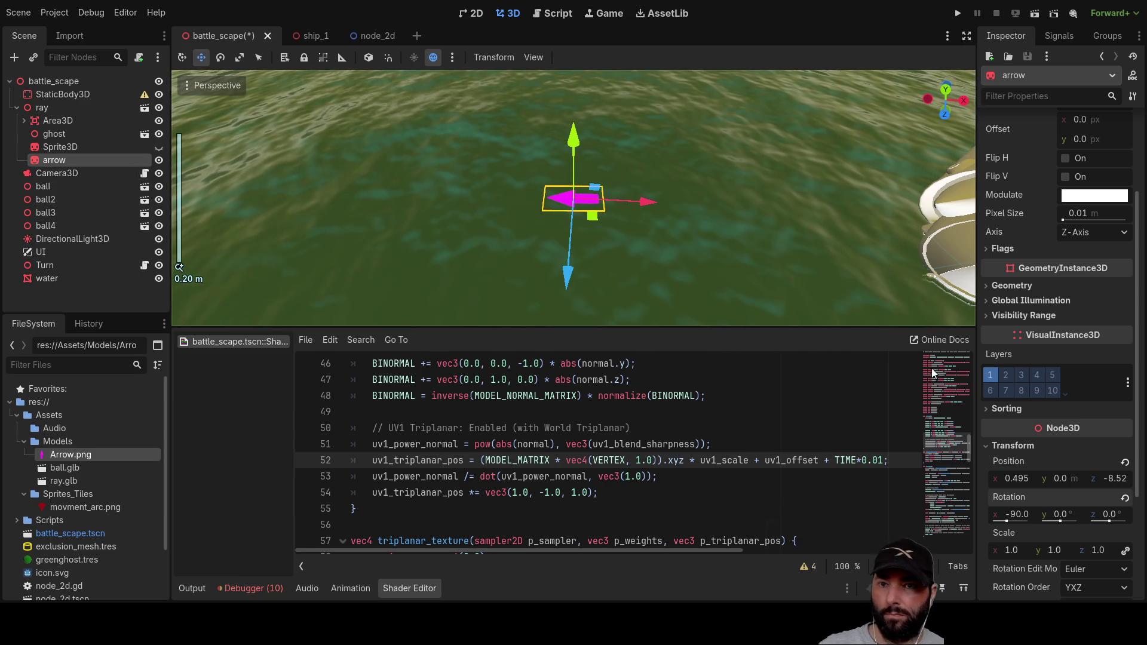
left_click(1114, 478)
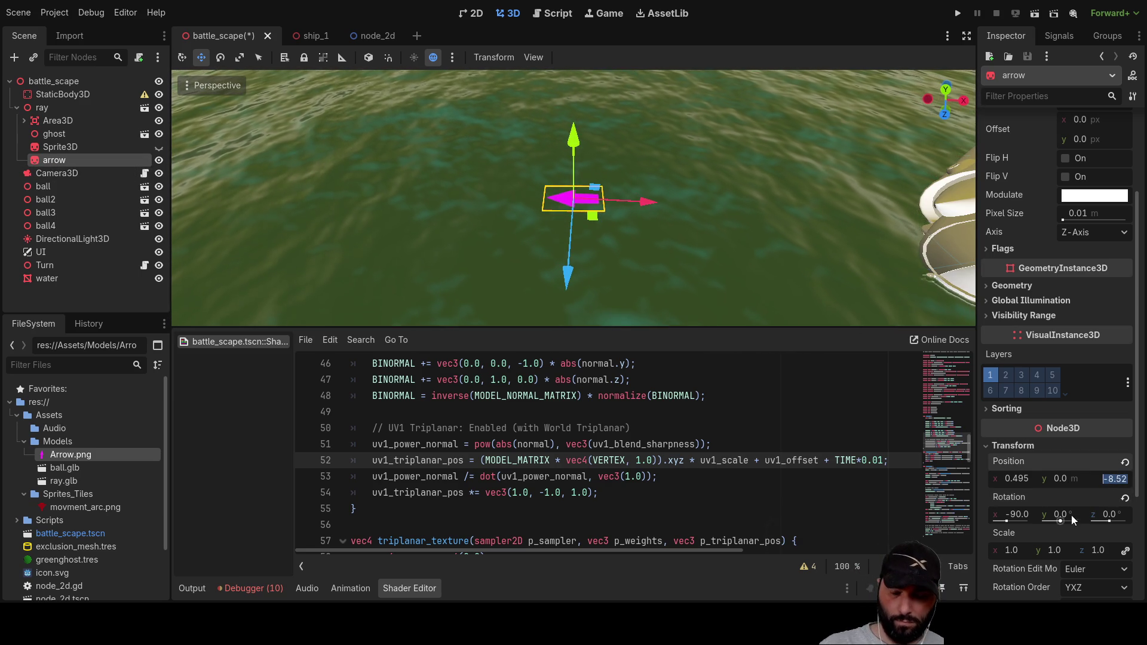
type("0")
key("Return")
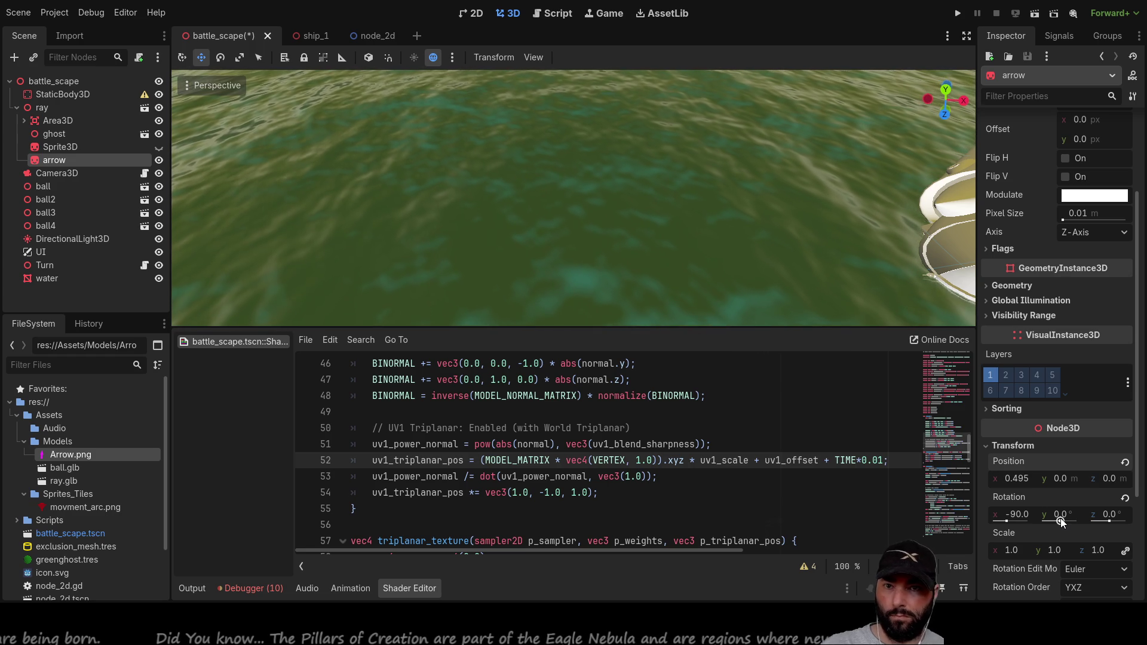
Step: Drag the arrow with the gizmo out beside the ship
scroll(667, 211, "down", 5)
scroll(667, 211, "down", 5)
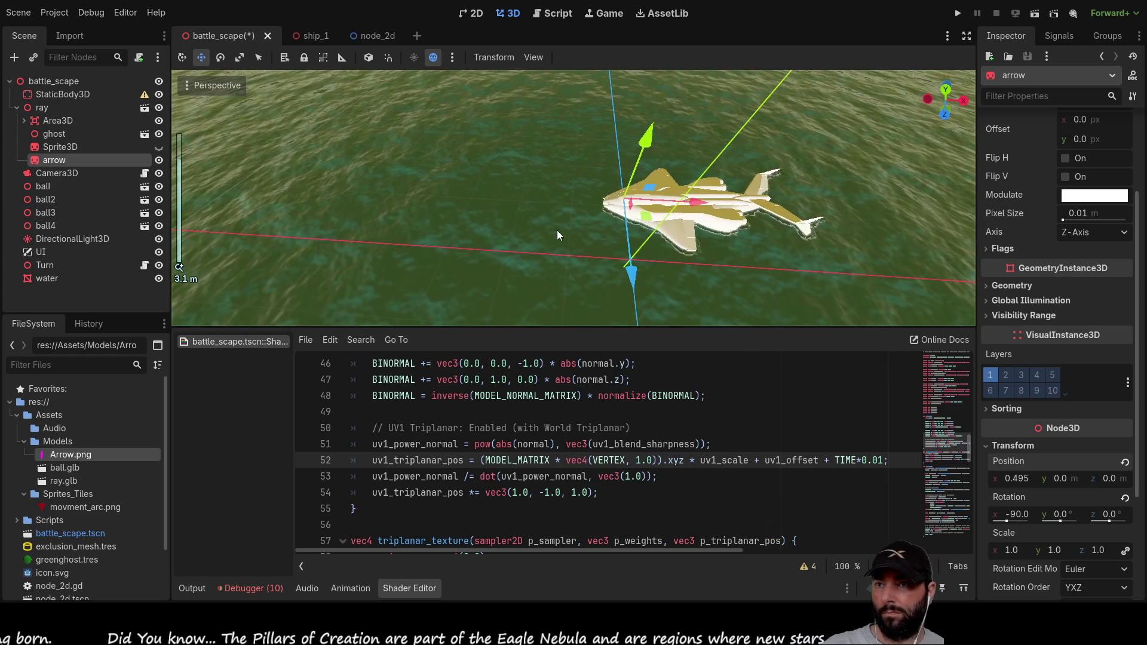
mouse_move(568, 145)
left_mouse_down()
mouse_move(578, 96)
mouse_move(565, 142)
left_mouse_up()
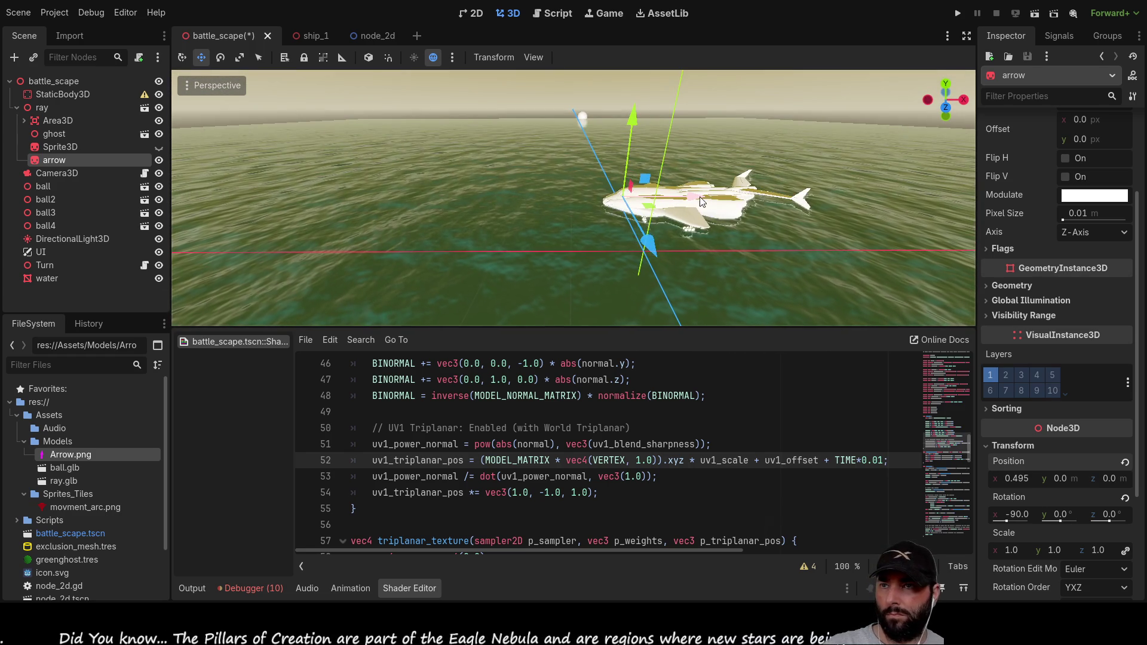
mouse_move(650, 206)
left_mouse_down()
mouse_move(597, 202)
mouse_move(603, 234)
mouse_move(569, 266)
mouse_move(733, 266)
mouse_move(601, 285)
left_mouse_up()
scroll(596, 240, "up", 3)
mouse_move(597, 240)
left_mouse_down()
mouse_move(564, 231)
mouse_move(544, 255)
left_mouse_up()
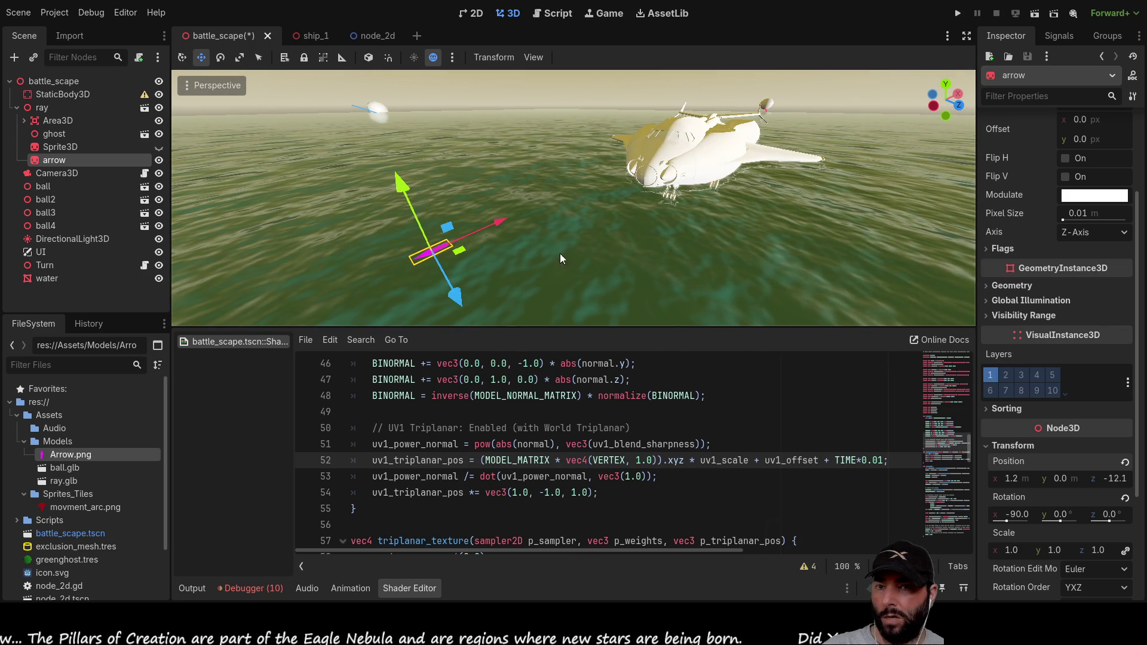
Step: Set the arrow's X position to 0, leaving it at 0, 0, -12.1
left_click(1014, 479)
type("0")
key("Return")
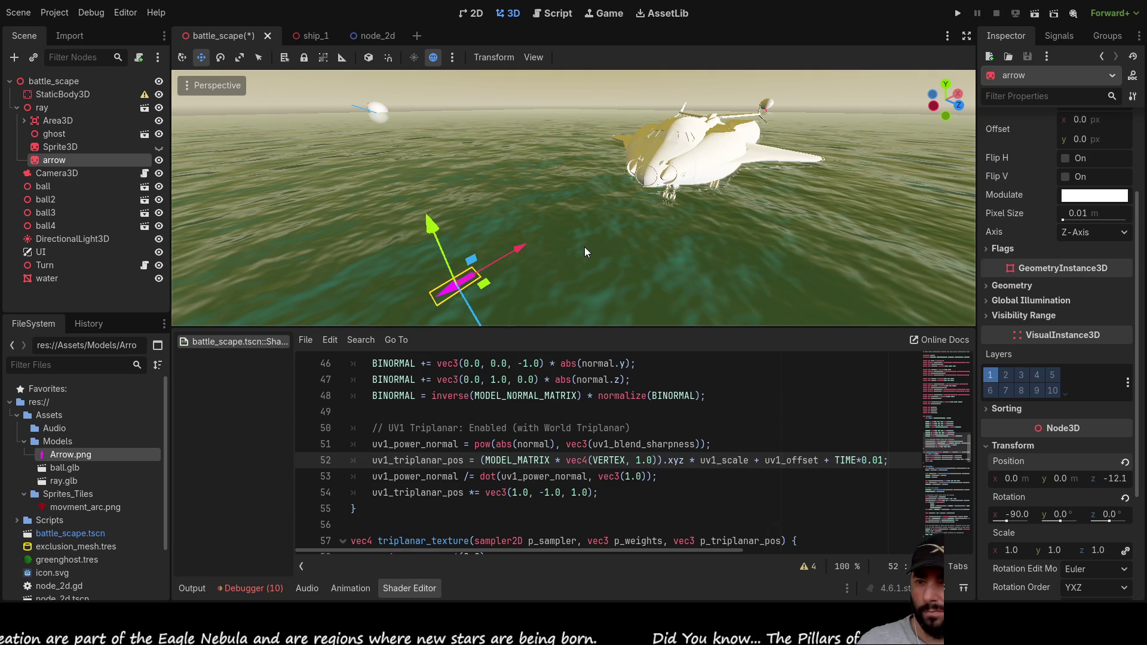
scroll(570, 239, "down", 2)
scroll(561, 221, "up", 2)
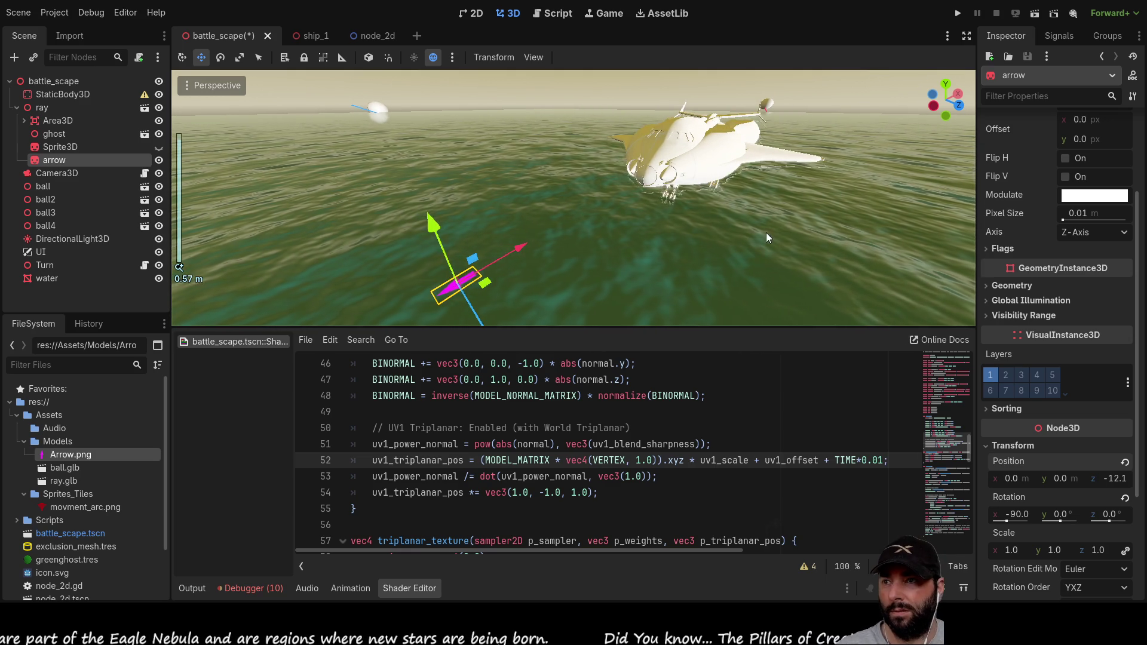
left_click_drag(766, 231, 540, 264)
double_click(41, 109)
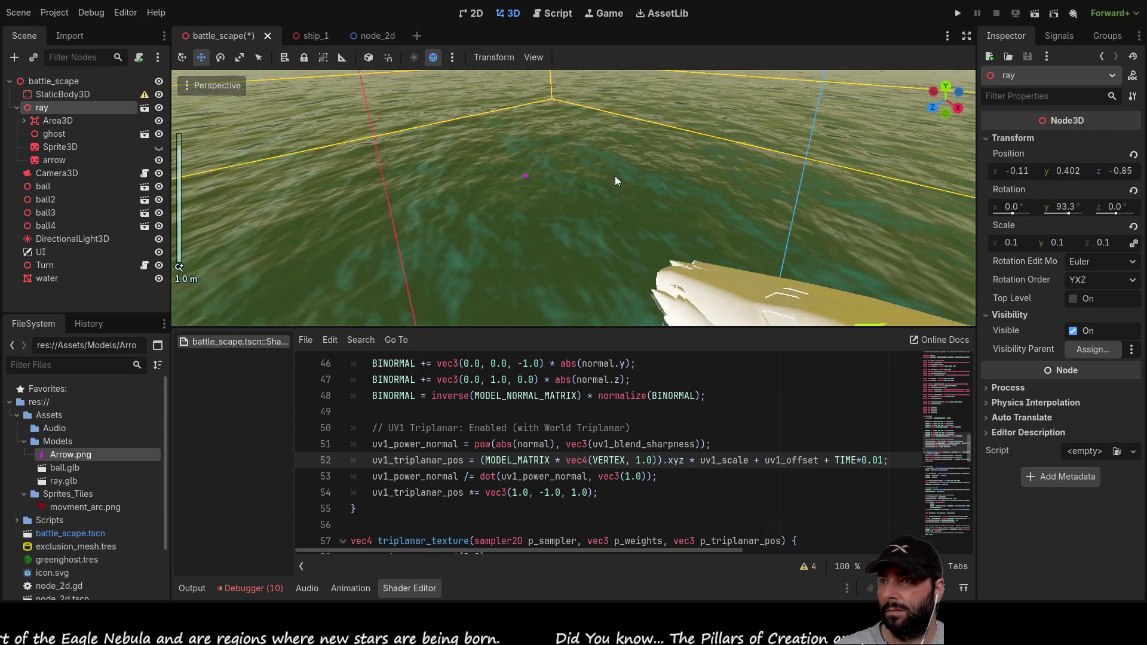
Step: Reset the ship's Z rotation to 0 and turn it to 139° around Y
mouse_move(659, 147)
left_mouse_down()
mouse_move(653, 186)
mouse_move(664, 198)
left_mouse_up()
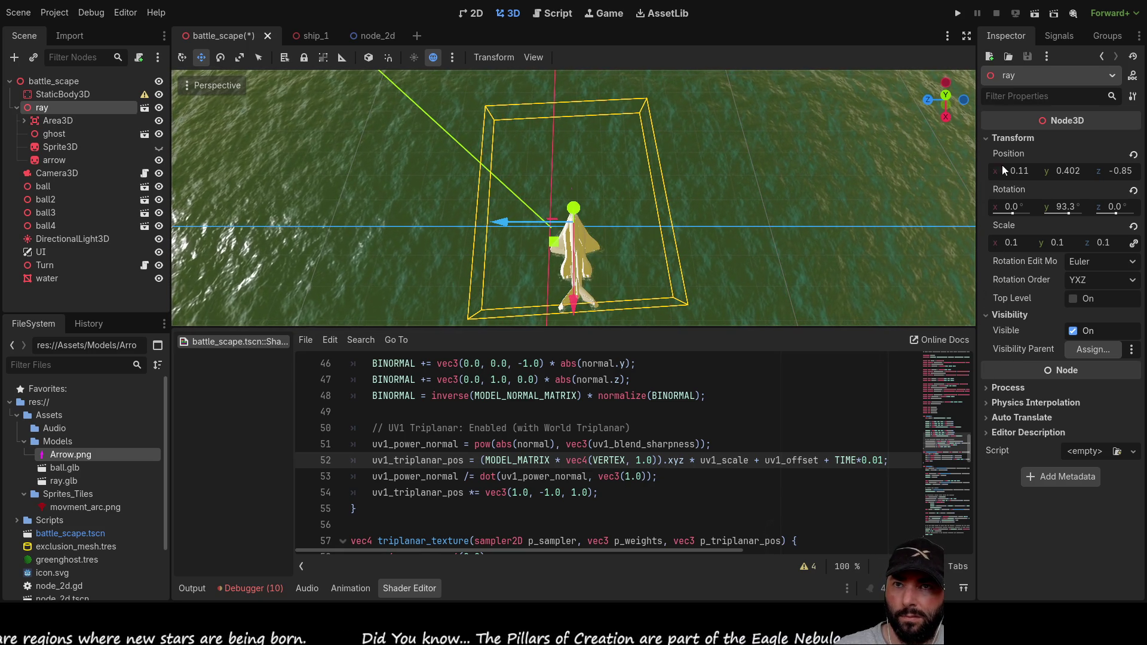
left_click_drag(1116, 213, 1121, 214)
left_click(1117, 206)
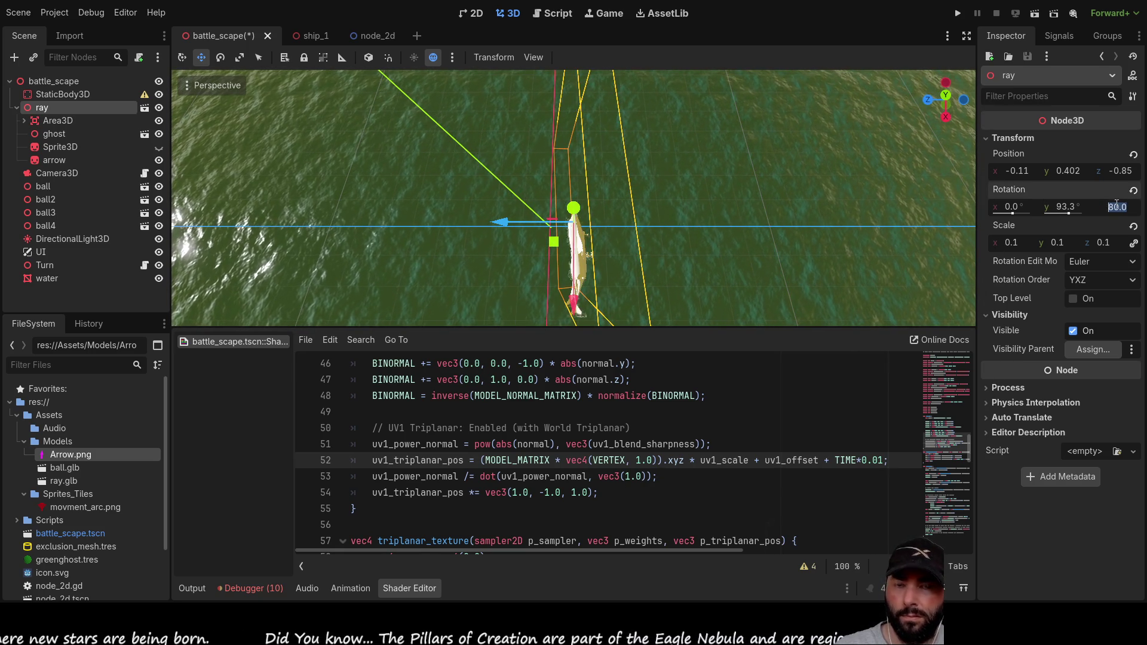
type("0")
key("Return")
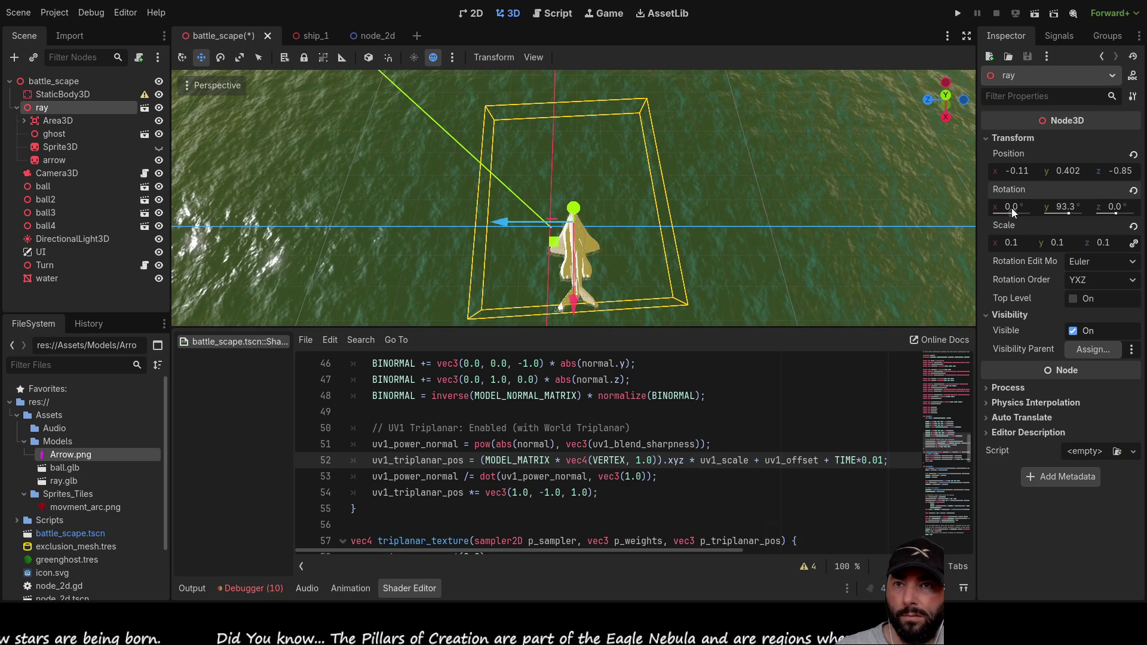
left_click_drag(1068, 211, 1071, 212)
scroll(549, 167, "up", 5)
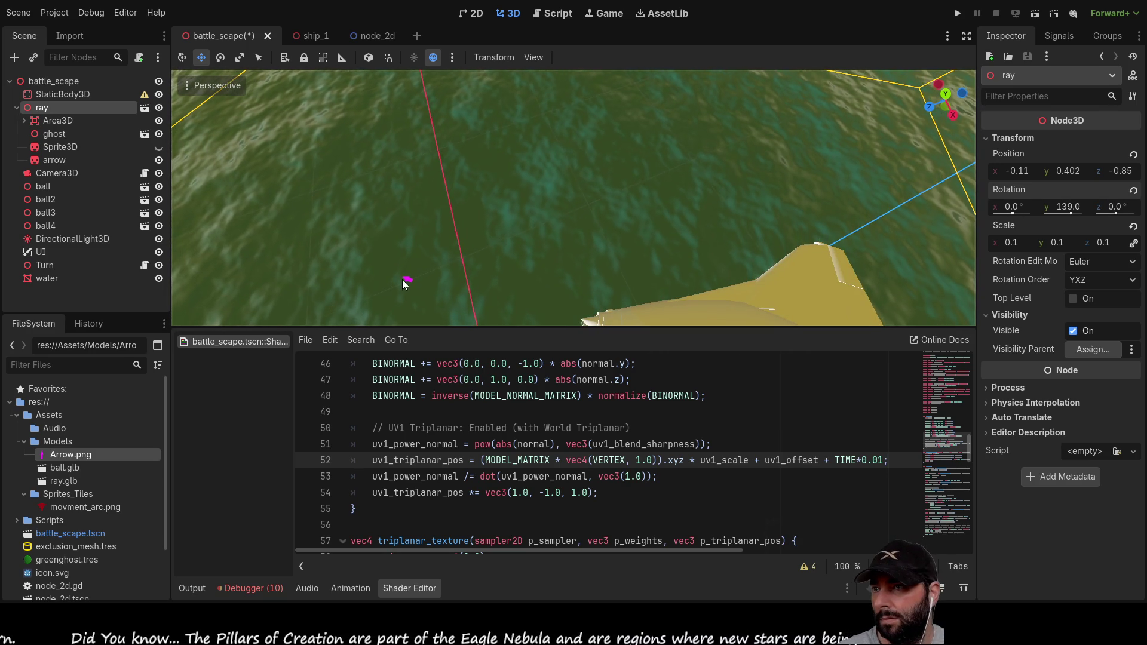
Step: Scale the arrow sprite to 10 on all axes, then return to turn.gd
left_click(408, 277)
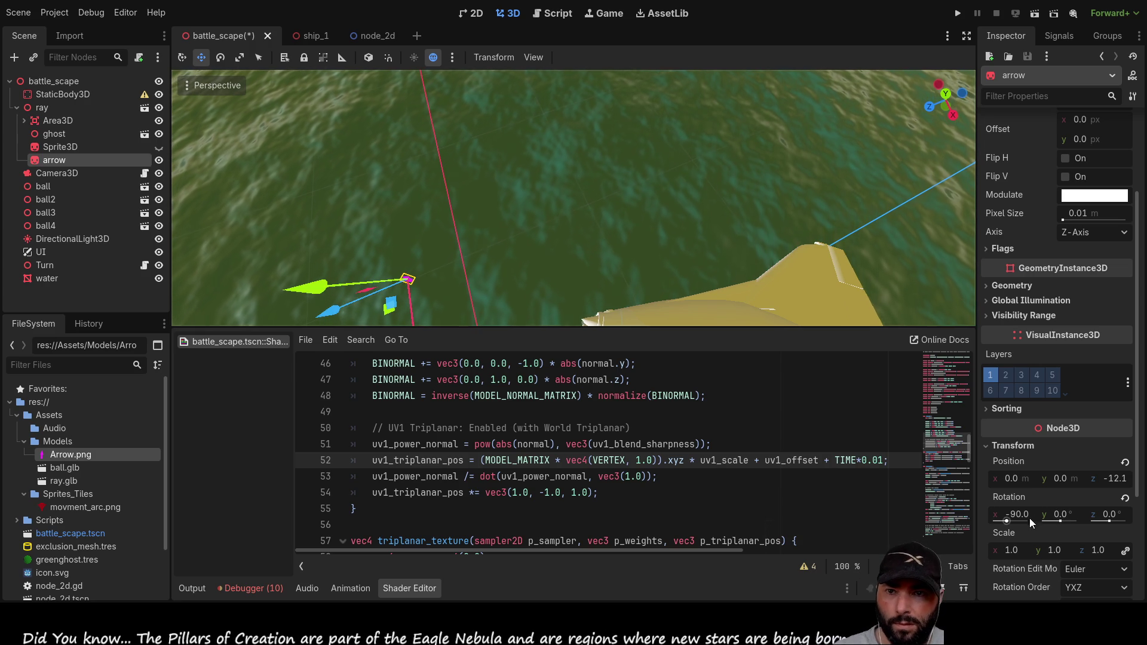
left_click(1017, 550)
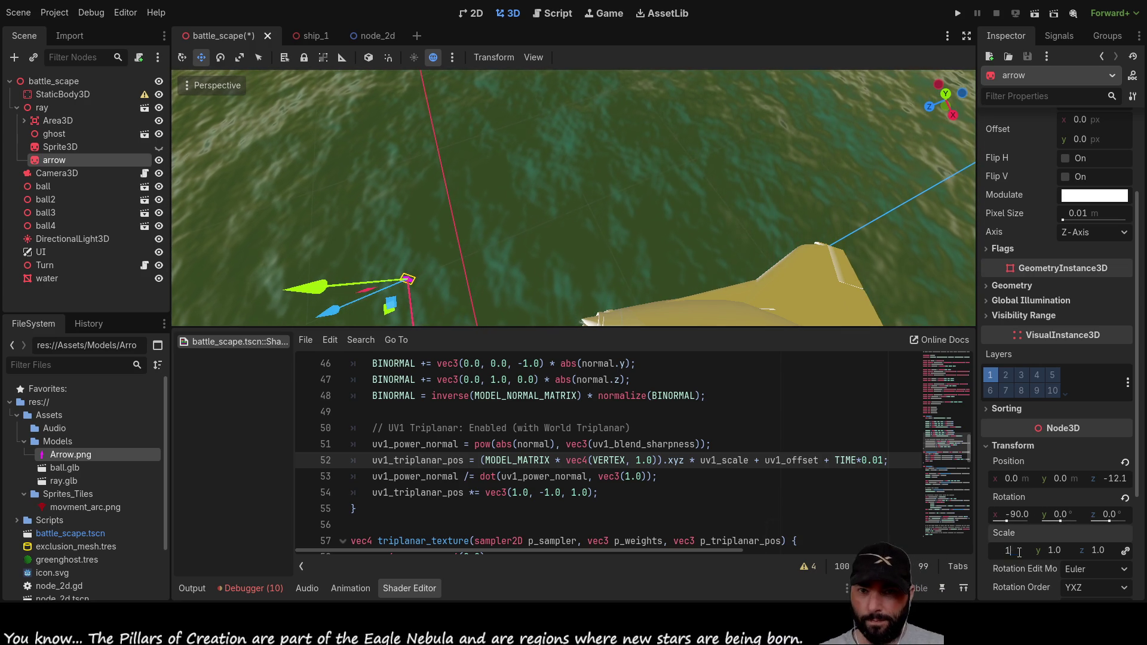
type("10")
key("Return")
scroll(608, 207, "down", 6)
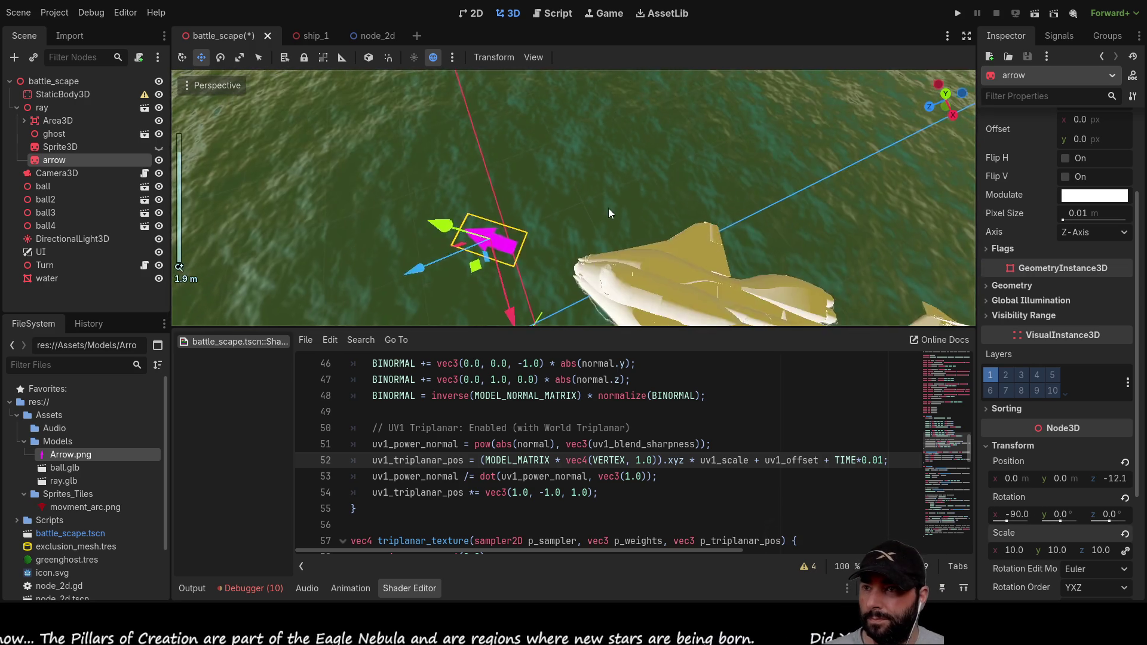
mouse_move(807, 250)
left_mouse_down()
mouse_move(539, 138)
mouse_move(538, 153)
mouse_move(611, 197)
left_mouse_up()
scroll(629, 177, "up", 5)
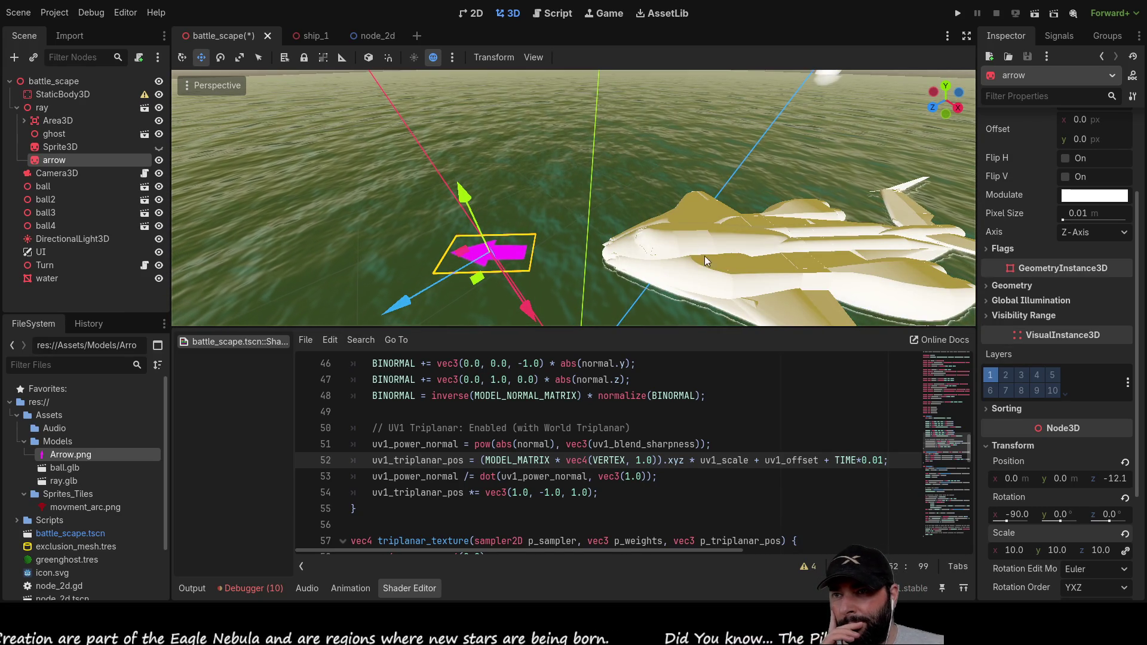
left_click(553, 13)
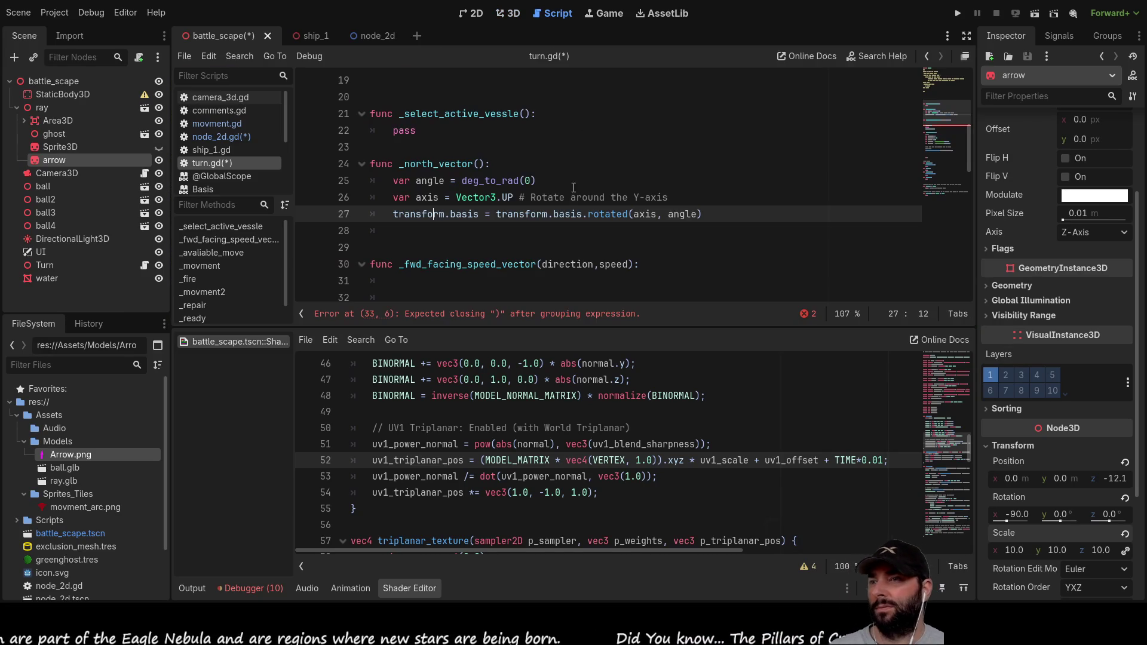
Step: Drop a $"../ray/arrow" node reference onto line 27 and select the _north_vector name
mouse_move(48, 159)
left_mouse_down()
mouse_move(90, 176)
mouse_move(392, 214)
left_mouse_up()
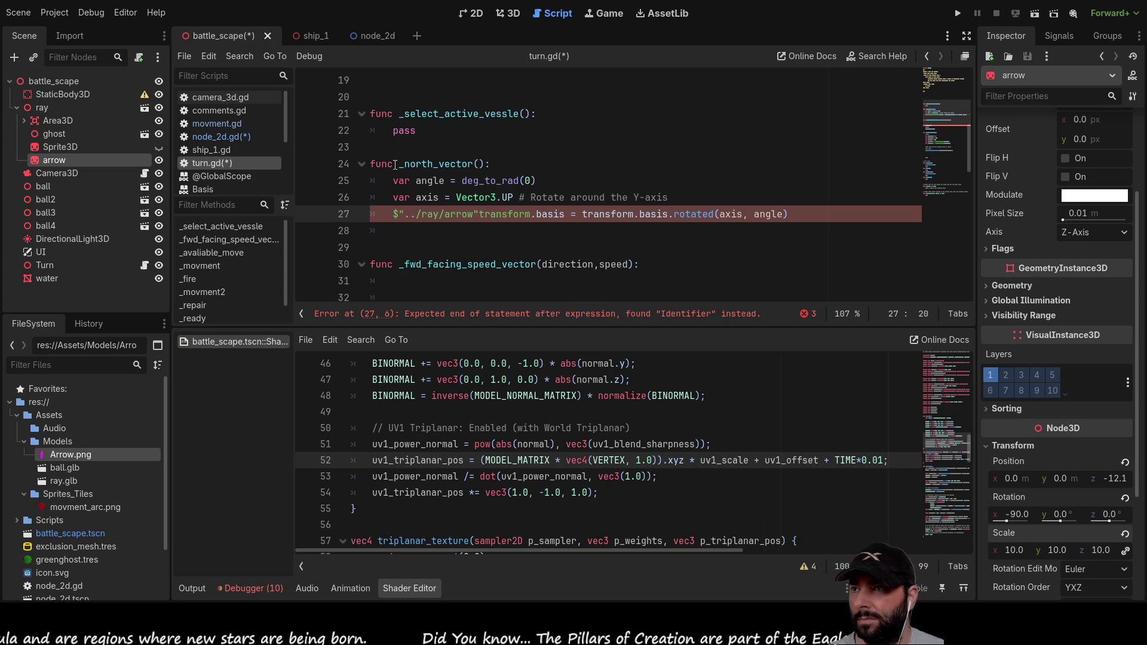
left_click_drag(399, 165, 486, 164)
scroll(523, 211, "down", 6)
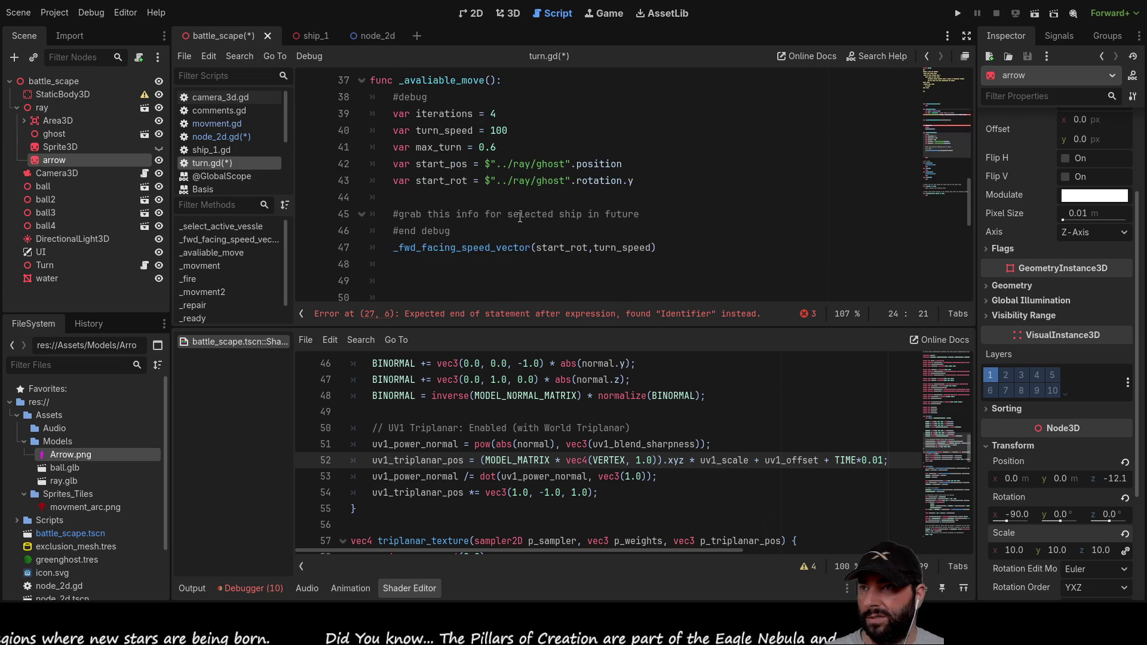
scroll(505, 236, "up", 4)
scroll(415, 182, "down", 3)
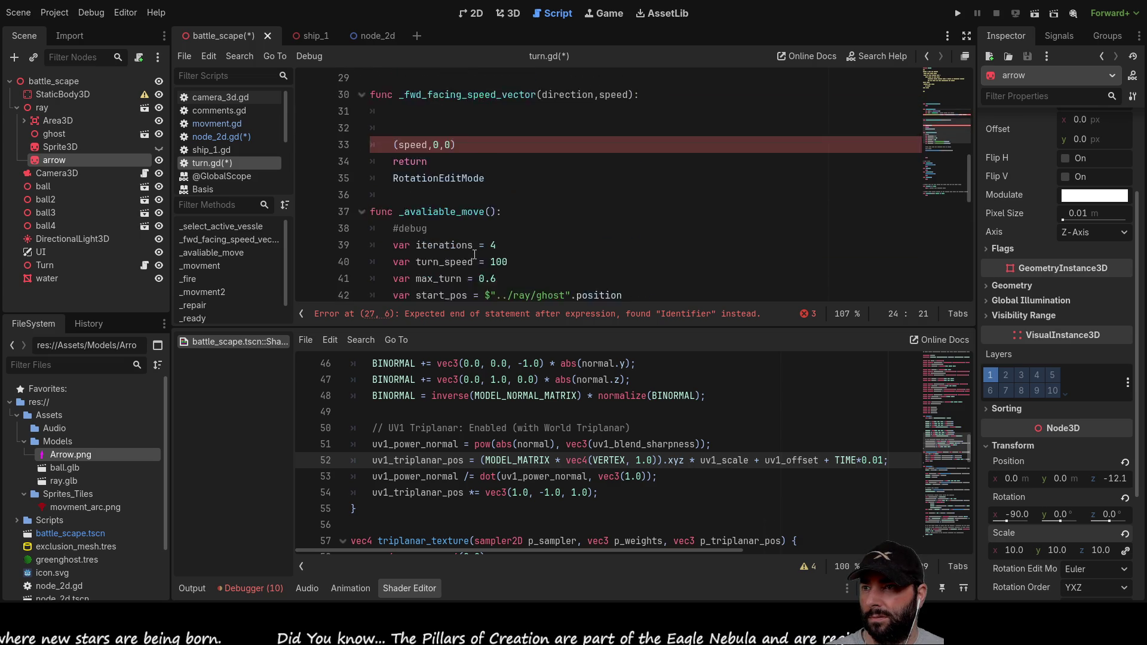
scroll(459, 225, "up", 2)
scroll(460, 223, "down", 10)
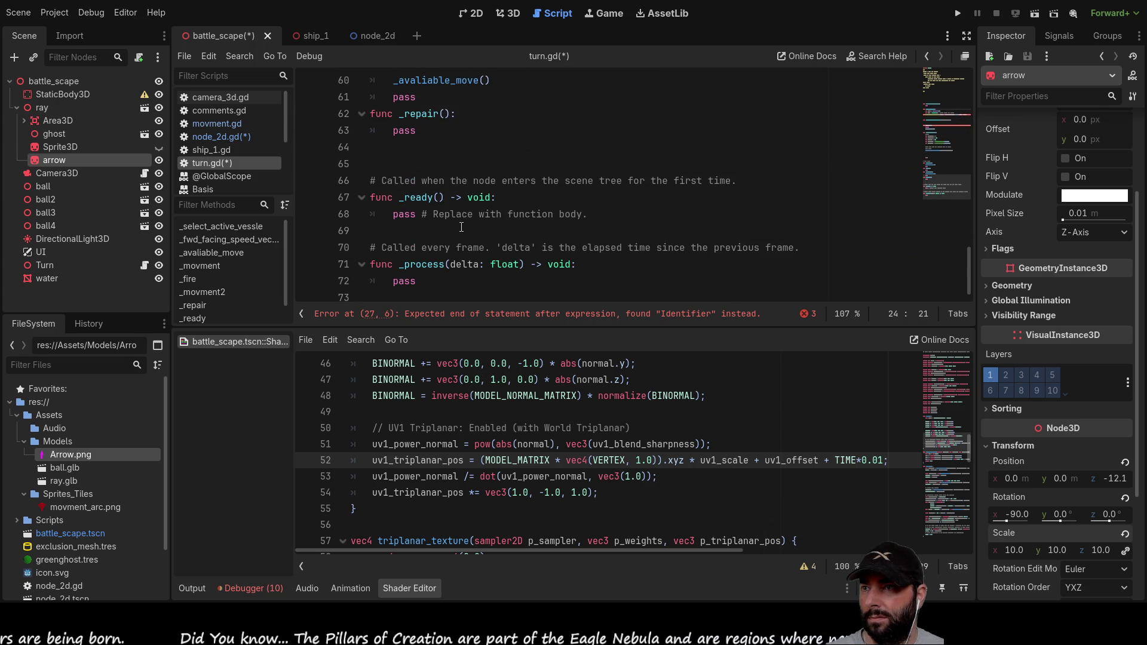
Step: Replace pass in _ready with _north_vector() and run the game
left_click(394, 215)
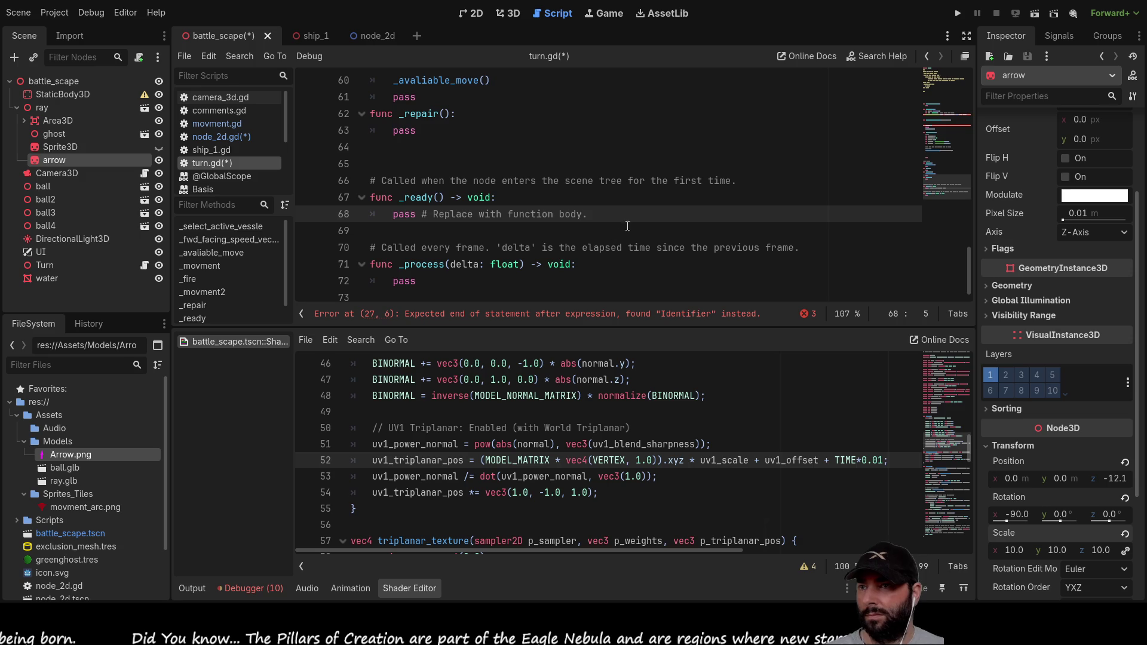
left_click_drag(593, 215, 393, 215)
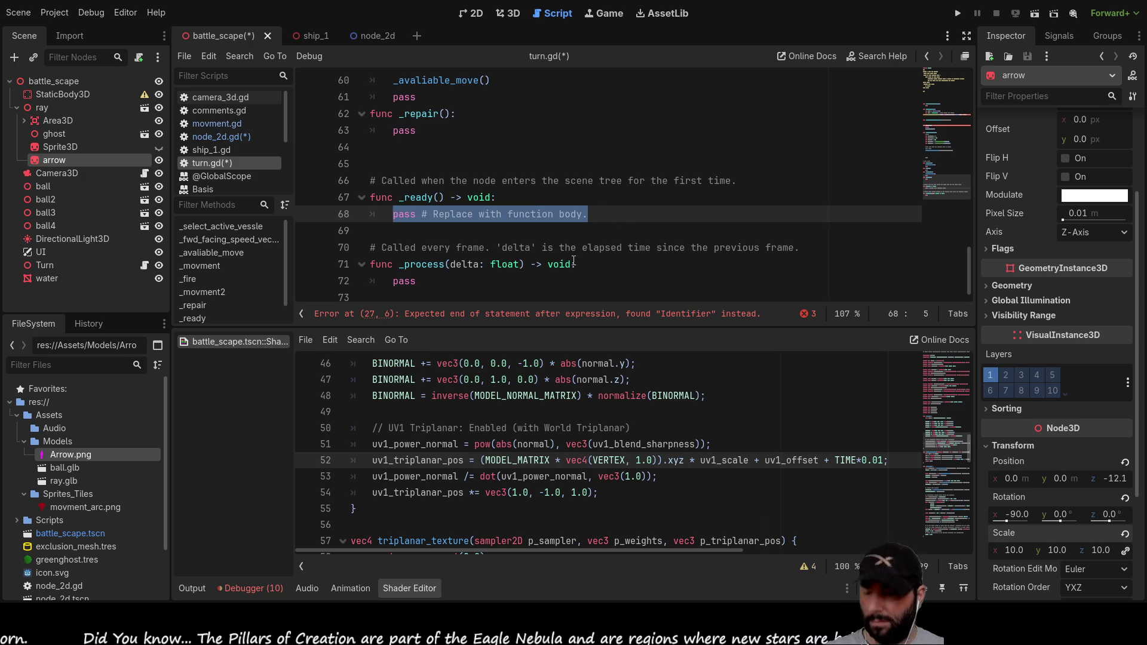
type("_north_vector()")
scroll(548, 235, "up", 8)
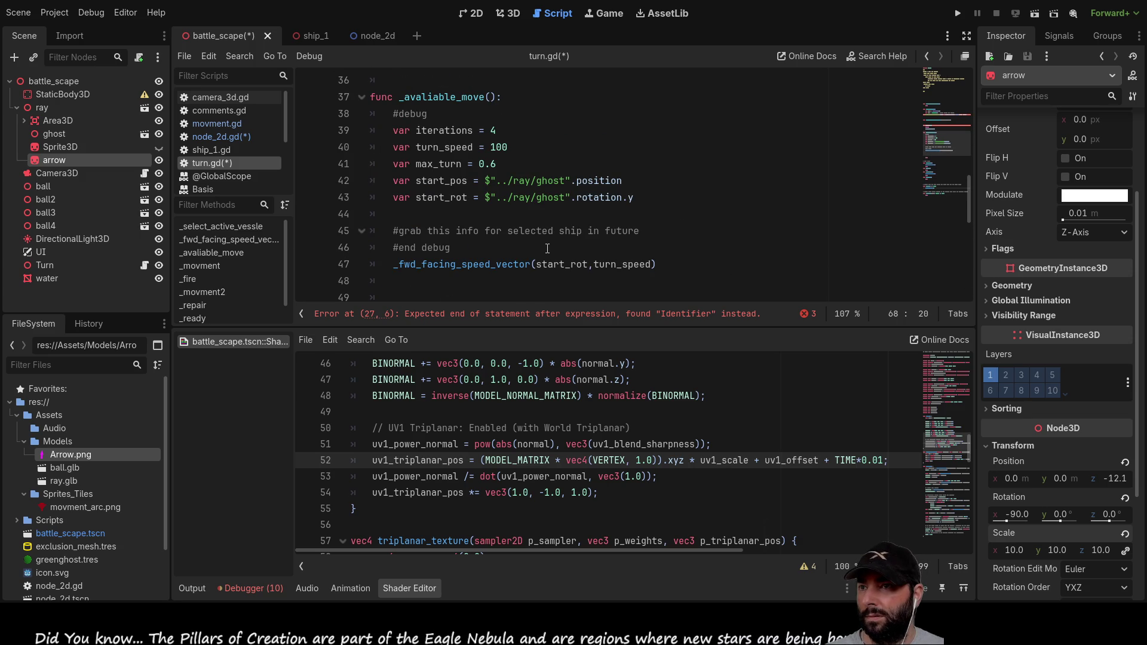
left_click(958, 13)
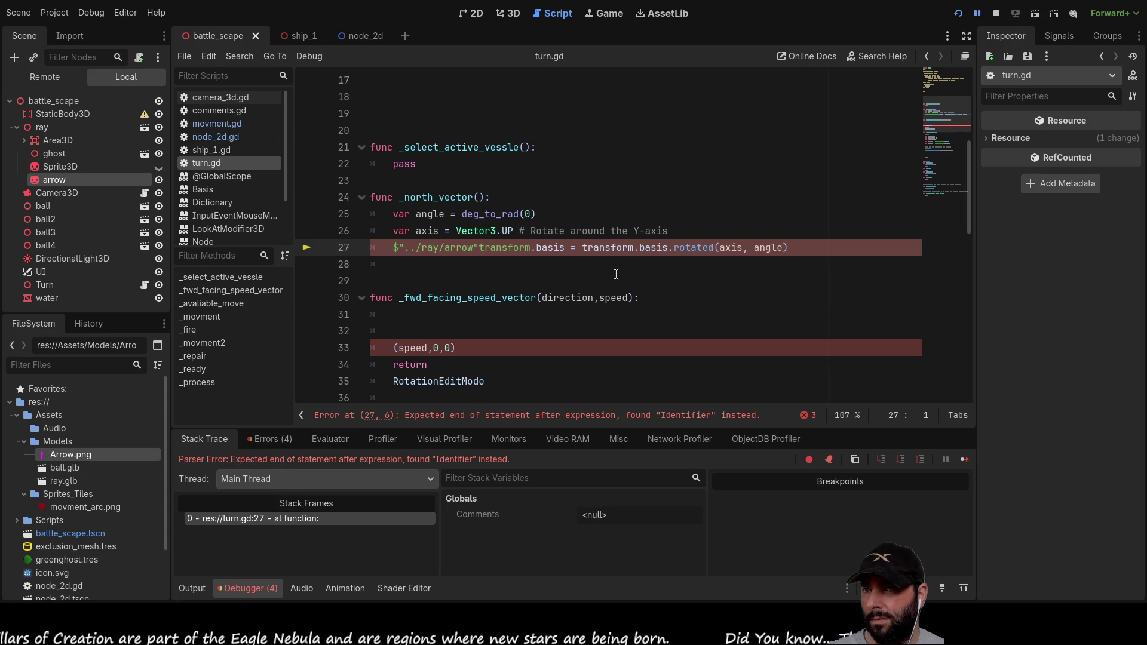
Step: Insert a '.' before transform on line 27 and rerun the game
left_click(439, 261)
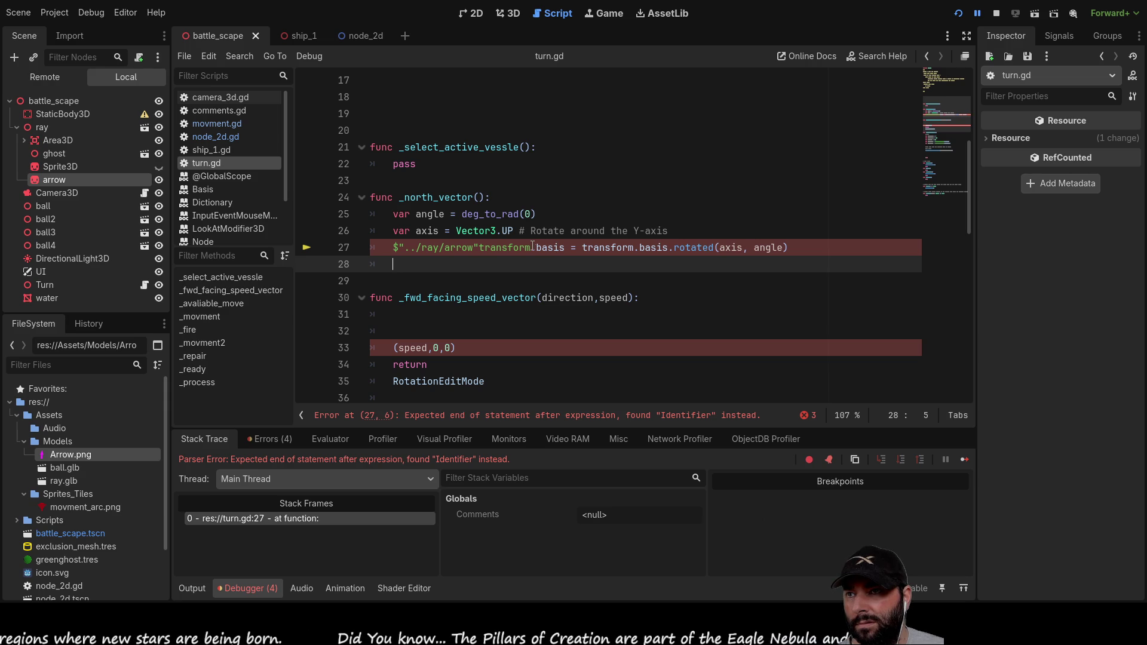
left_click(478, 248)
type(".")
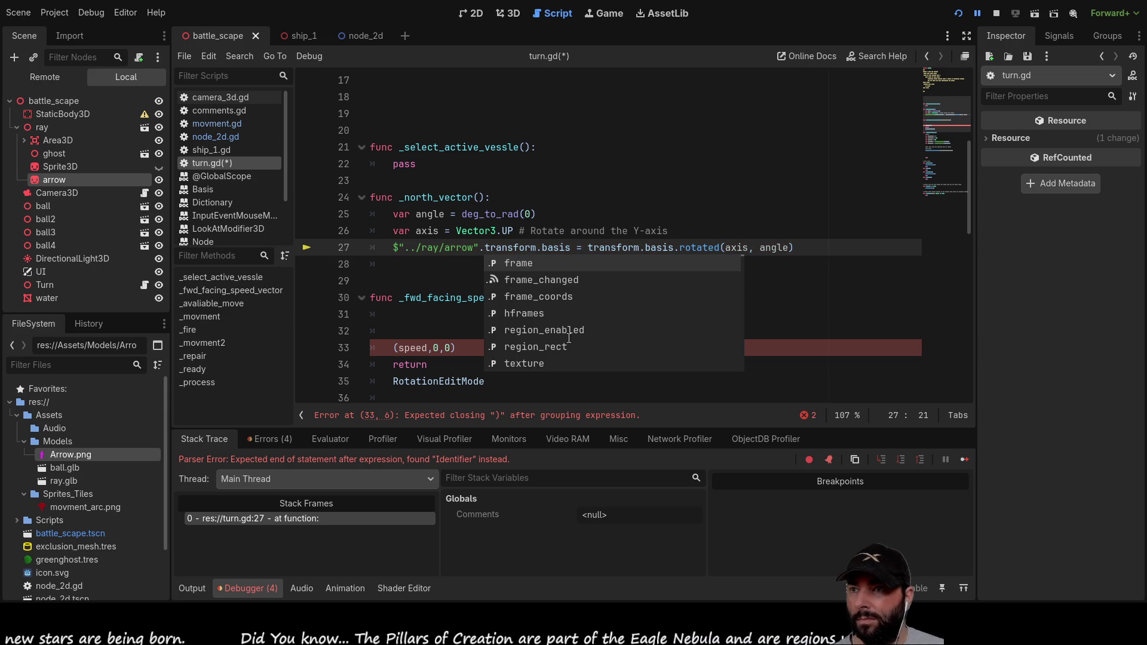
left_click(374, 282)
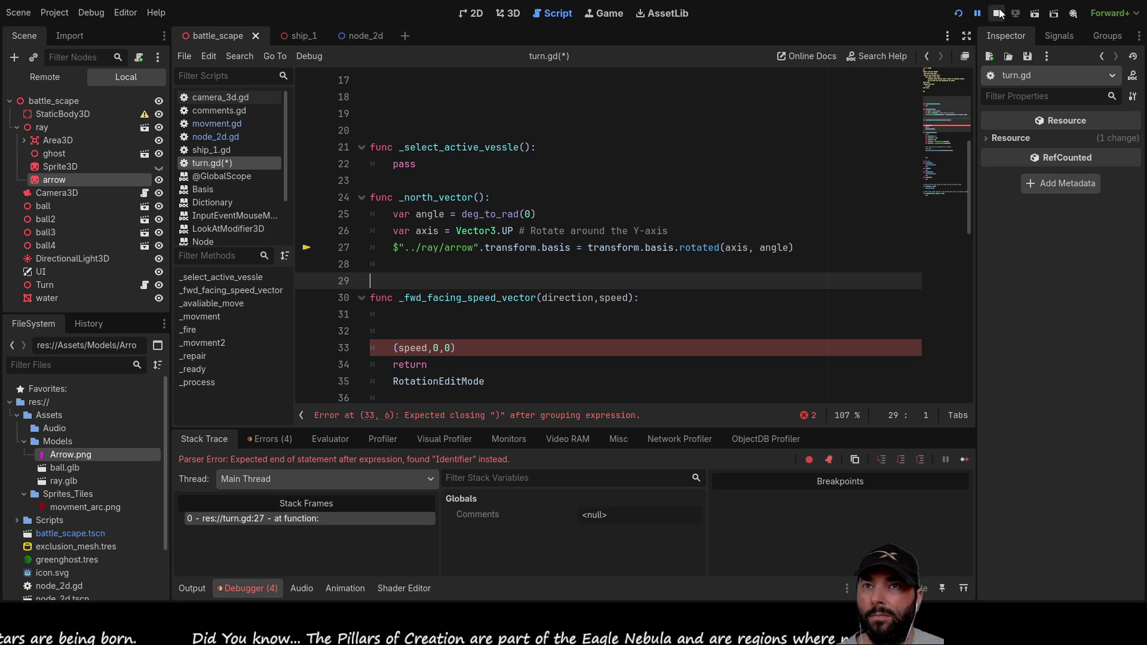
left_click(957, 14)
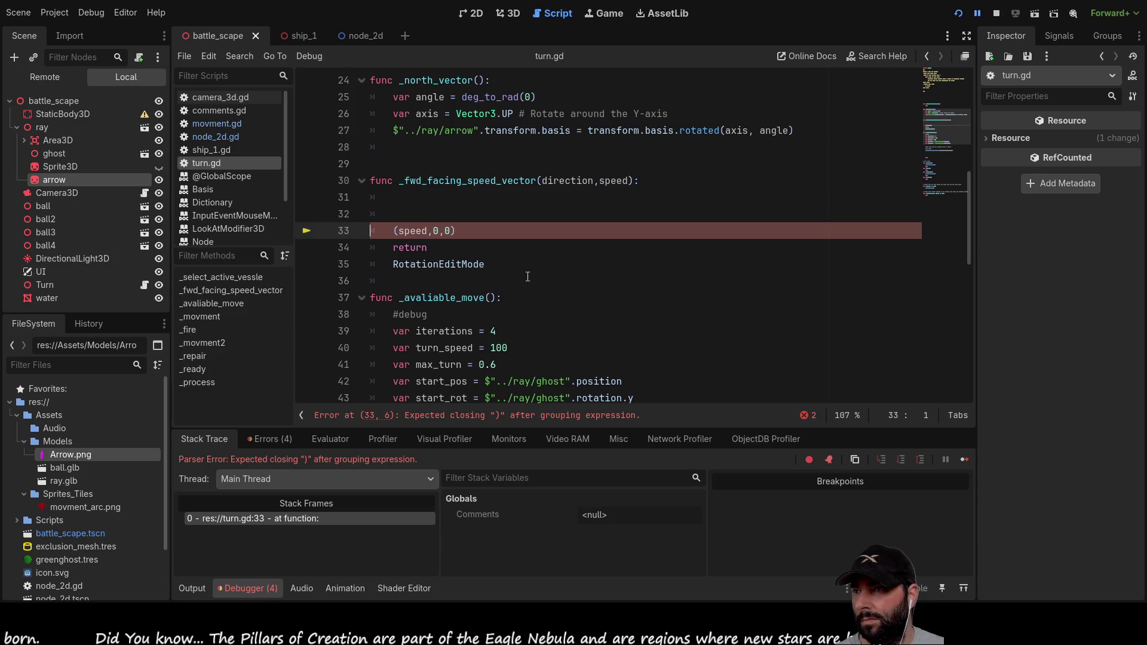
Step: Comment out the (speed,0,0) and return lines, delete RotationEditMode, and rerun
scroll(483, 251, "up", 1)
left_click(427, 252)
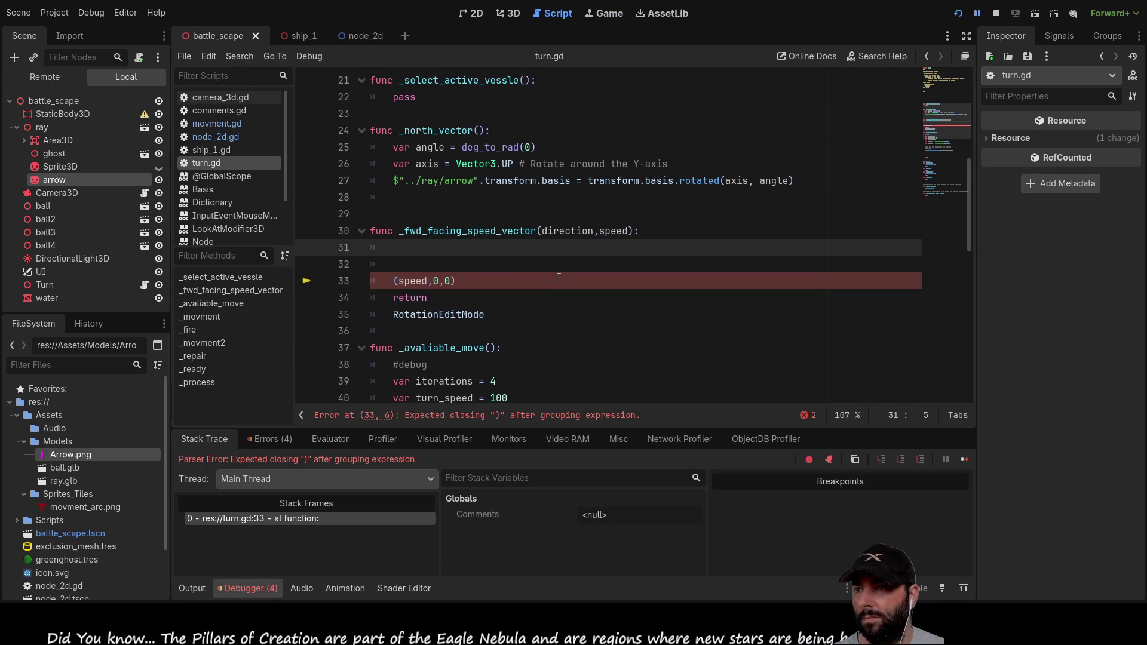
key("Delete")
key("Delete")
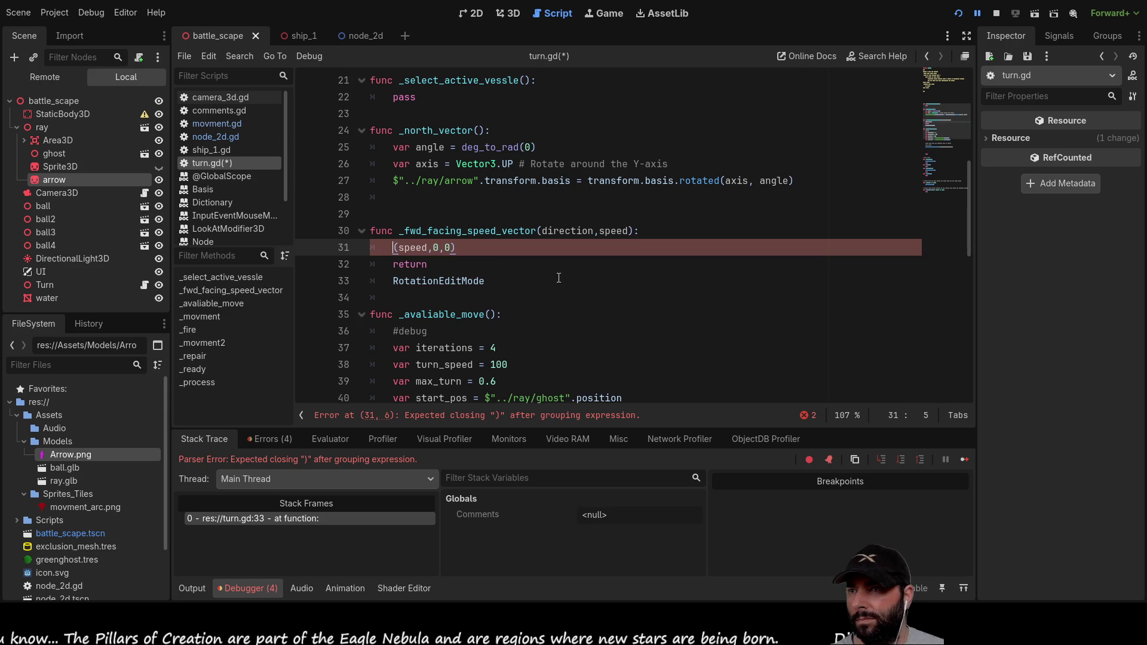
key("ctrl+k")
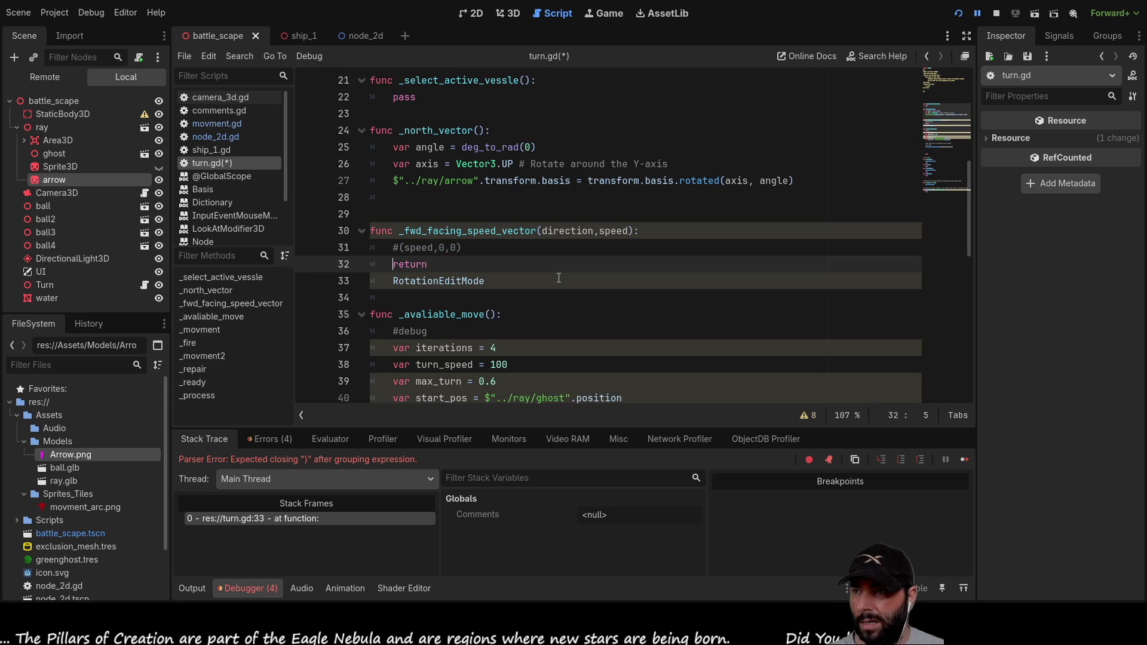
key("Down")
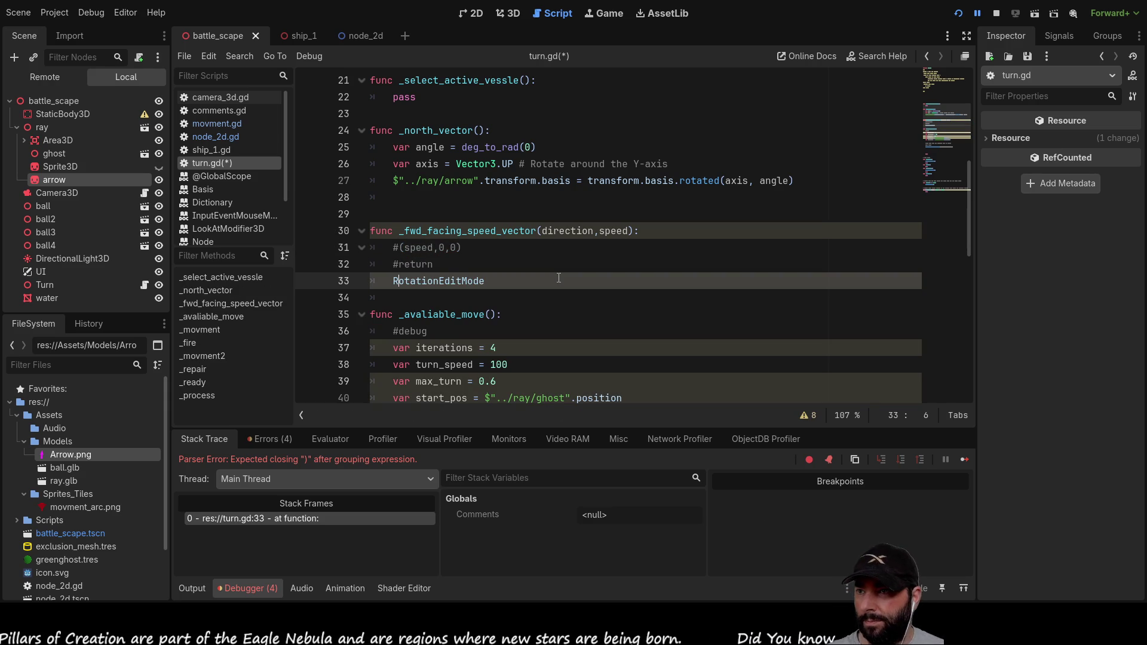
triple_click(558, 278)
key("BackSpace")
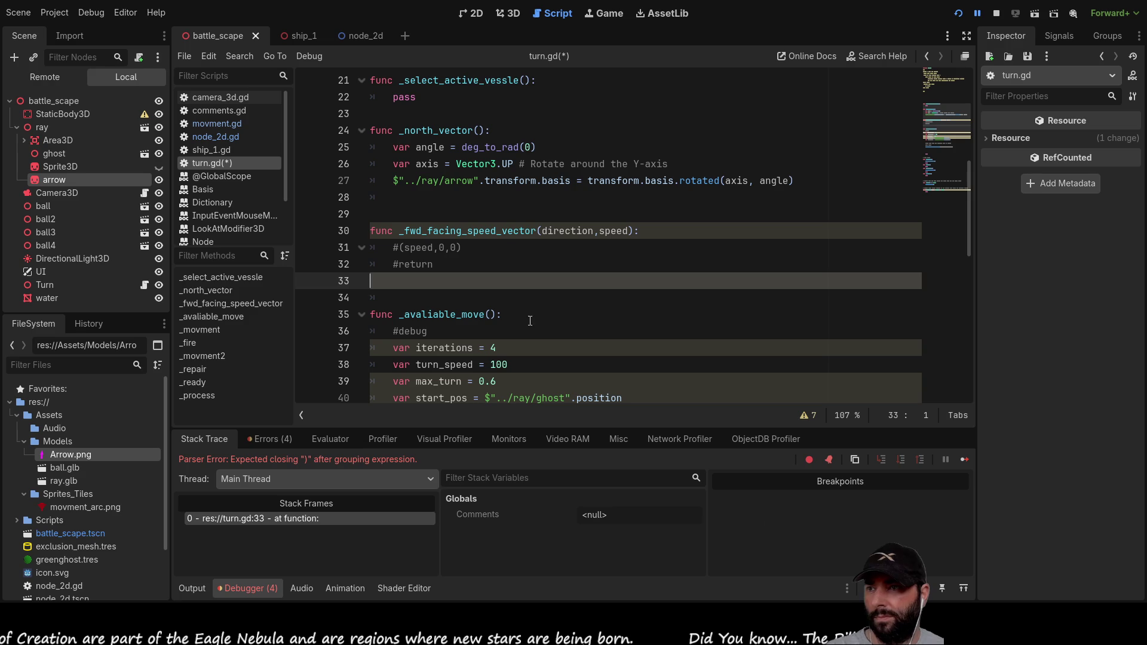
left_click(958, 13)
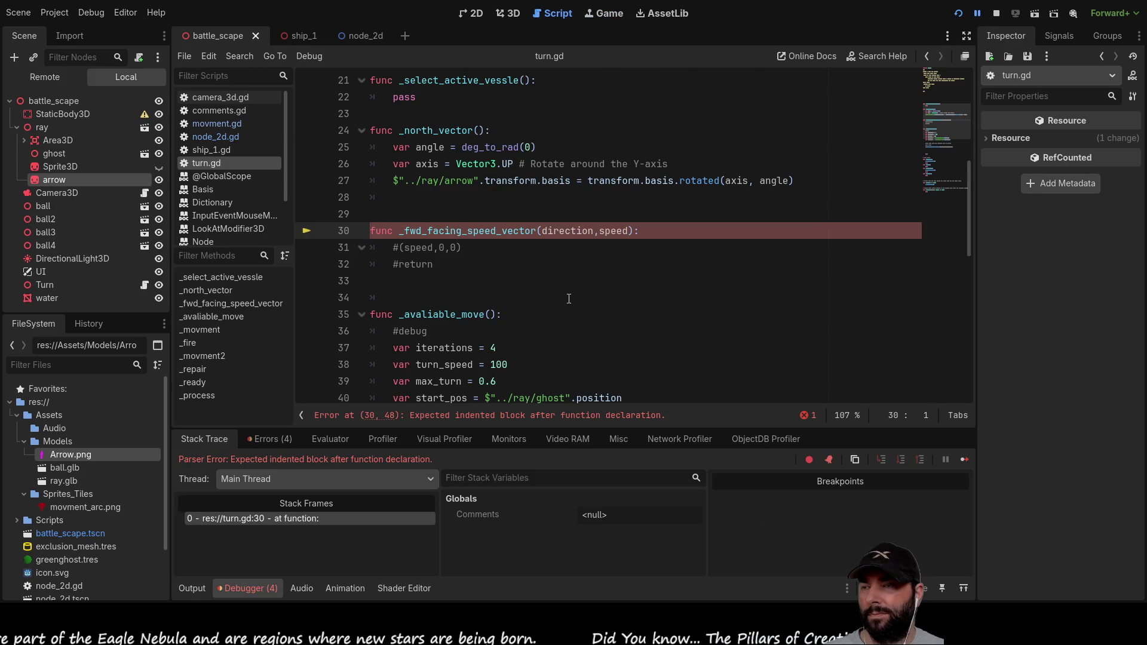
Step: Add pass at the top of _fwd_facing_speed_vector and run the game again
left_click(395, 247)
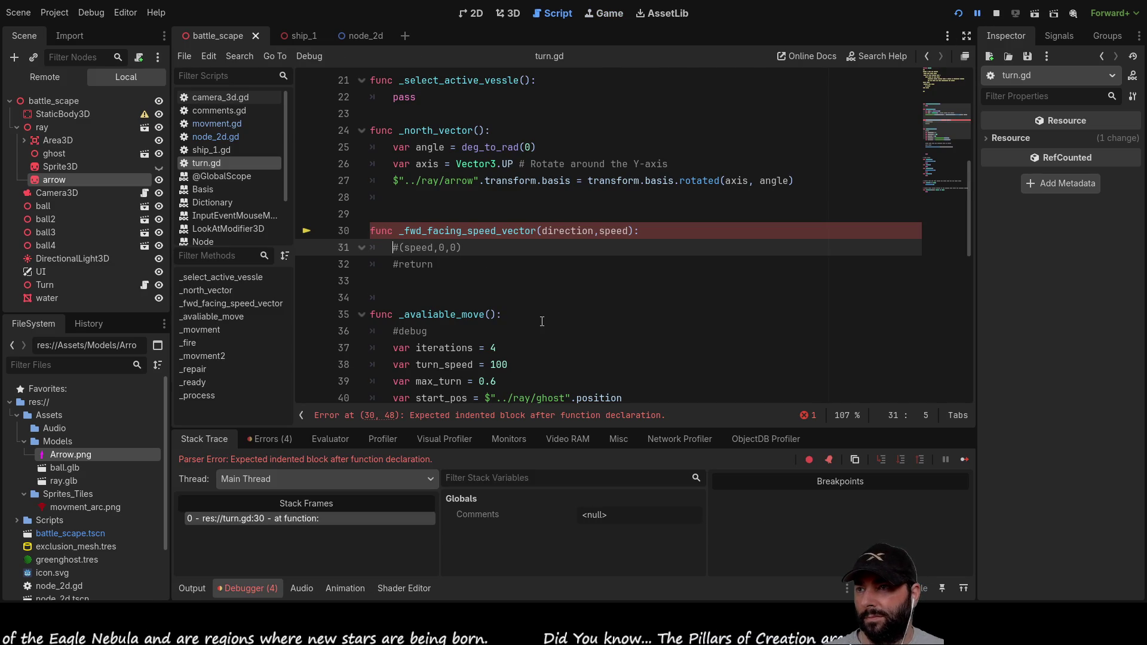
key("Return")
key("Up")
type("pass")
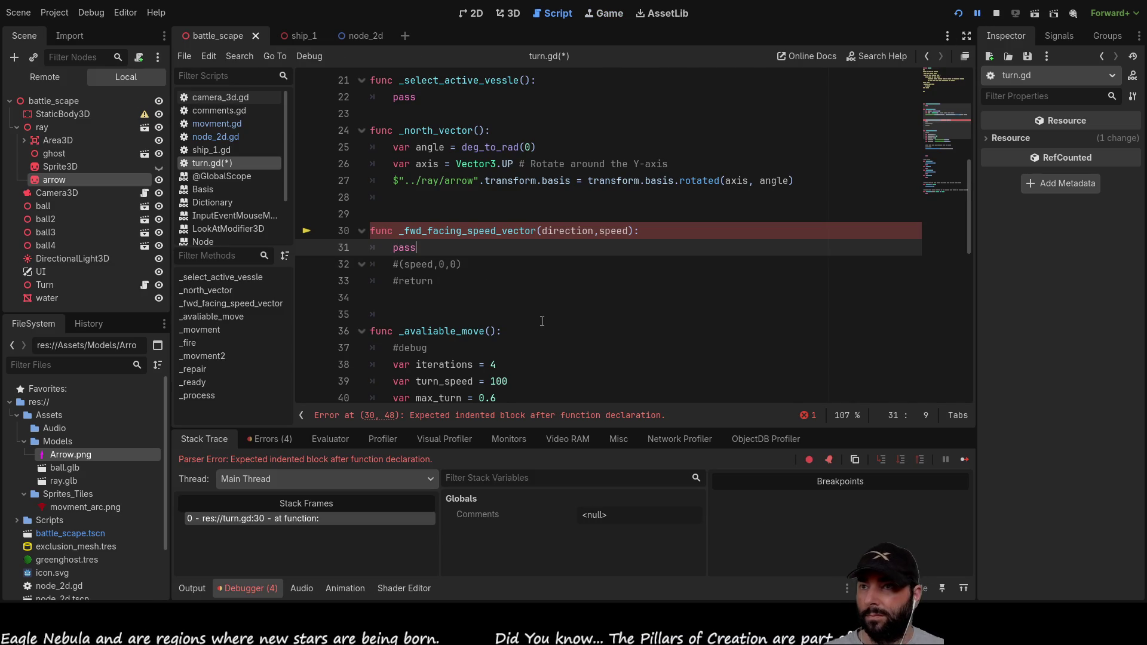
left_click(958, 13)
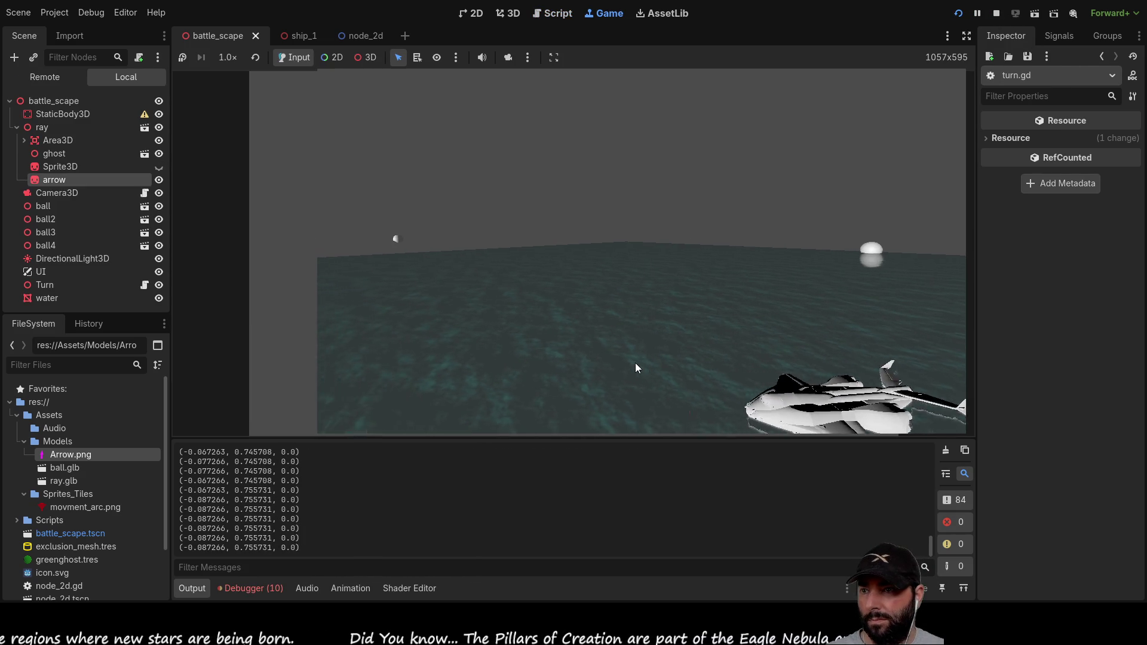
Step: Click twice in the game to turn the ship, stop it with F8, and return to 3D
left_click(734, 341)
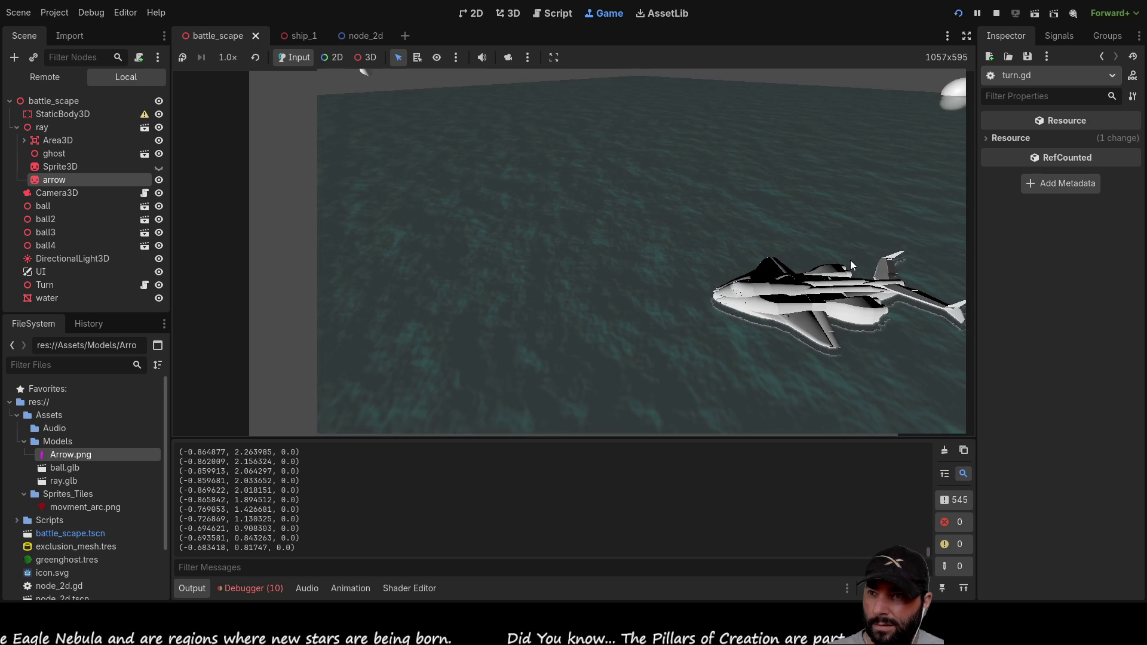
left_click(772, 282)
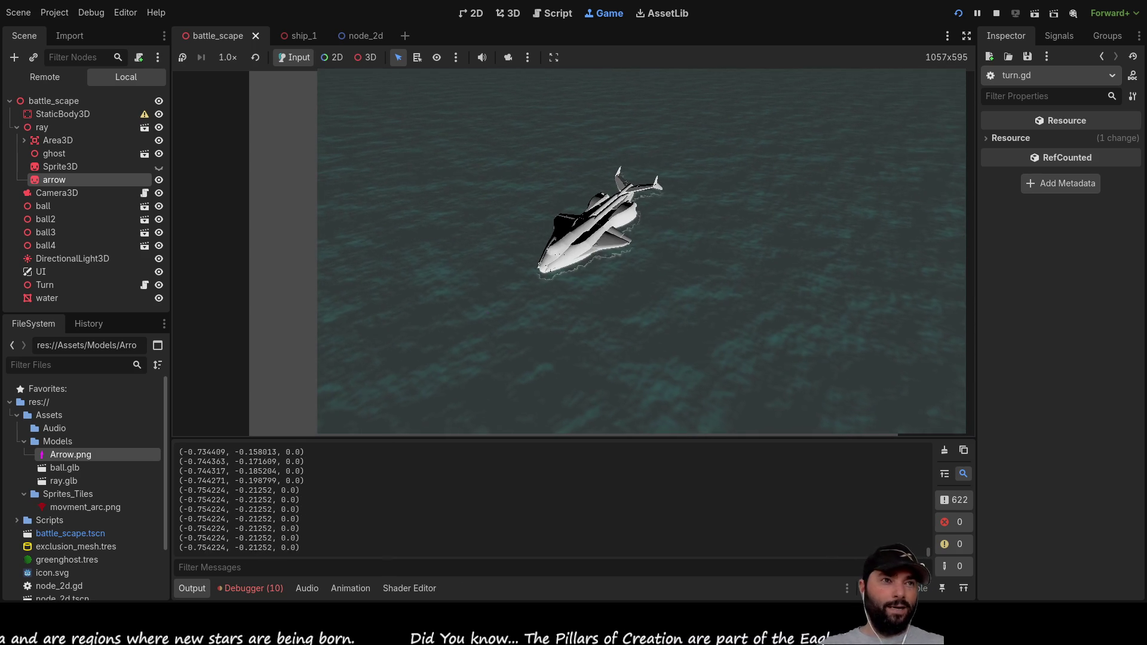
key("F8")
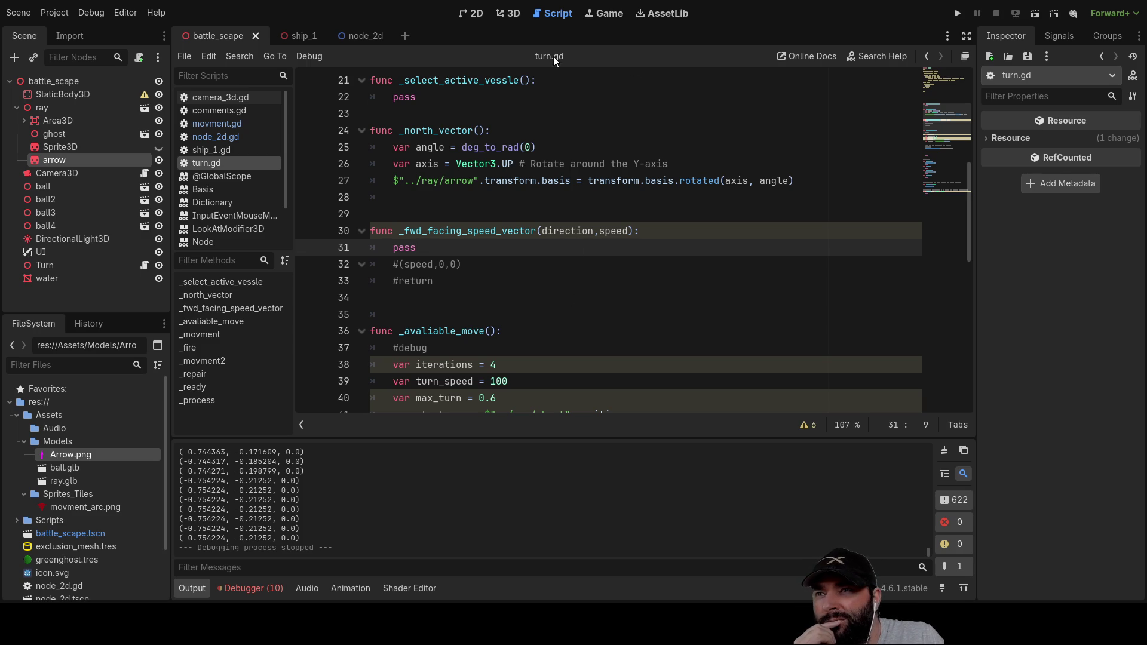
left_click(509, 13)
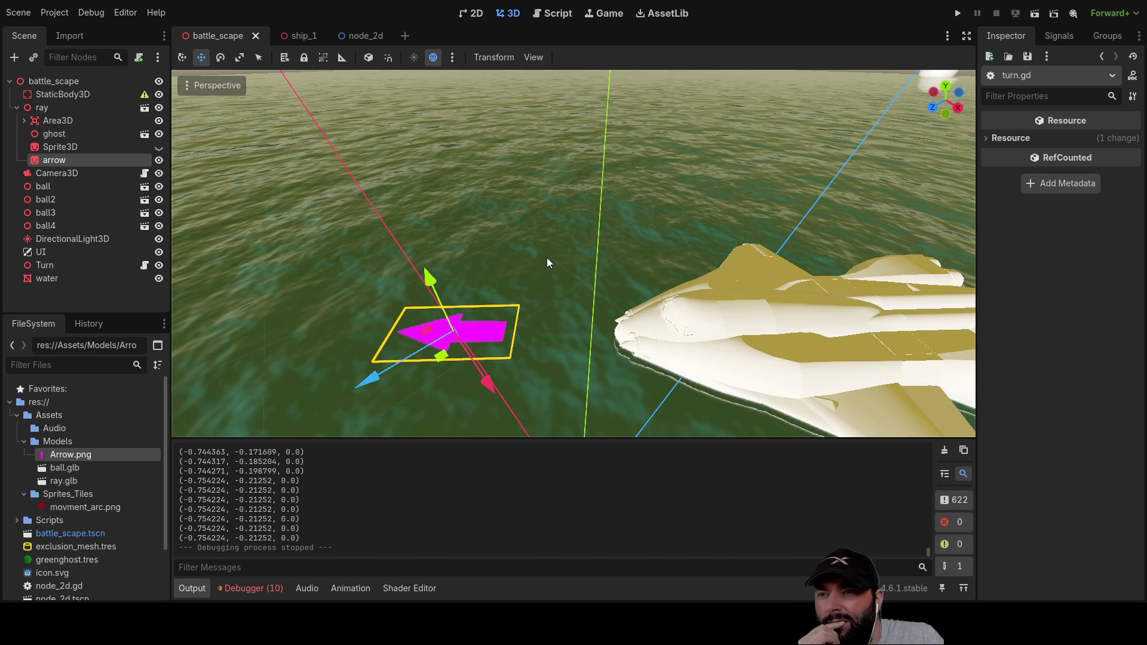
Step: Set the arrow sprite's Scale x to 100 (all axes), check it, and run the project
scroll(543, 262, "down", 3)
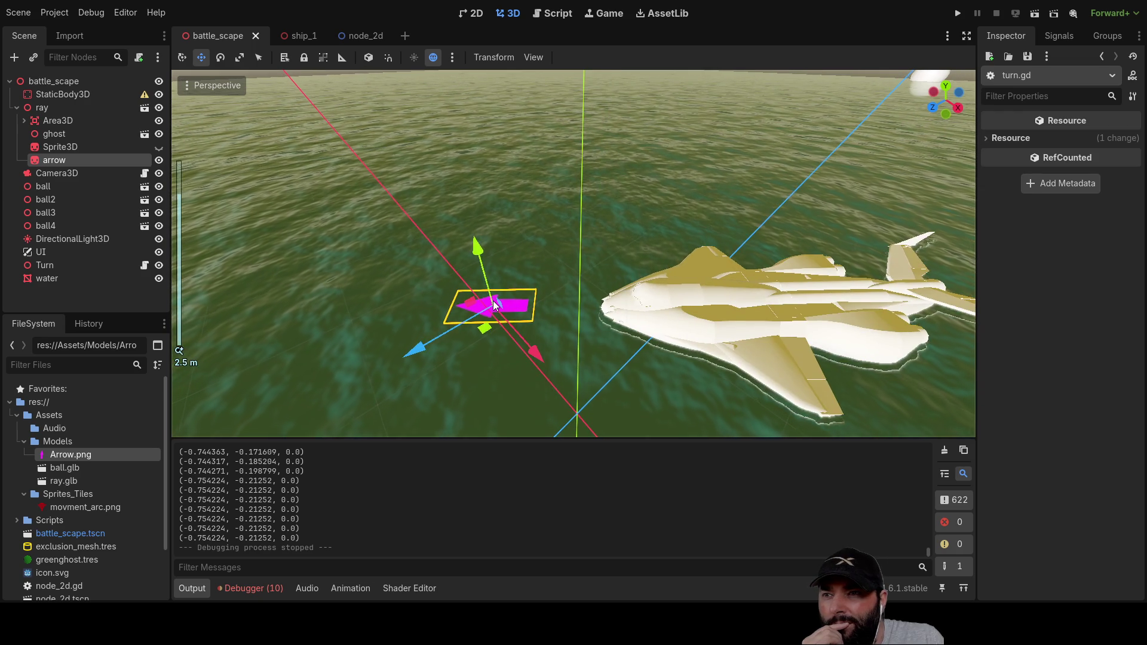
scroll(495, 330, "up", 3)
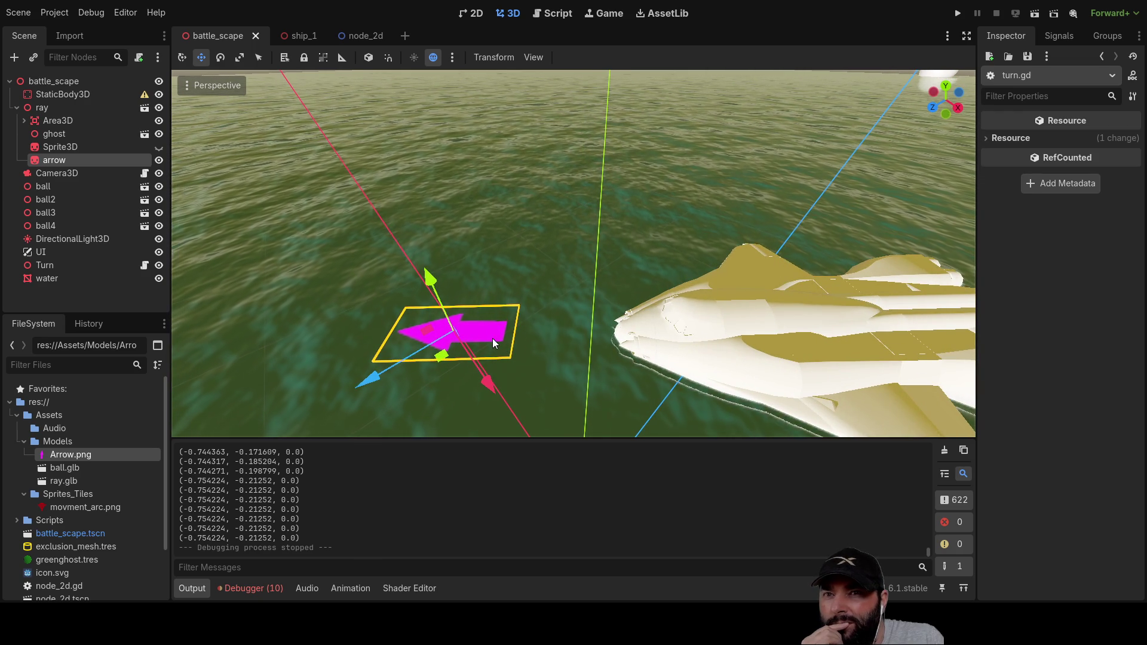
left_click(75, 160)
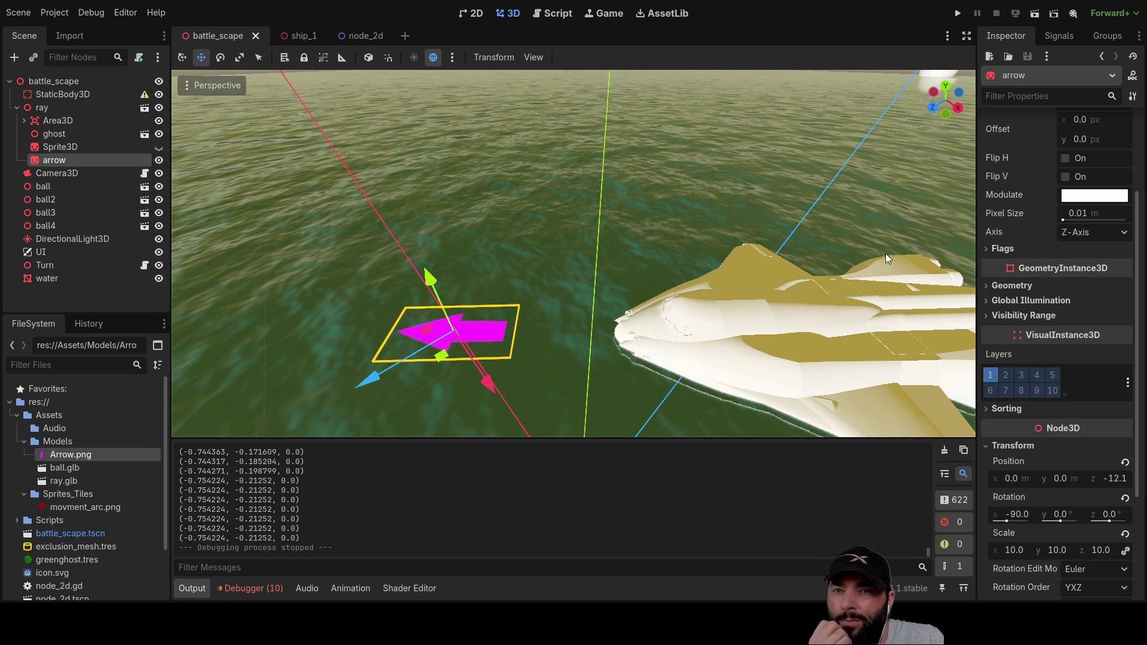
scroll(1037, 303, "down", 5)
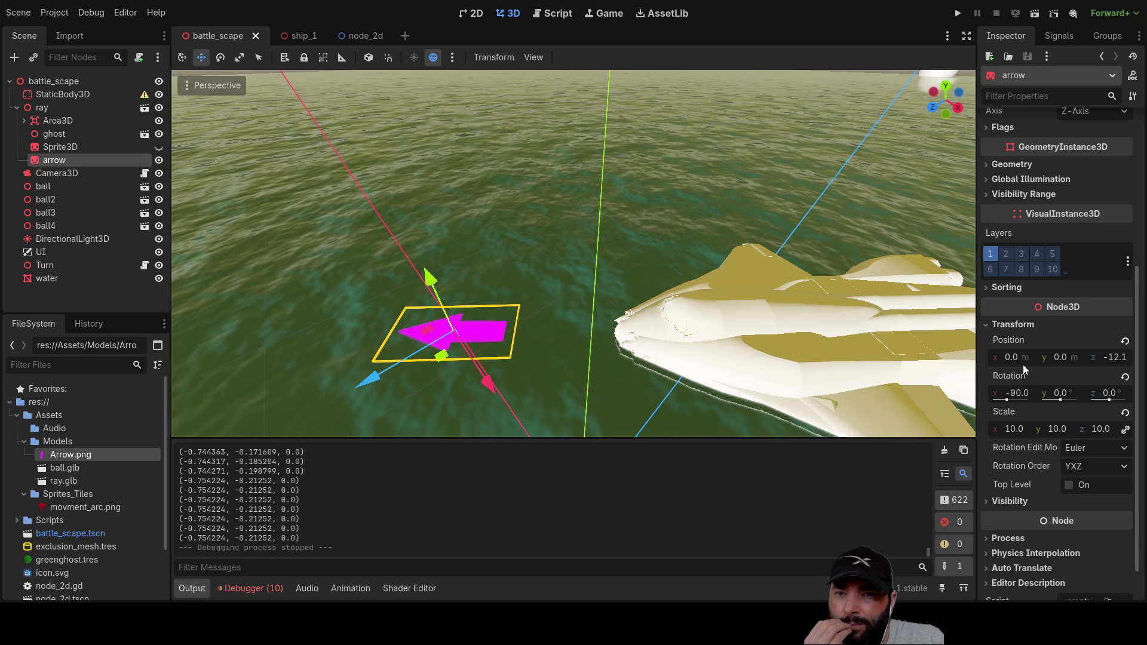
left_click(1014, 429)
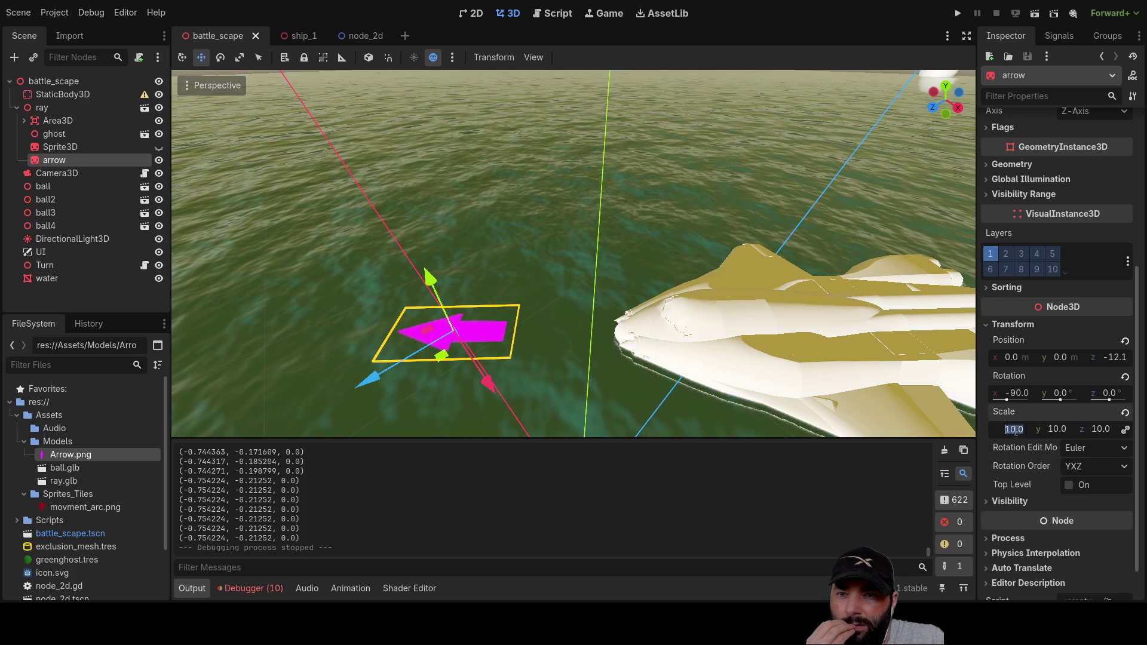
type("100")
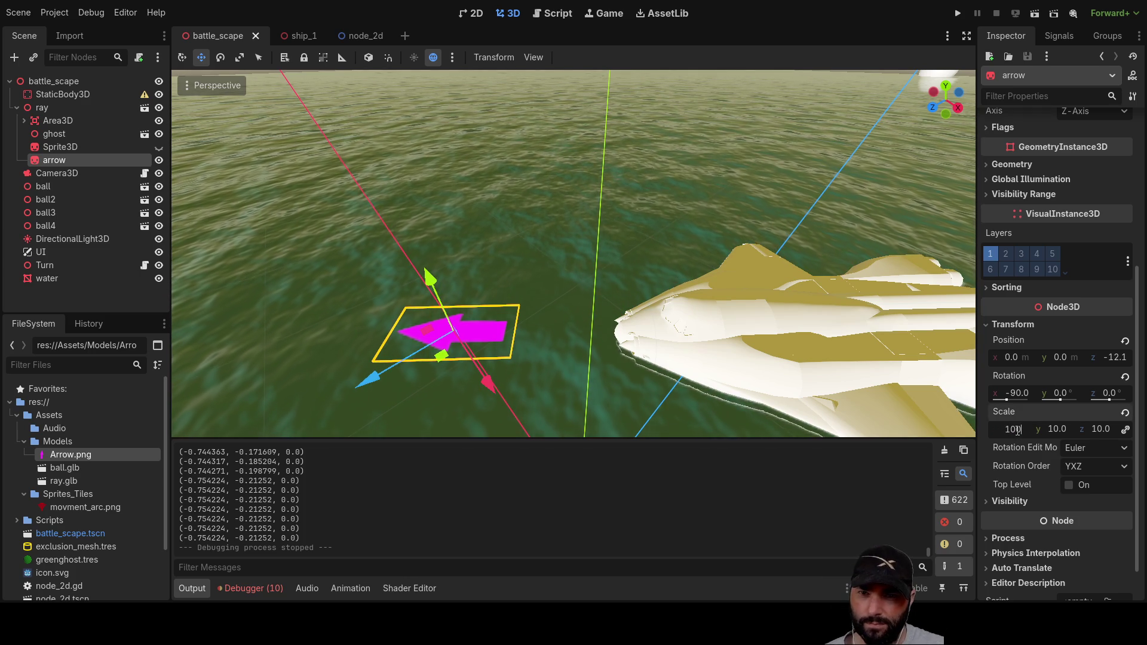
key("Return")
scroll(521, 282, "down", 5)
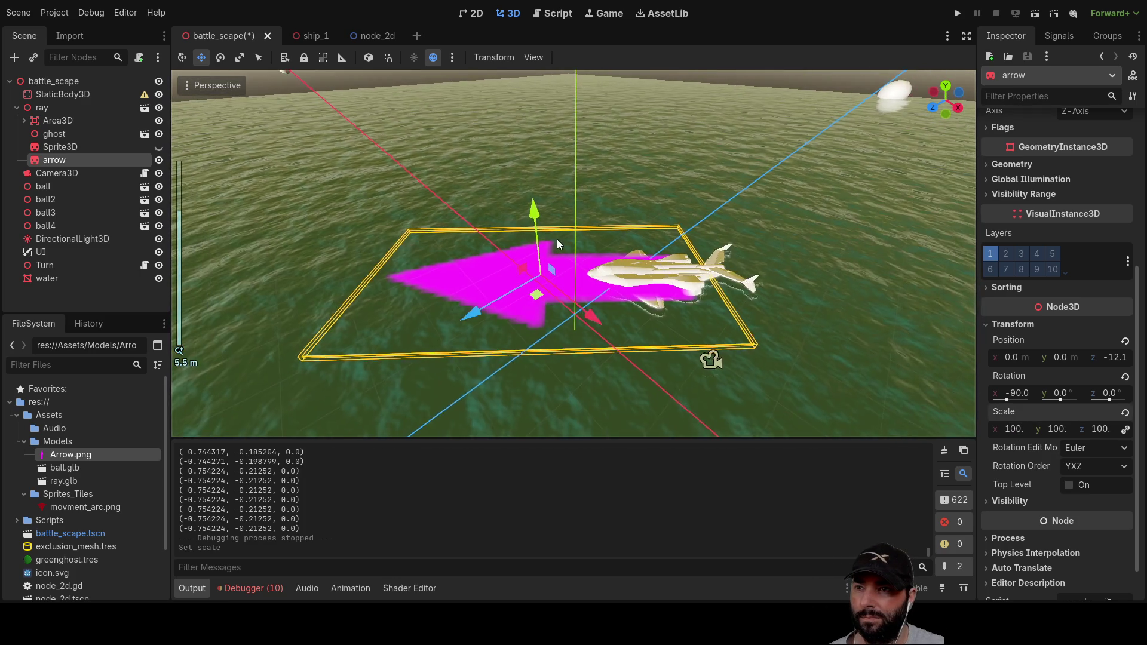
left_click_drag(683, 141, 693, 158)
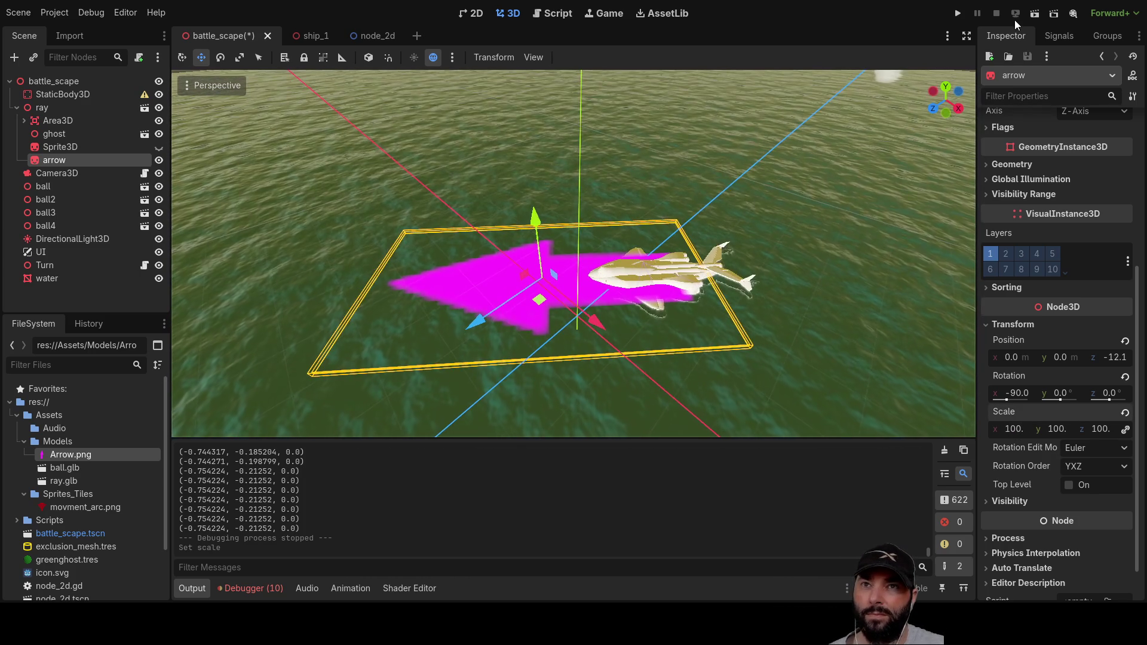
left_click(955, 14)
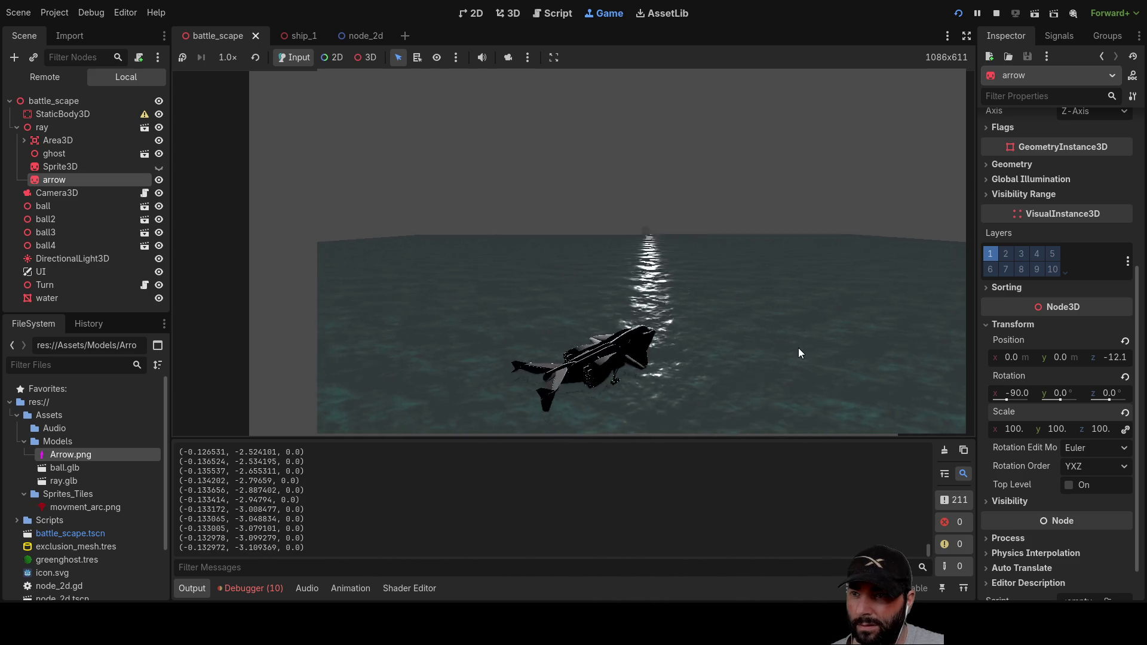
Step: Stop the running game with F8 and open turn.gd in the script editor
key("F8")
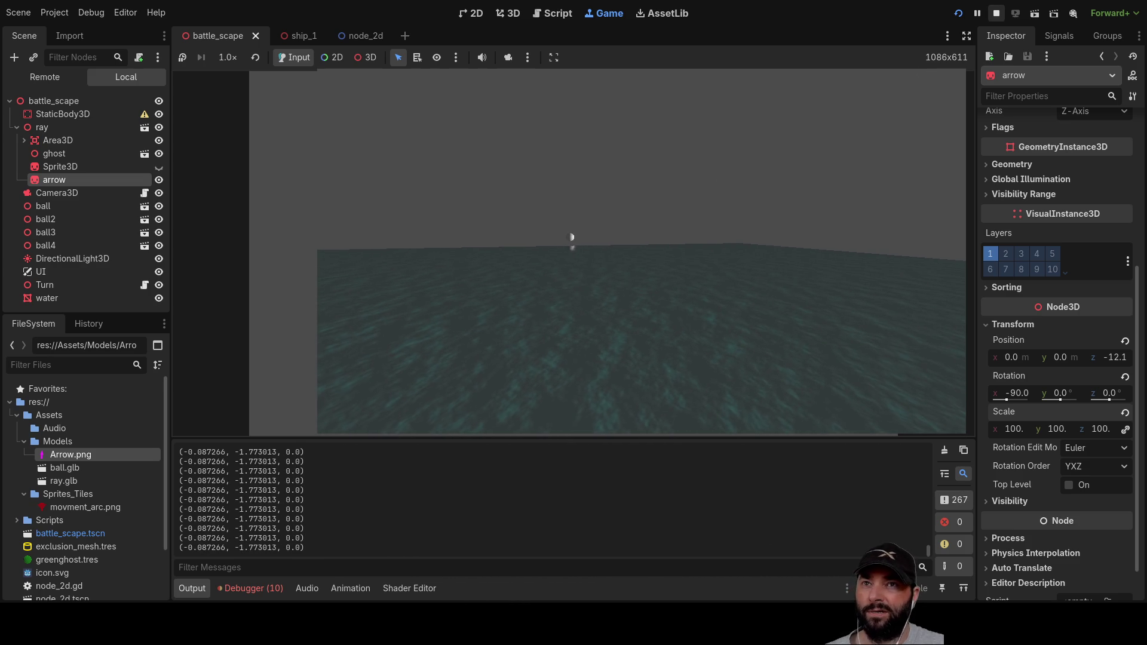
left_click(554, 19)
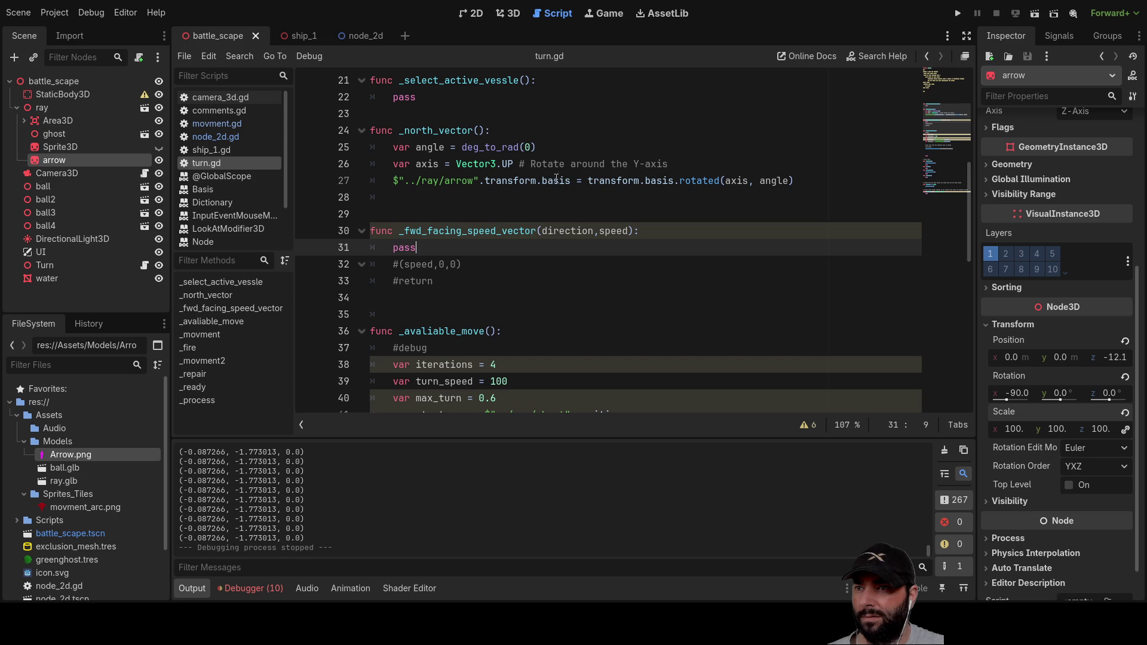
Step: Copy the $"../ray/arrow" node path from line 27 onto the empty line 28
left_click(736, 180)
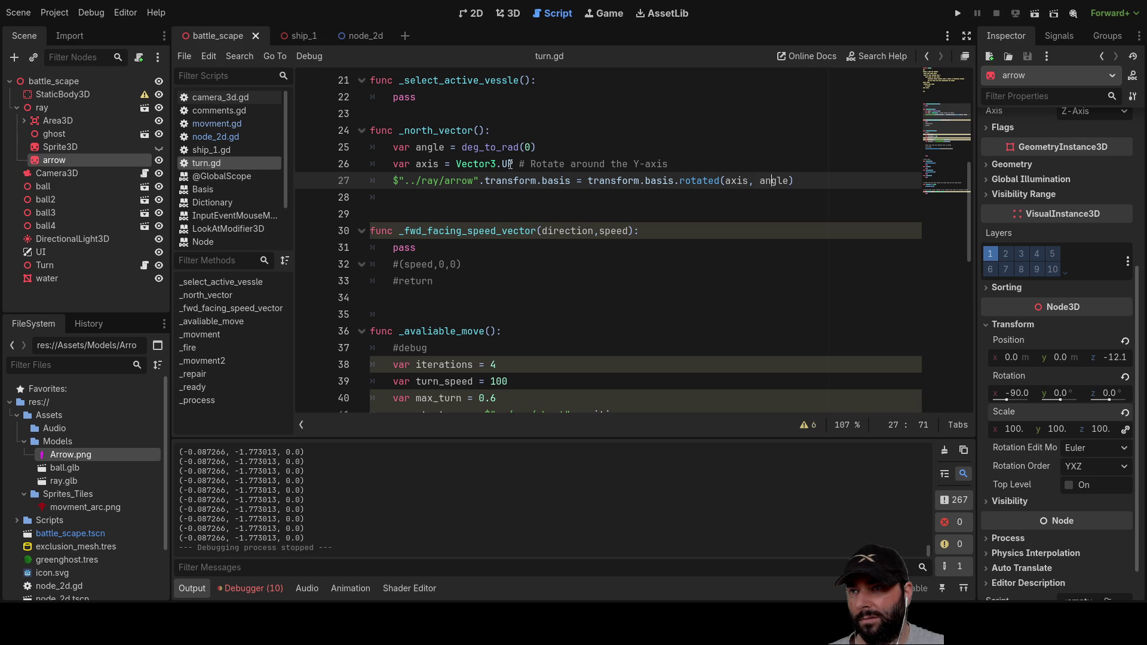
left_click(401, 190)
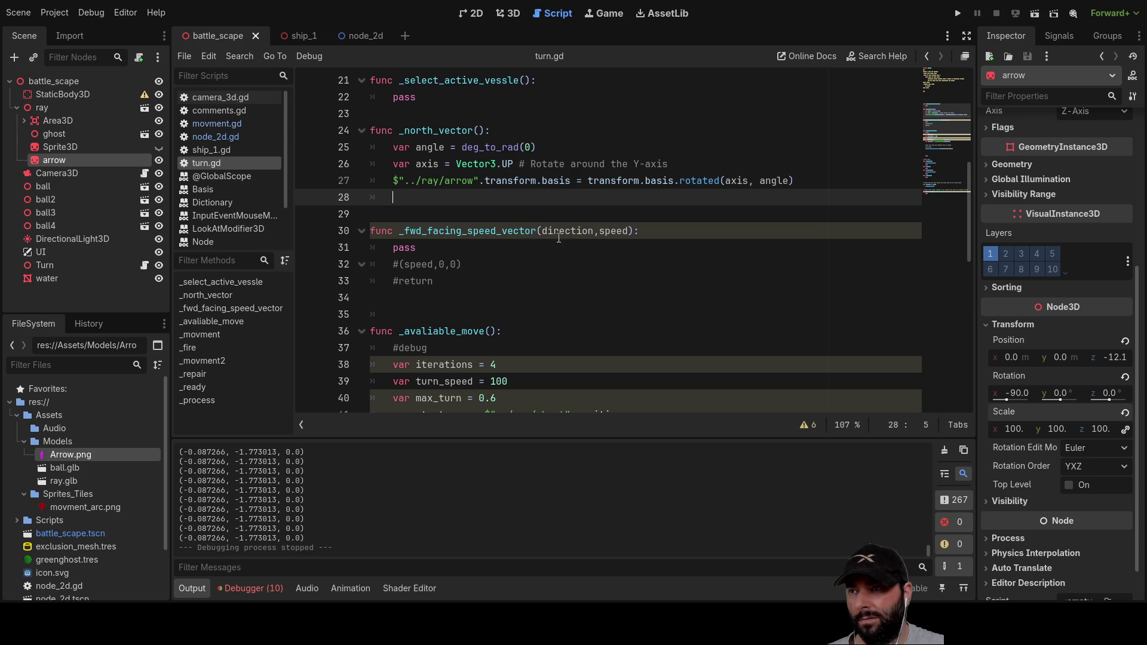
key("Up")
key("shift+Right")
key("shift+Right")
key("shift+Right")
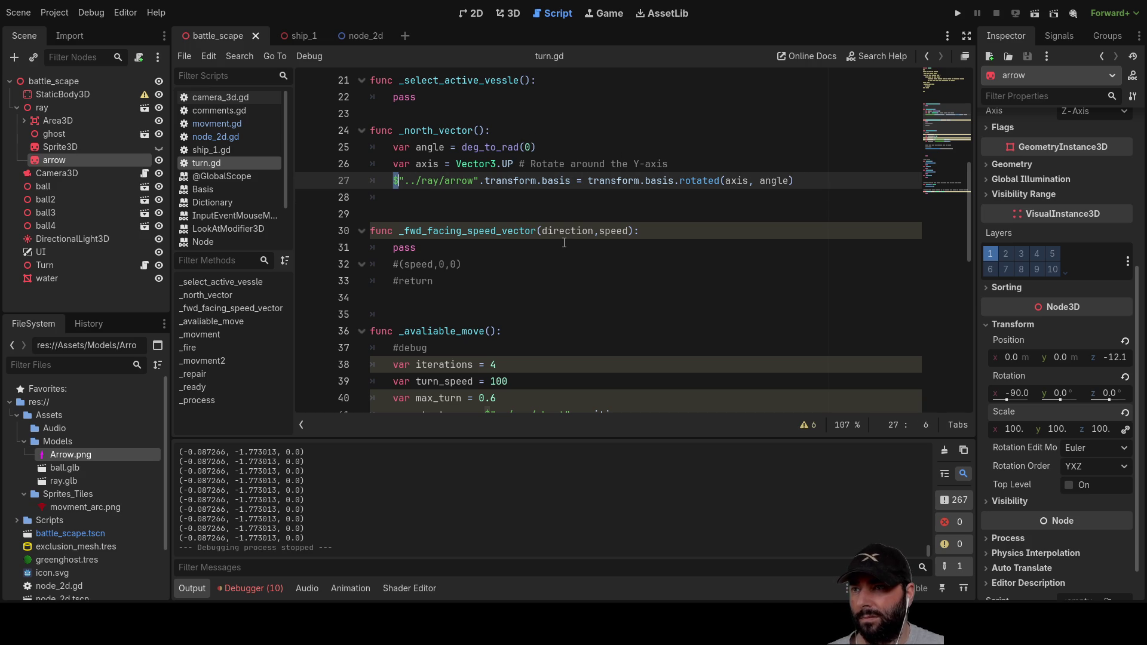
key("shift+Right")
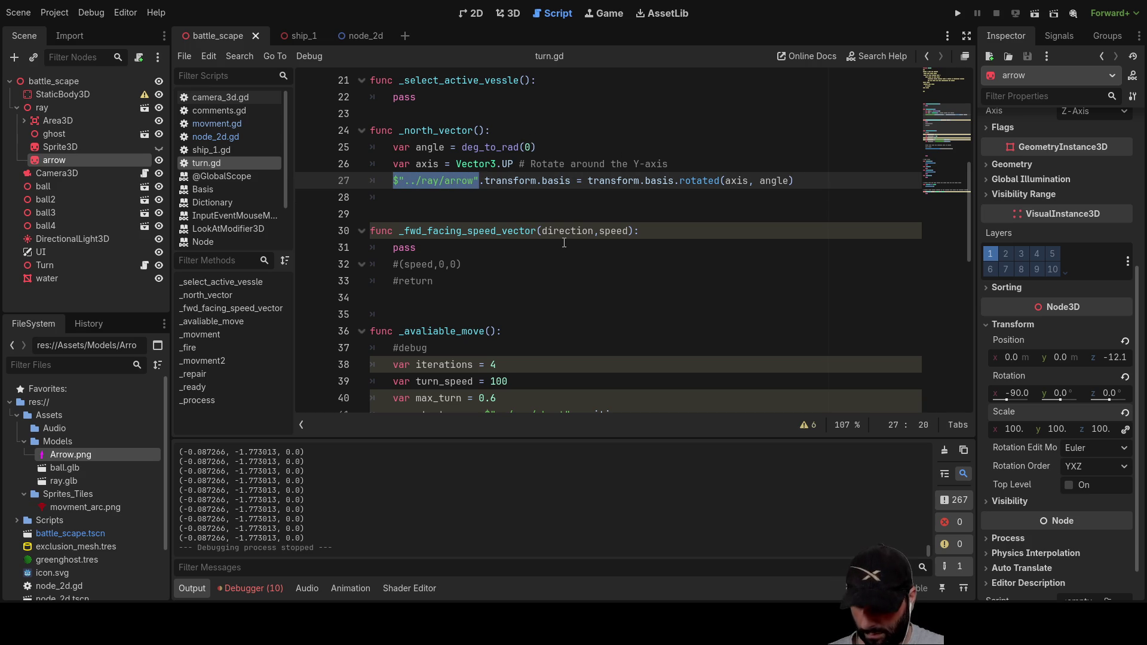
key("ctrl+c")
key("Down")
key("ctrl+v")
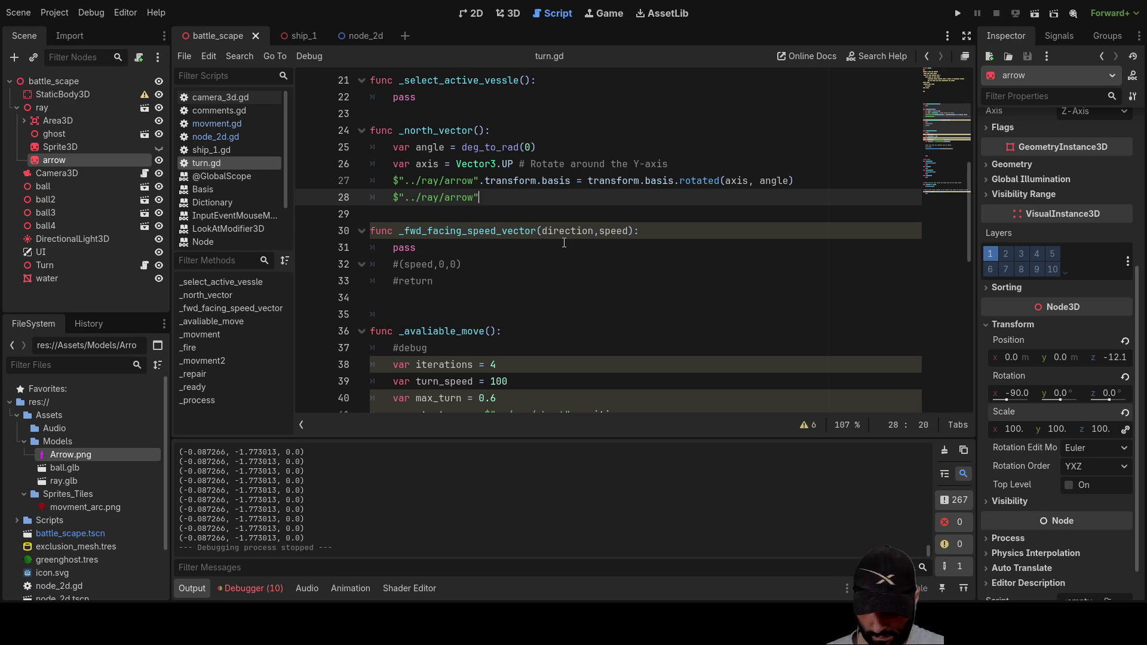
Step: Complete line 28 as $"../ray/arrow".scale = 100 and run the project
type(".scale")
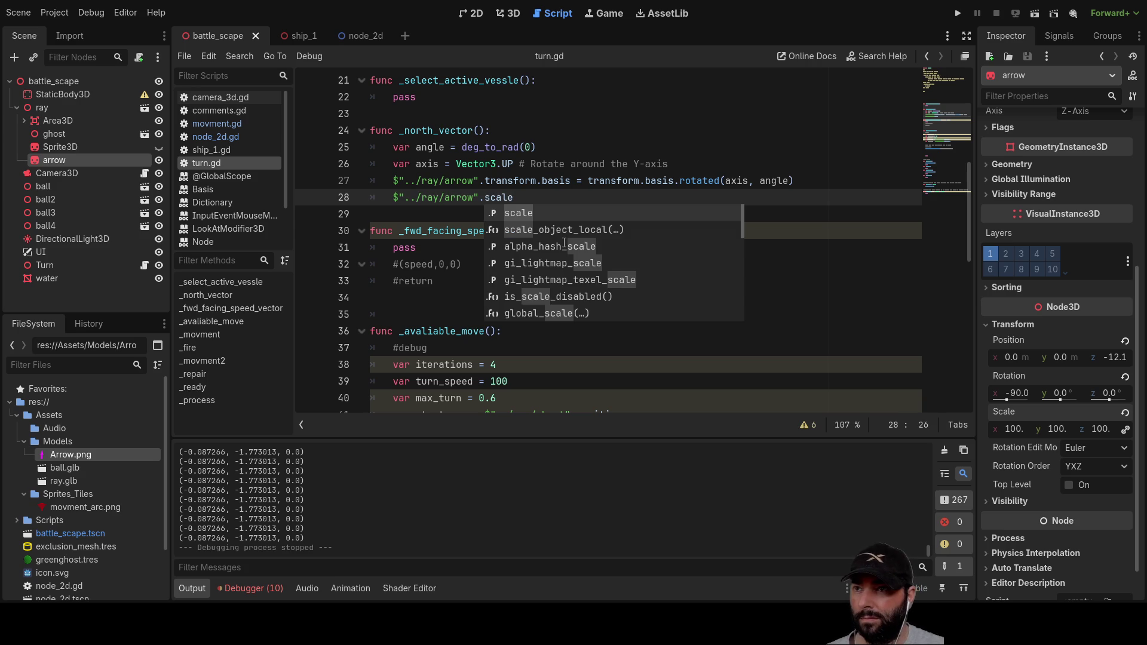
key("Escape")
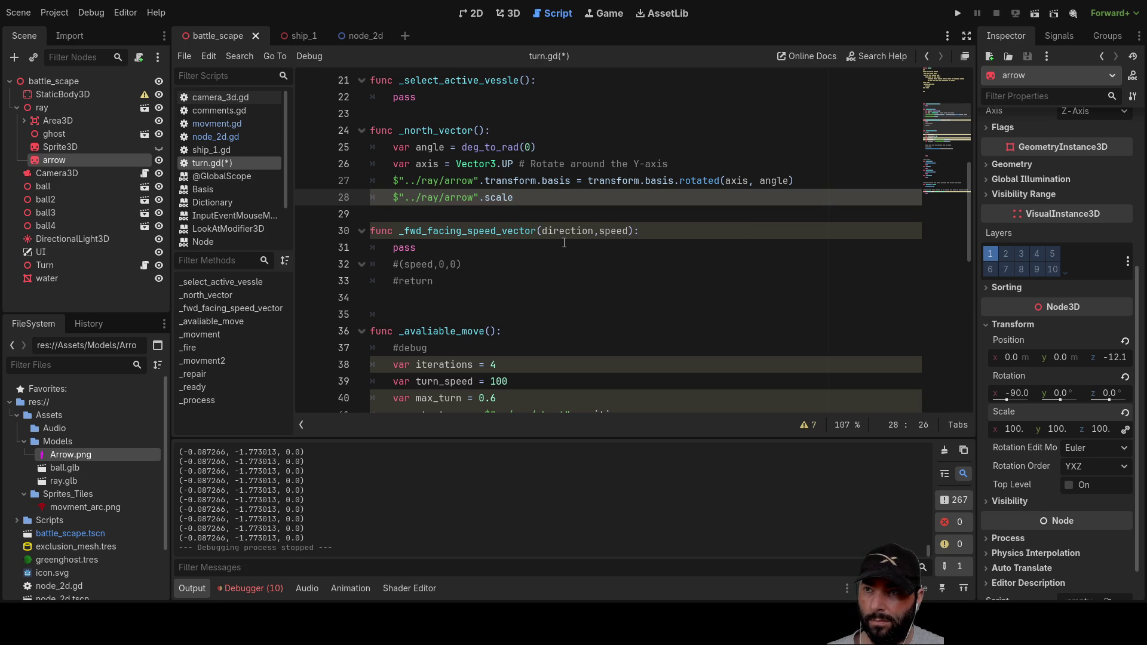
type(" = 100")
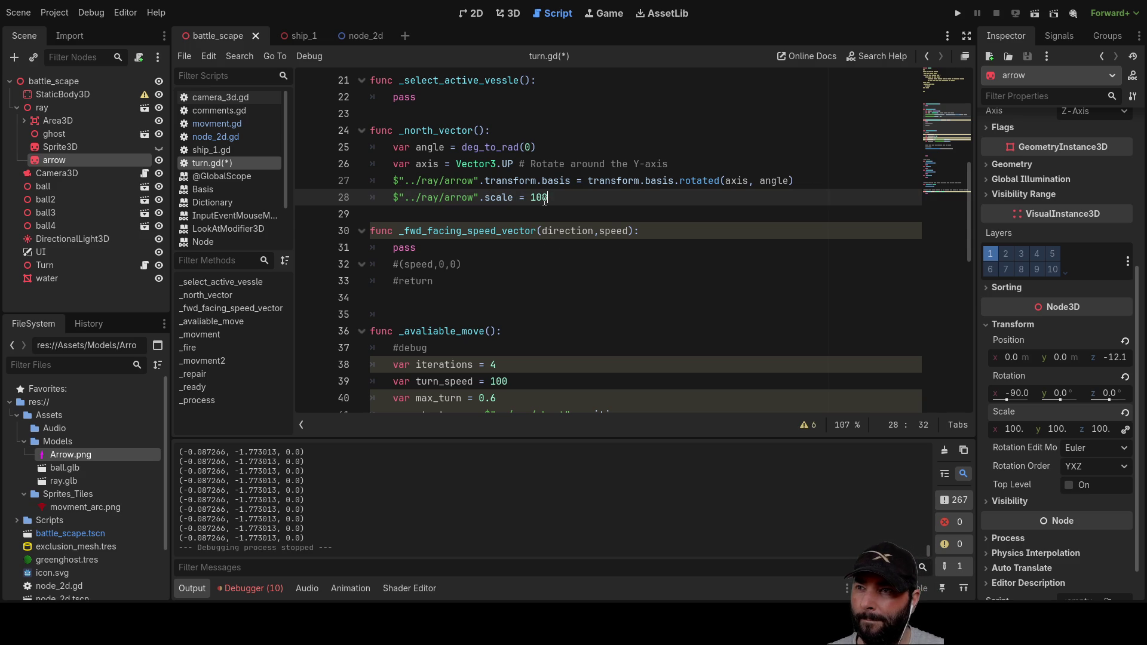
key("Down")
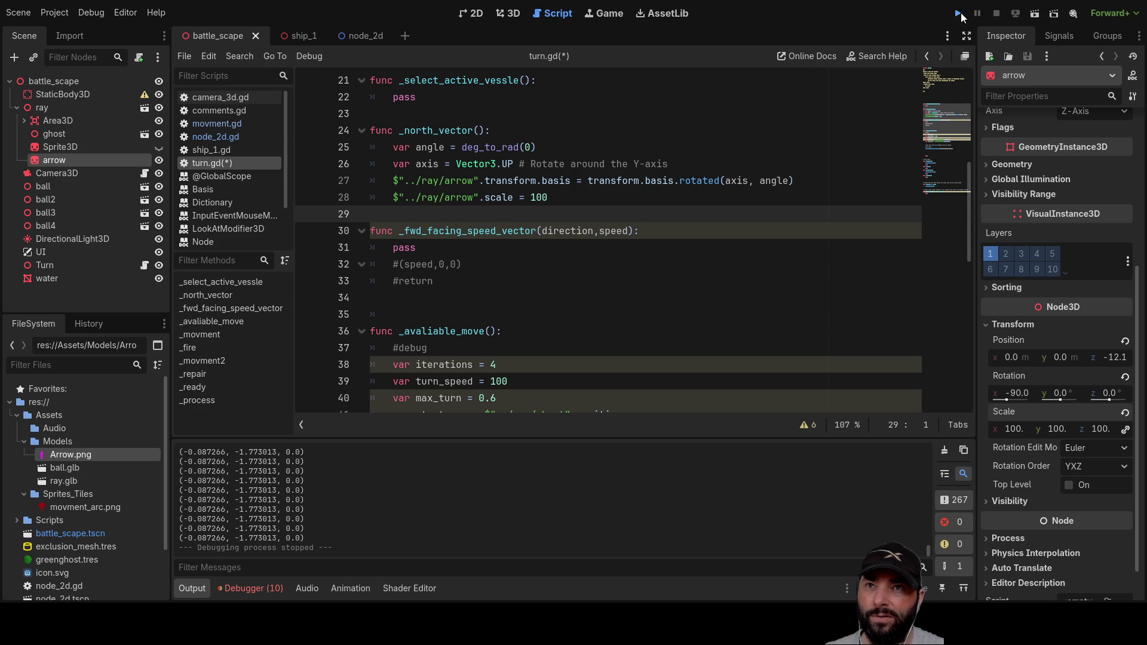
left_click(959, 13)
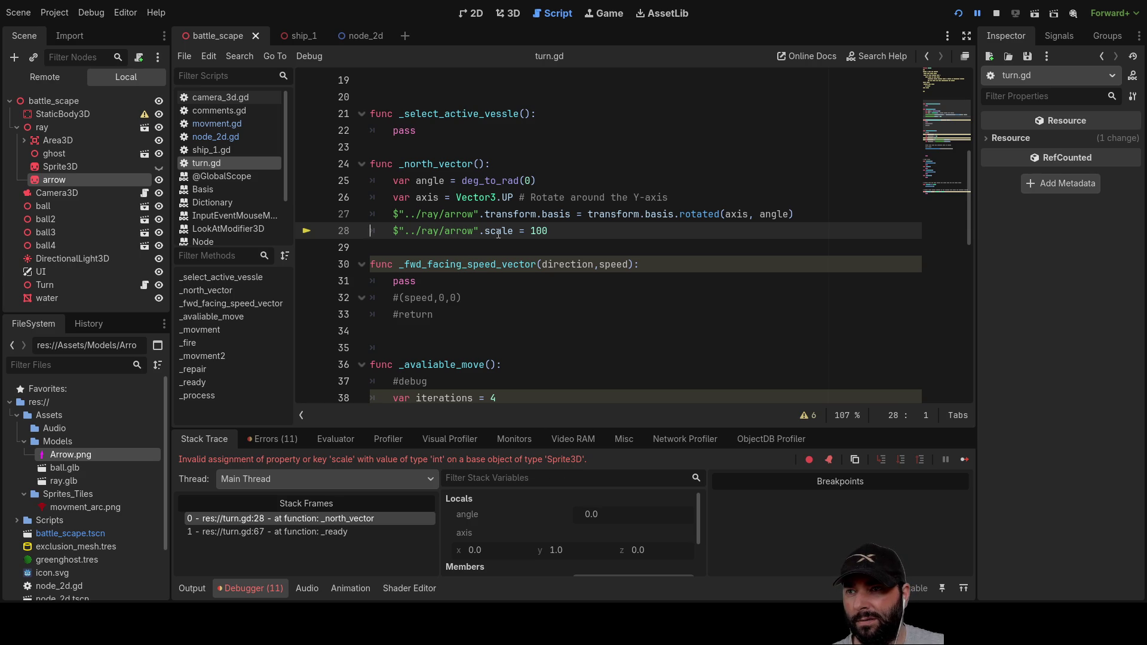
Step: Stop the failed run and make line 28 set scale to Vector3(100,100,100)
left_click(533, 230)
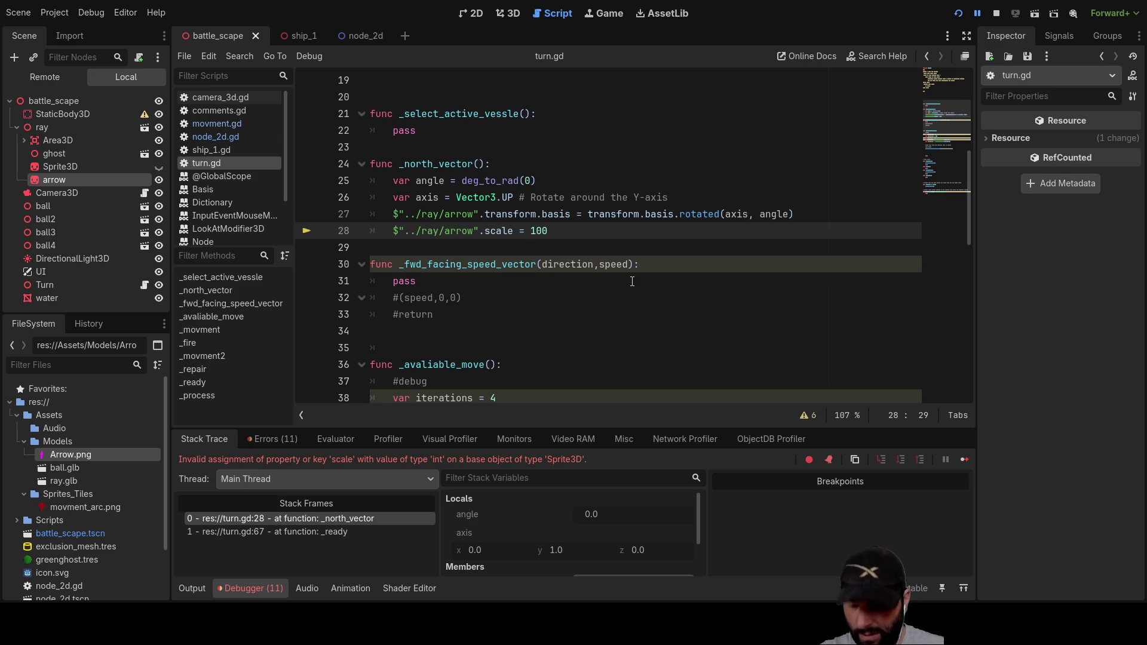
type("vec")
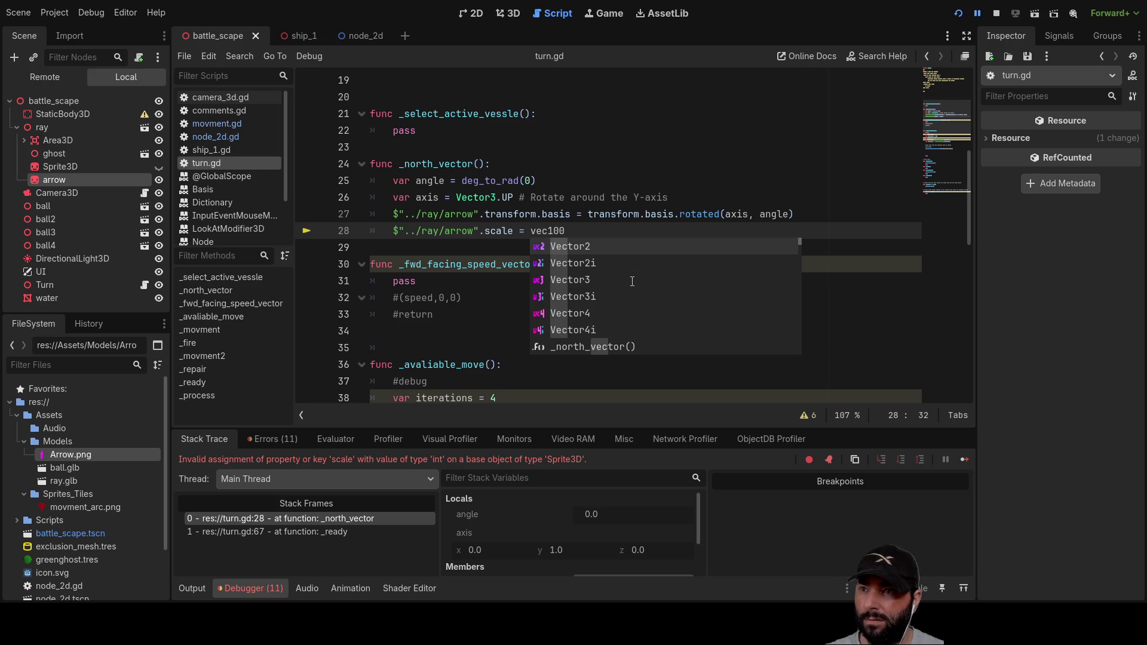
key("Down")
key("Down")
key("Tab")
key("F8")
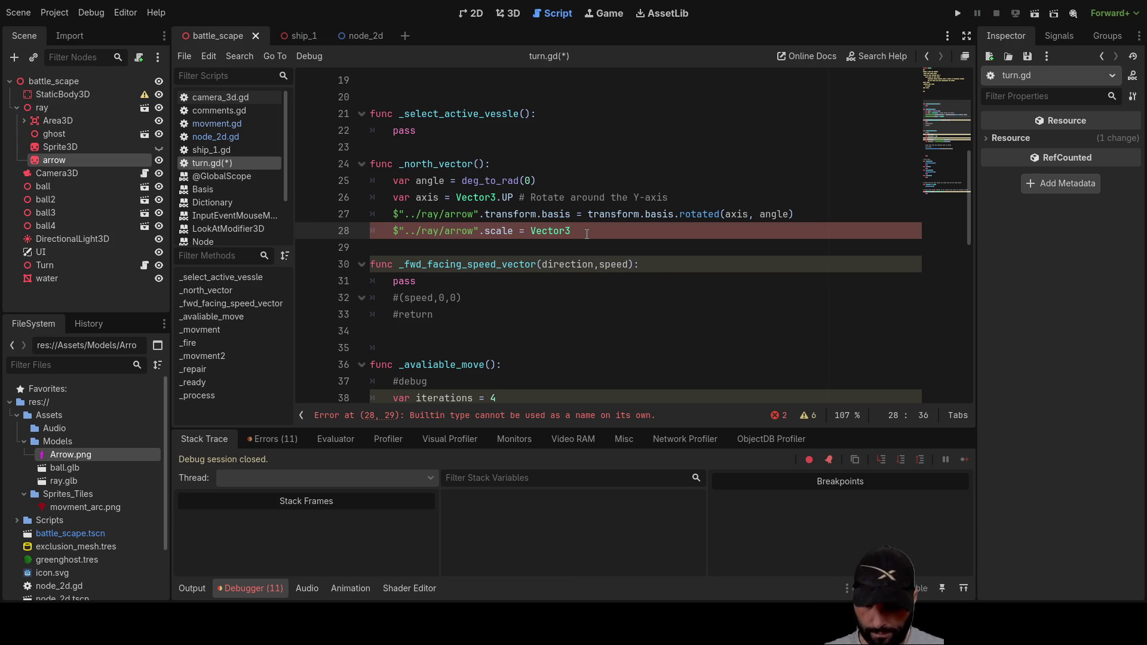
key("Left")
type("100,100,")
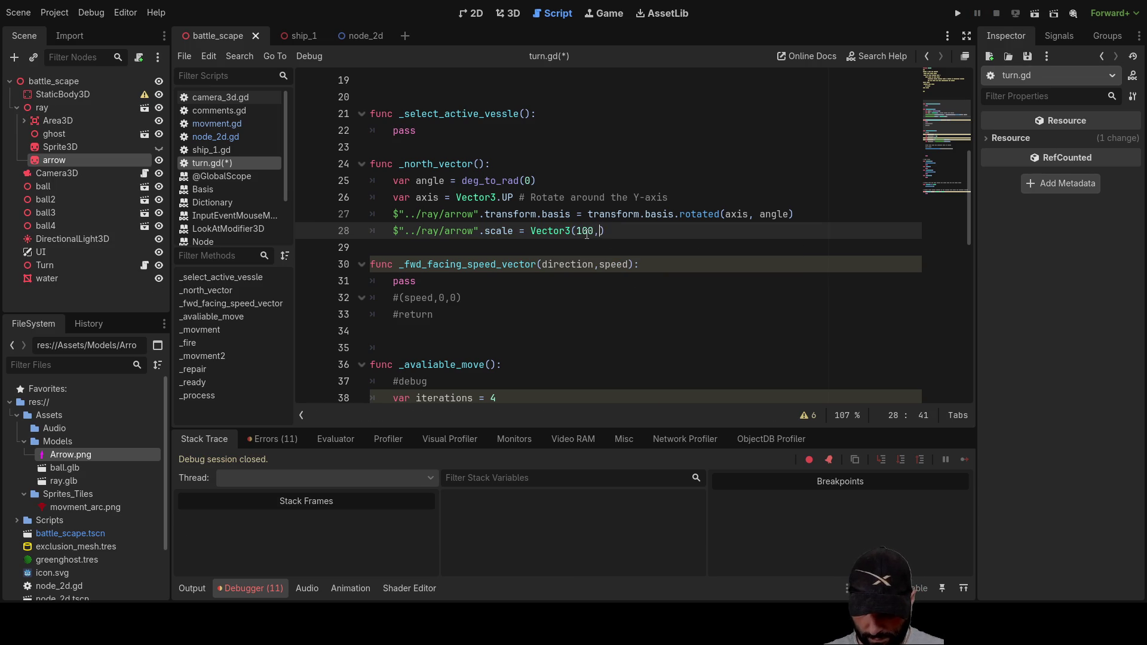
type("100")
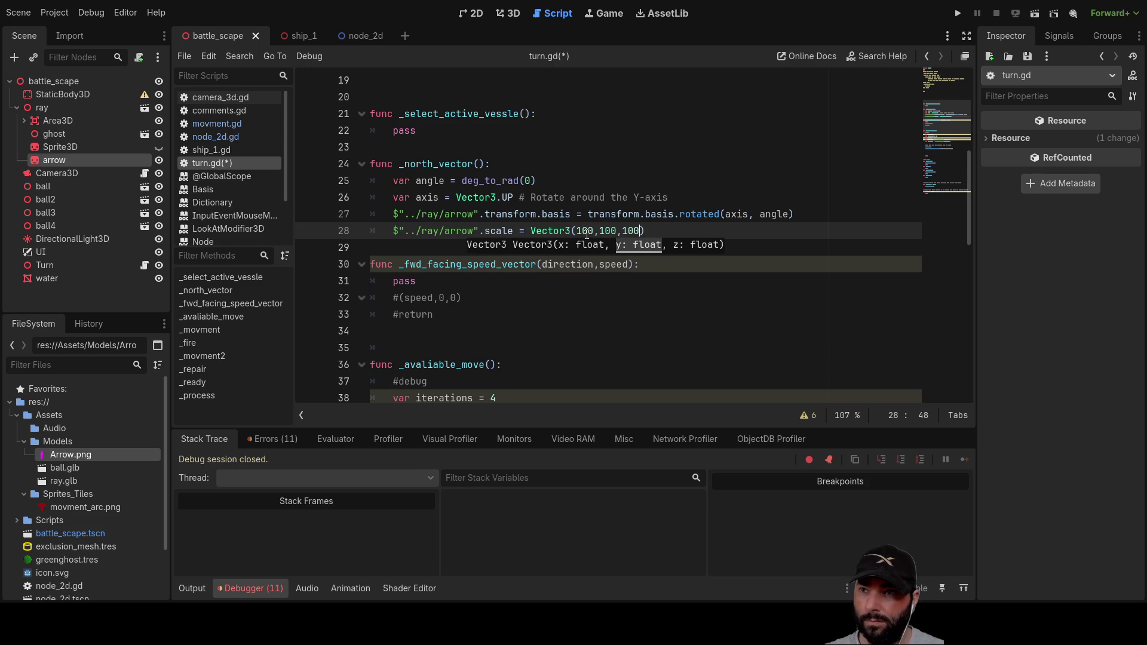
left_click(596, 292)
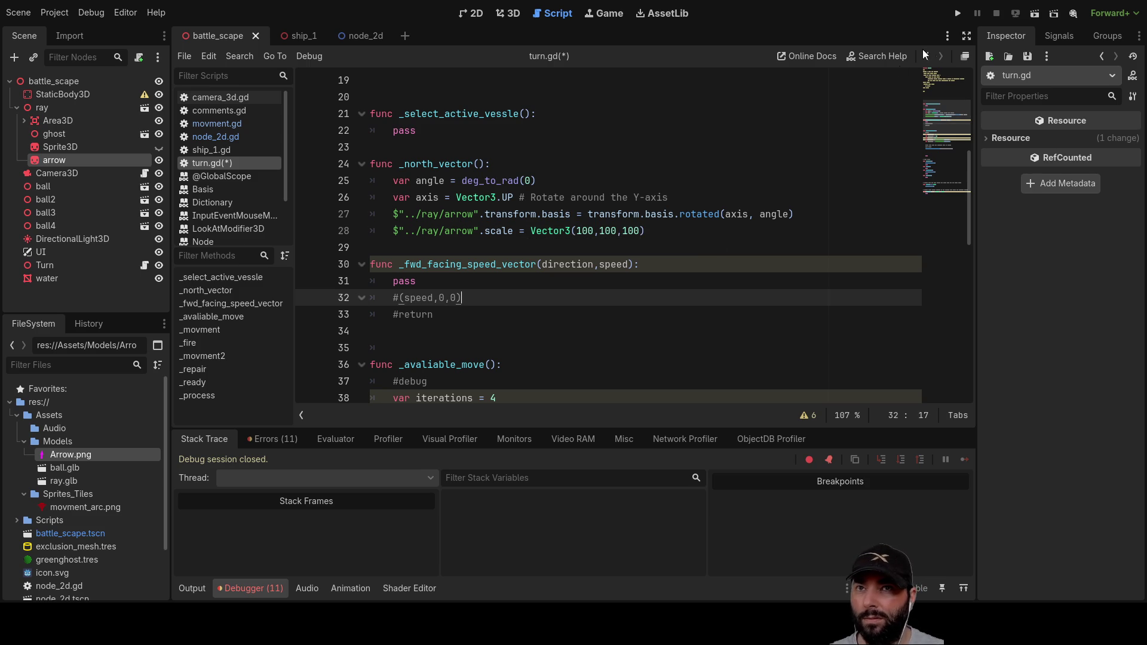
left_click(958, 13)
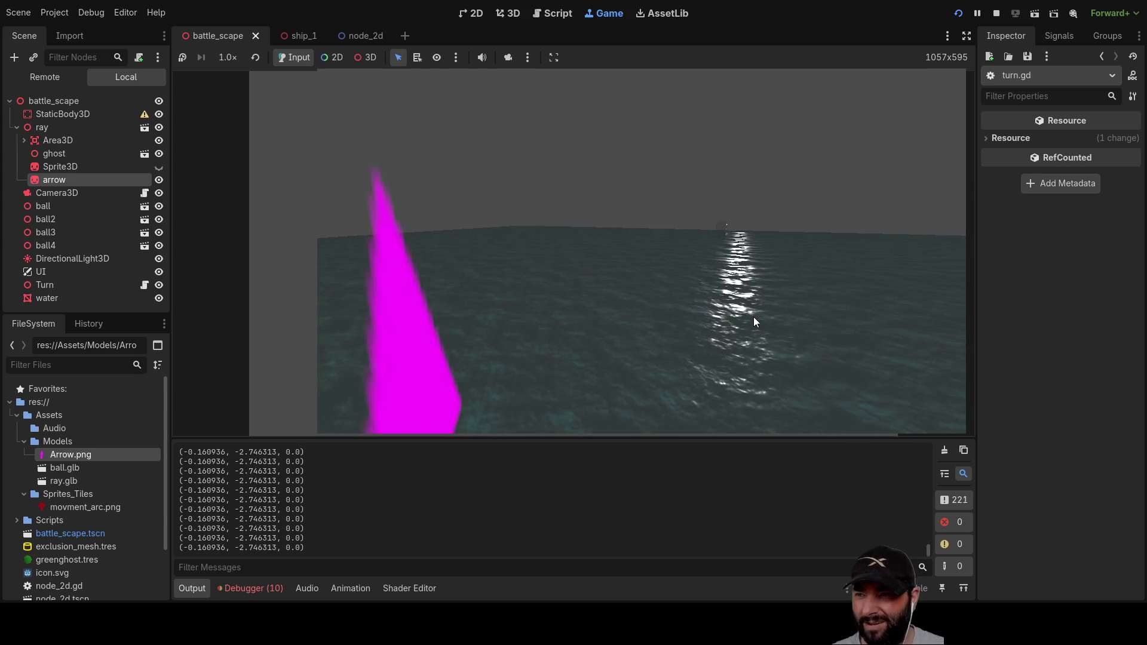
left_click(758, 337)
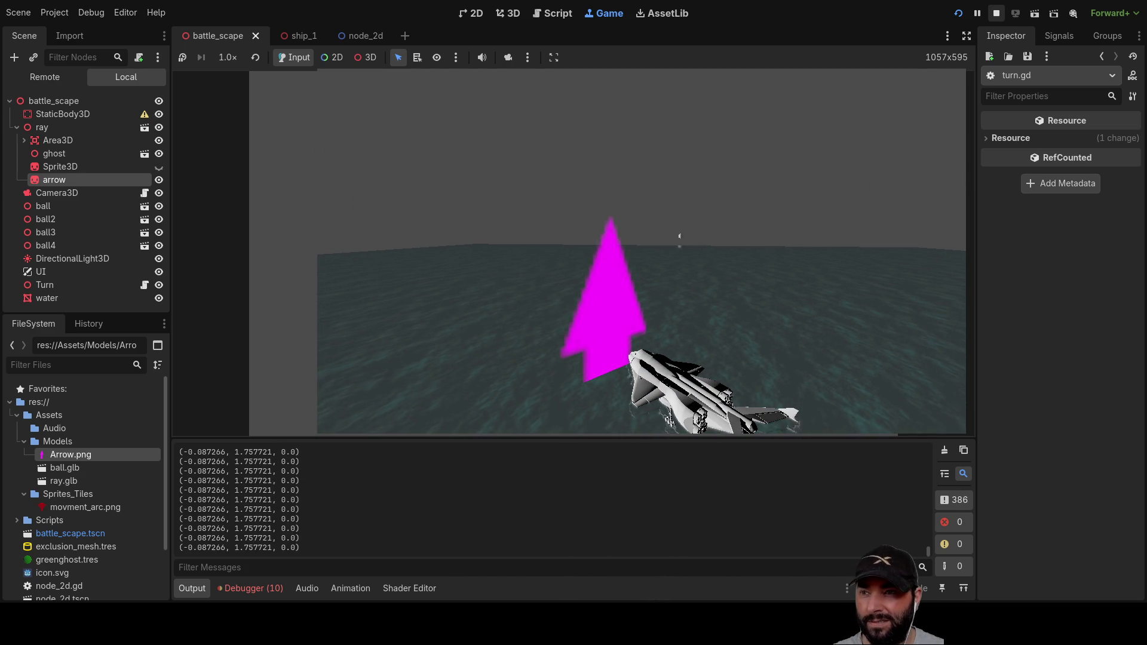
key("F8")
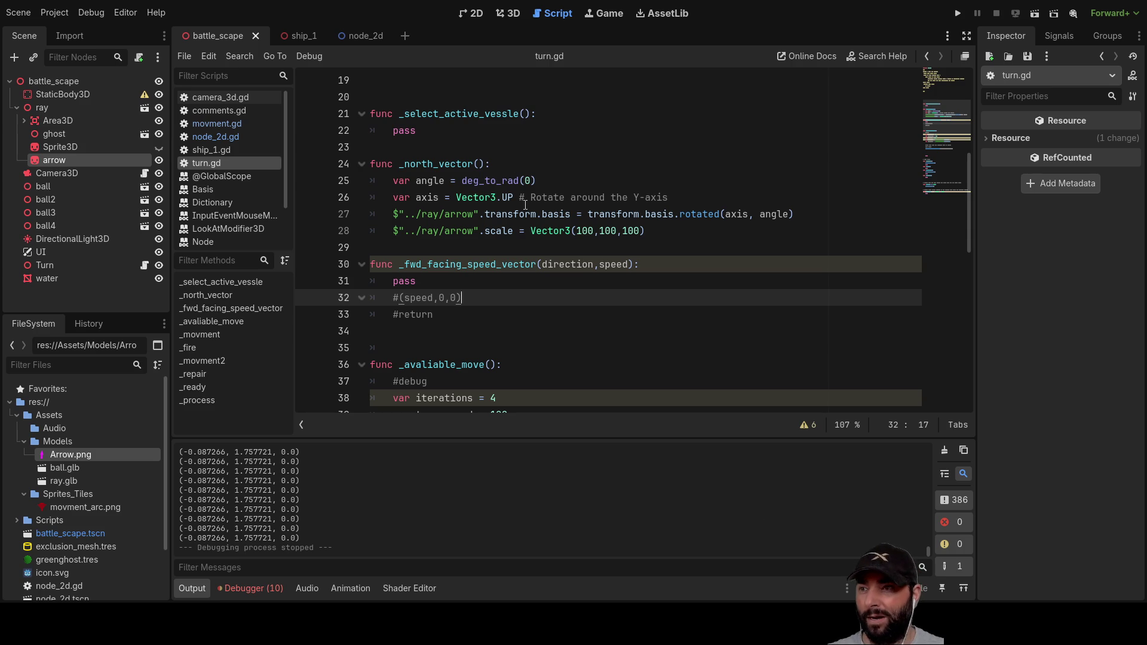
Step: Change the deg_to_rad angle on line 25 to 30 and run the game
left_click(534, 179)
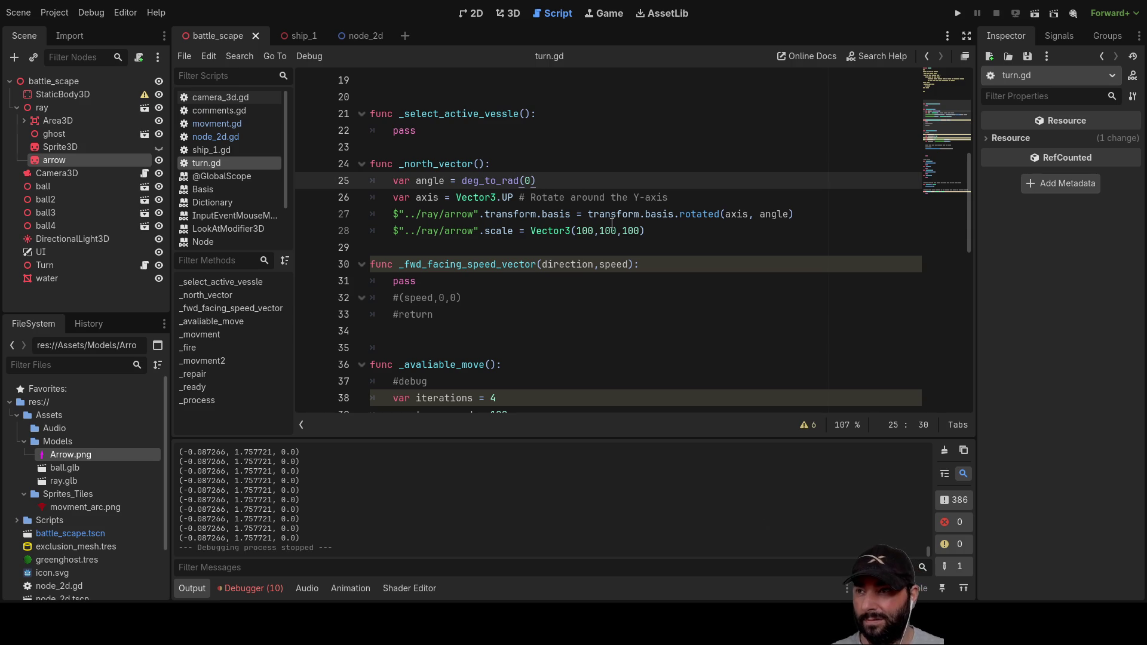
key("BackSpace")
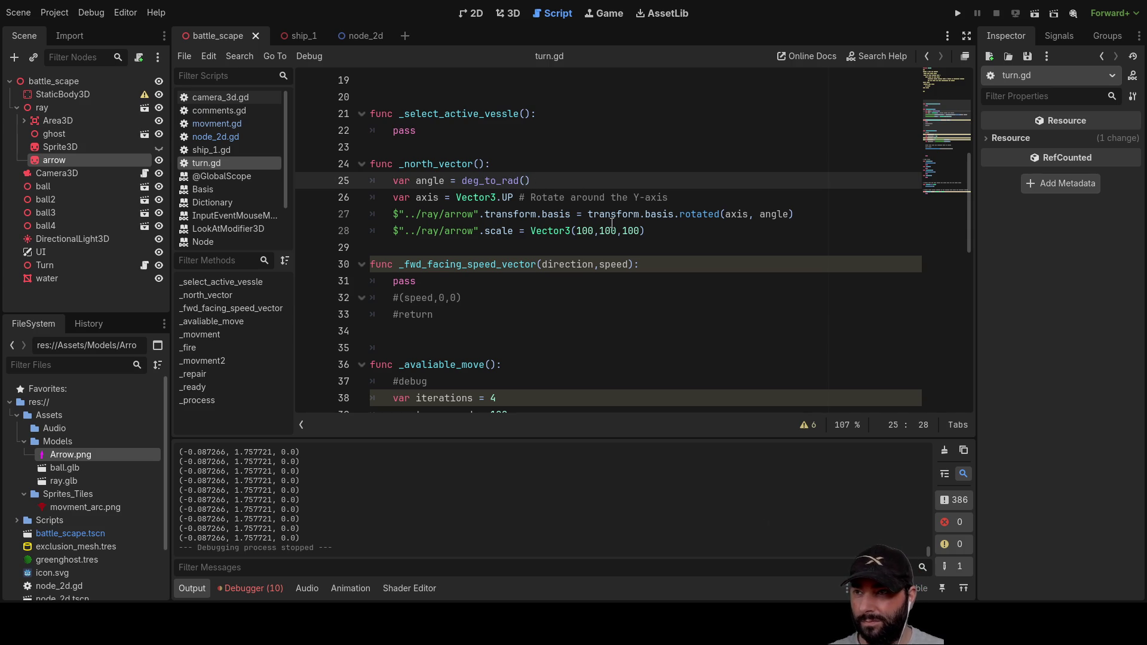
type("30")
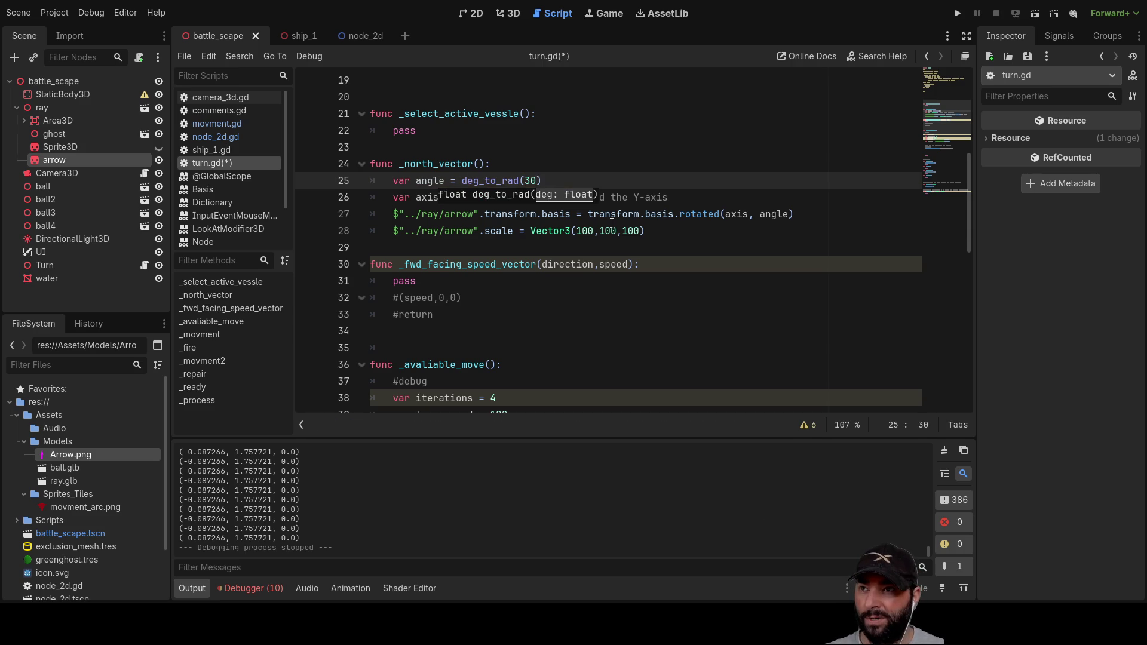
left_click(958, 14)
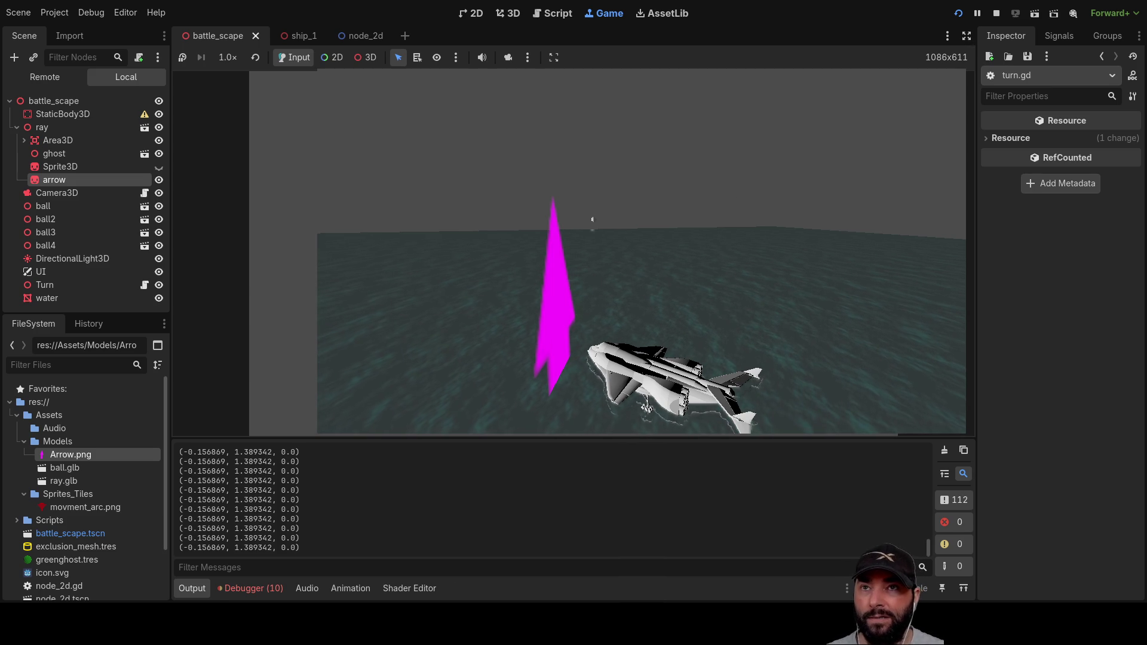
Step: Stop the game and change the rotation angle to deg_to_rad(0)
left_click(995, 13)
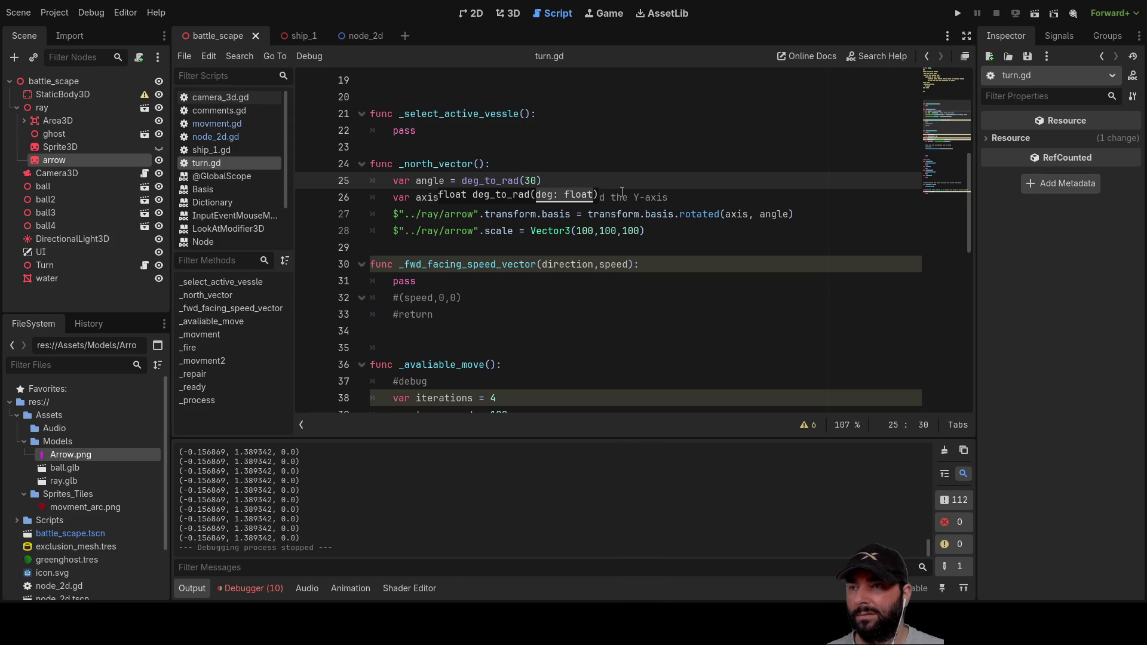
key("BackSpace")
key("BackSpace")
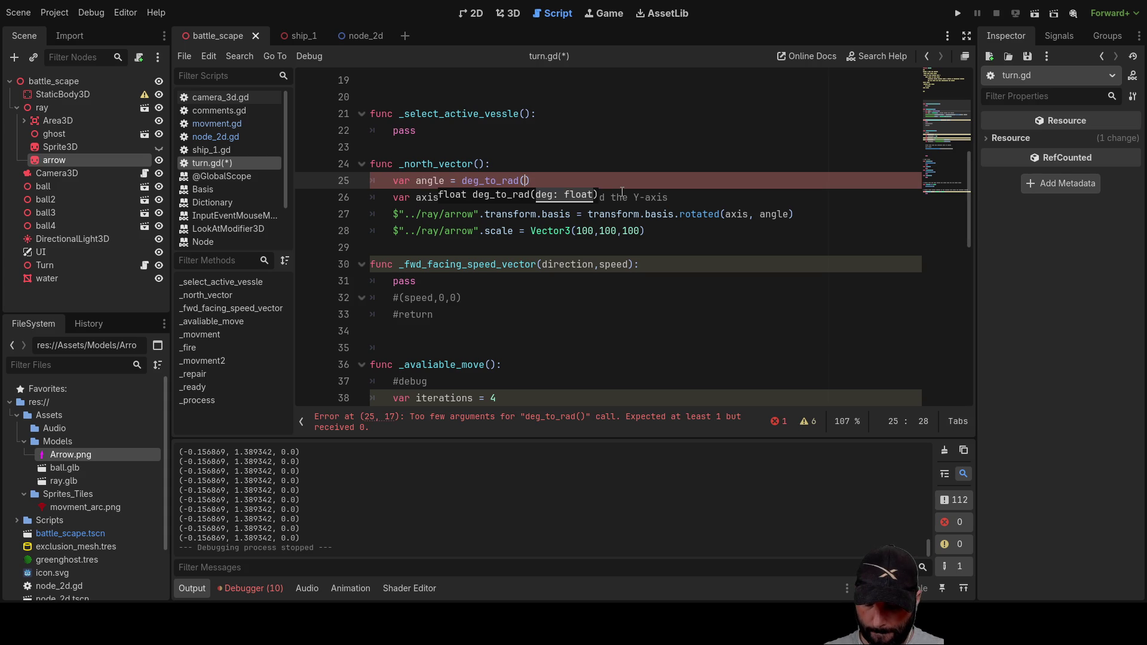
type("0")
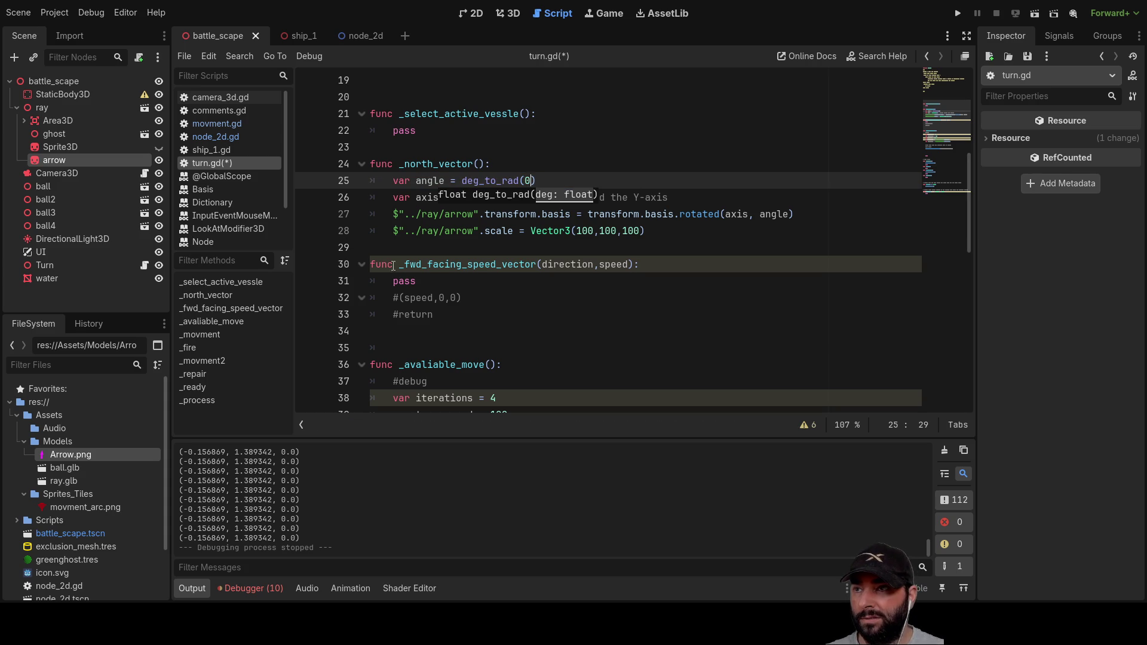
left_click(374, 249)
Step: Replace the UP rotation axis on line 26 with Vector3.FORWARD
left_click(506, 198)
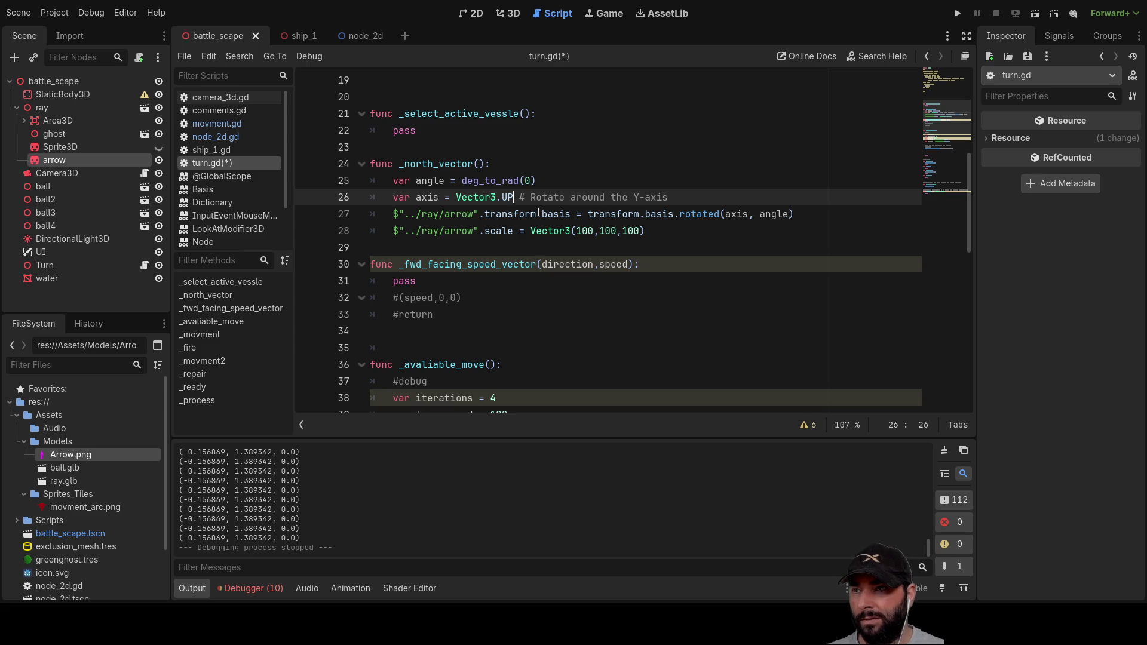
key("BackSpace")
key("BackSpace")
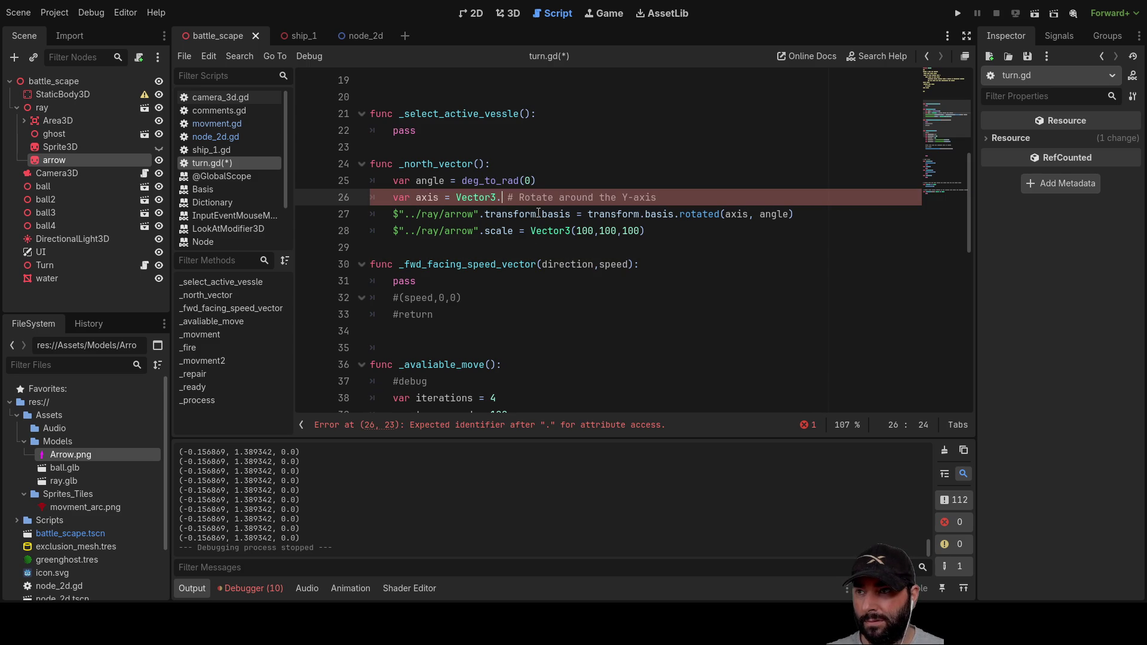
type("L")
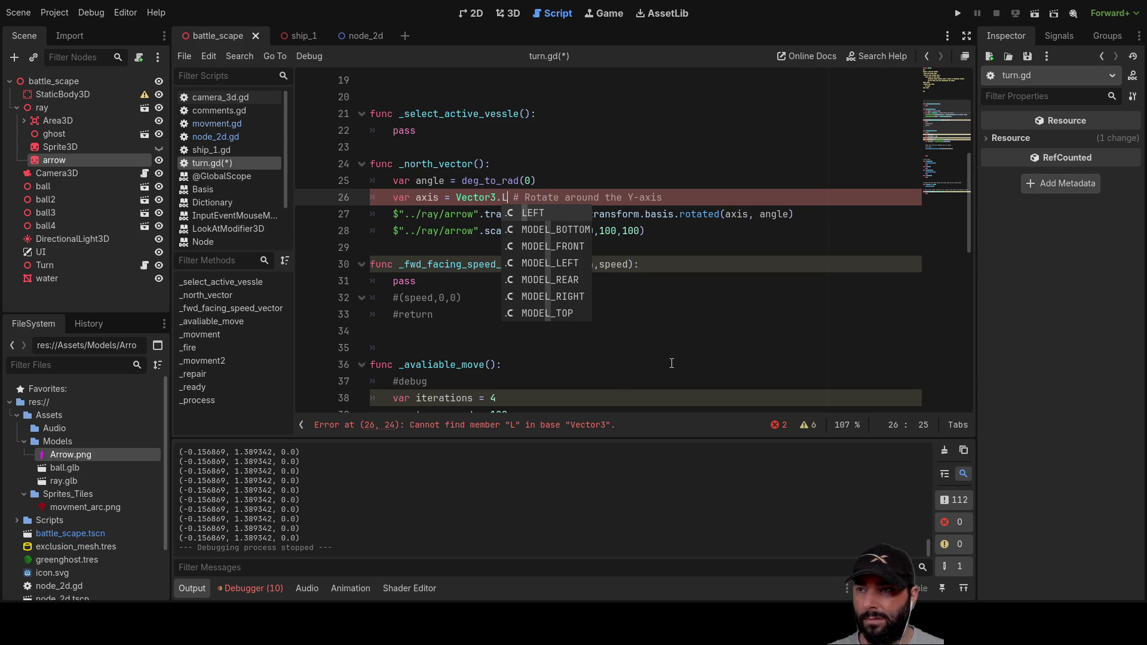
key("BackSpace")
key("Down")
key("Down")
key("Down")
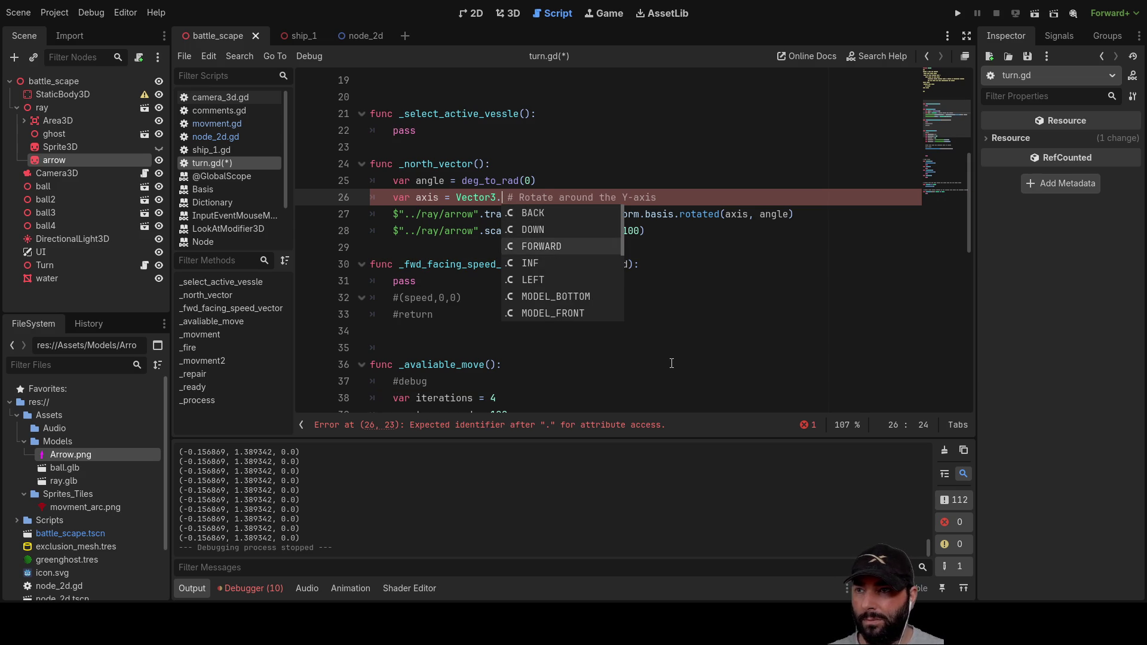
key("Up")
key("Up")
key("Up")
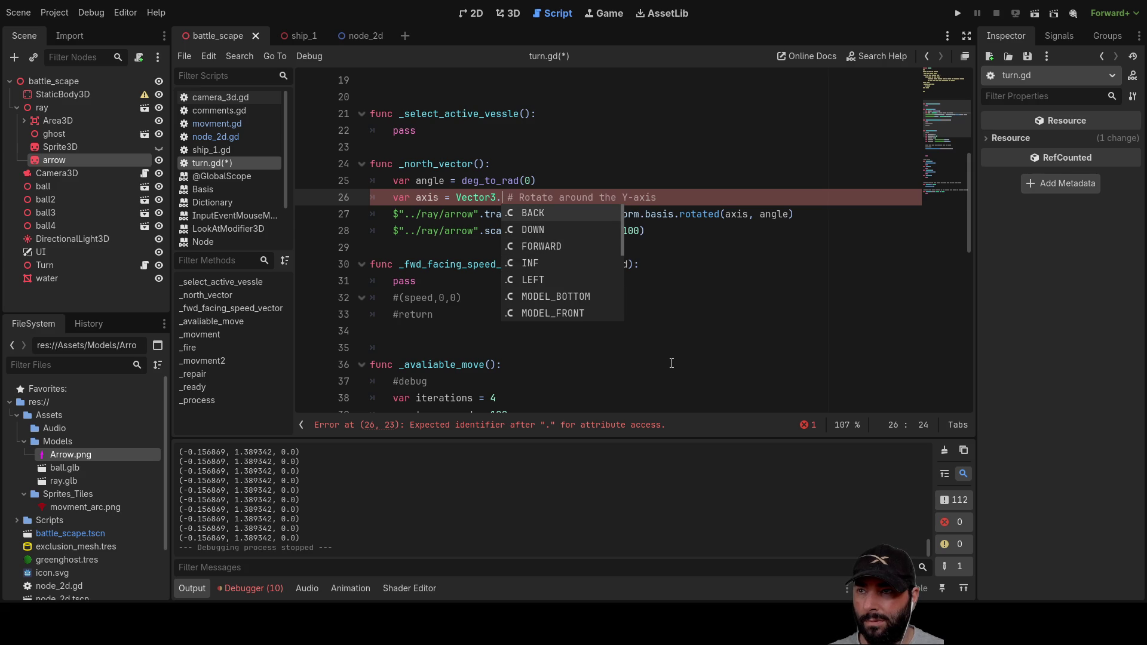
key("Down")
key("Down")
key("Return")
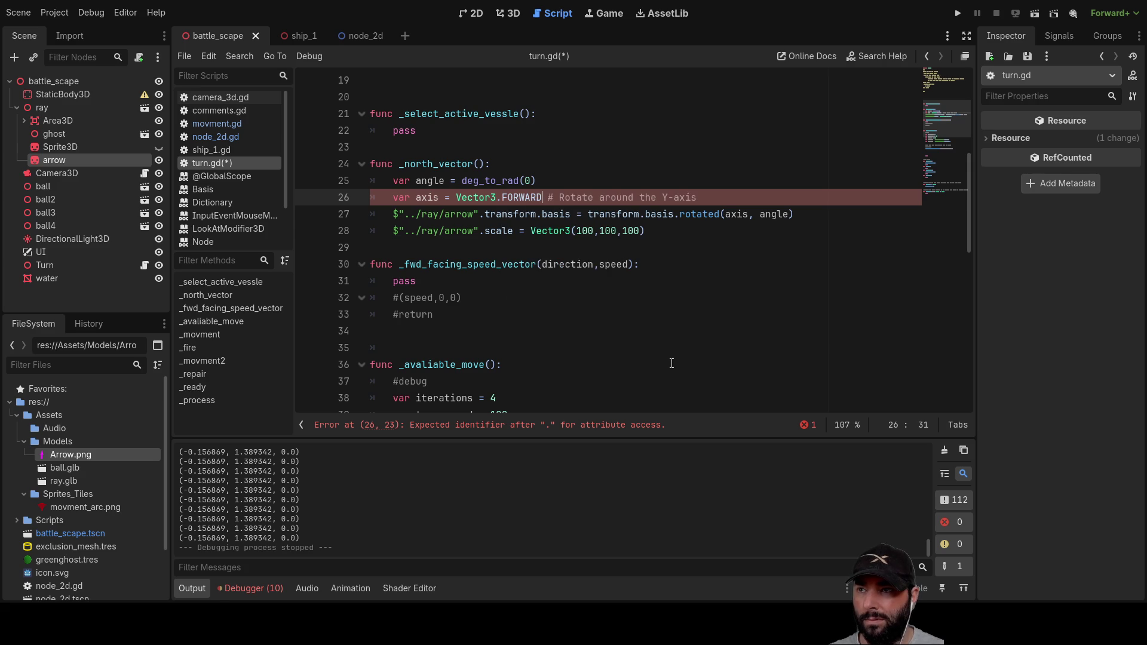
left_click(533, 187)
left_click(573, 321)
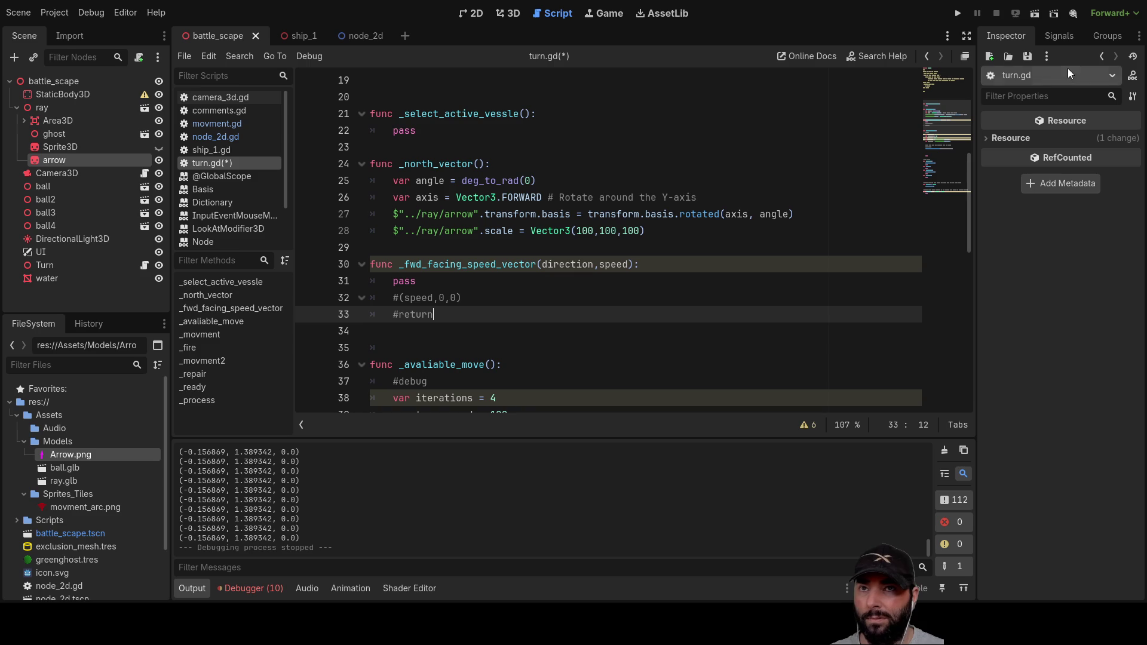
Step: Run the game and look around at the arrow with the FORWARD axis, then stop
left_click(957, 13)
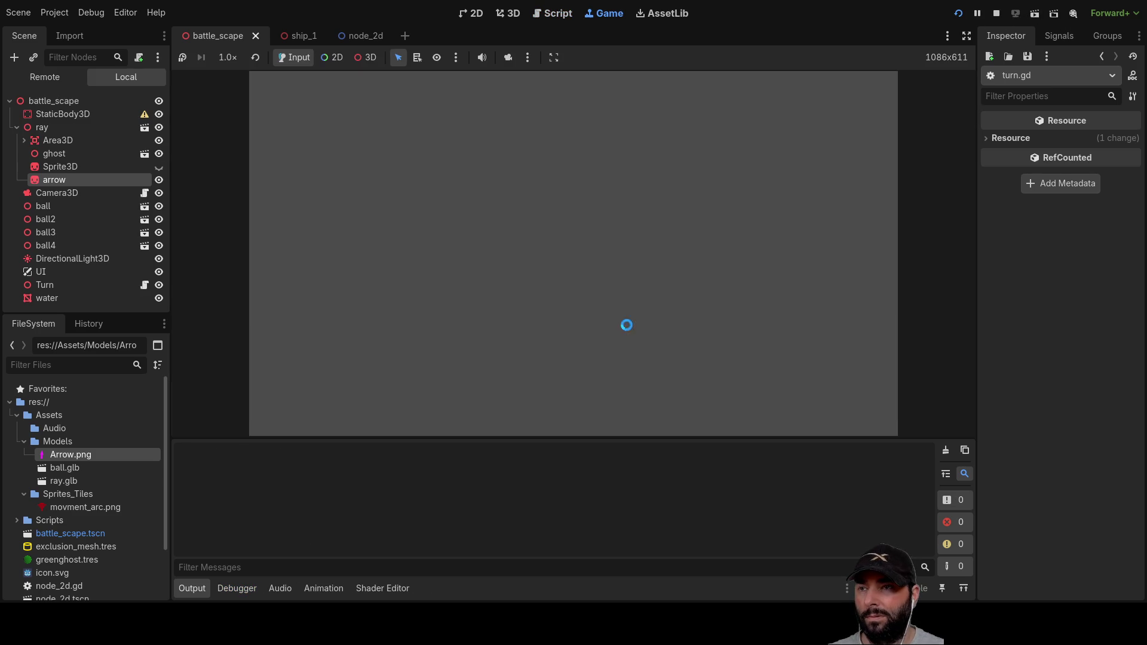
mouse_move(614, 310)
left_mouse_down()
mouse_move(779, 210)
mouse_move(667, 243)
mouse_move(714, 245)
left_mouse_up()
left_click_drag(751, 286, 778, 259)
key("F8")
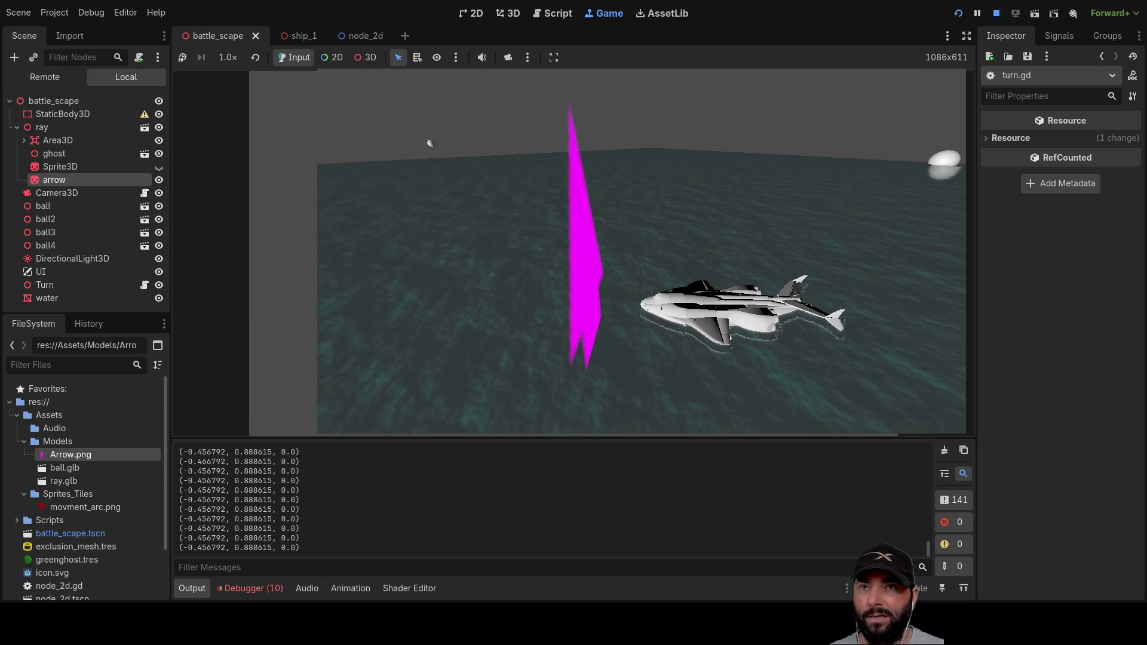
Step: Set the rotation angle to deg_to_rad(-90), test the game, and stop it
left_click(524, 181)
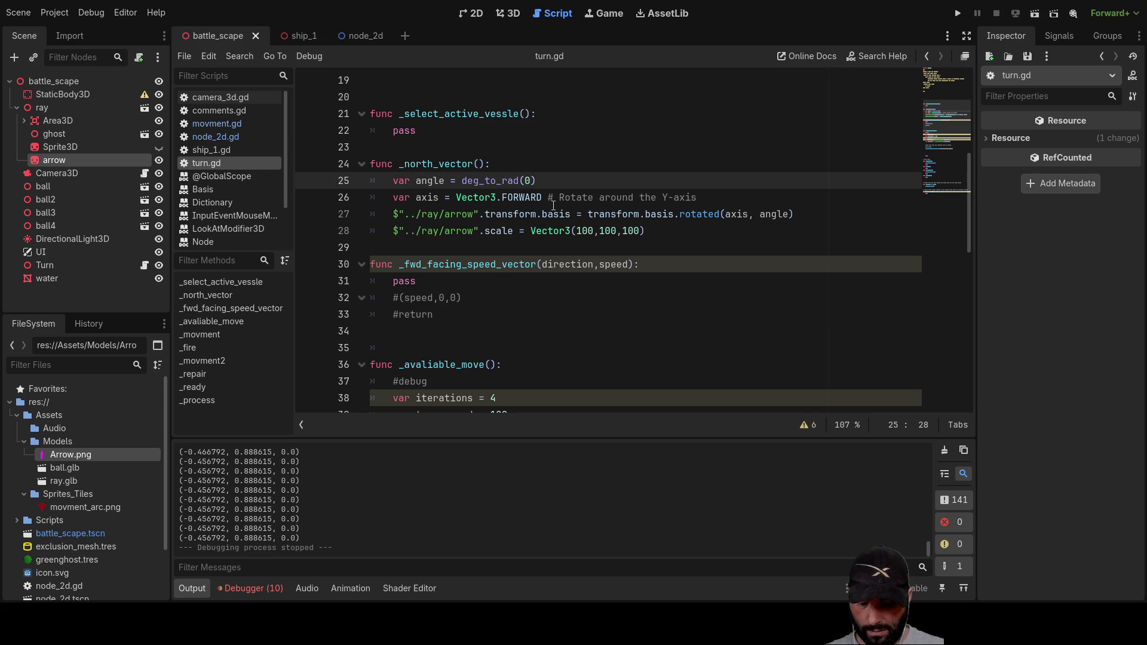
key("Delete")
type("-90")
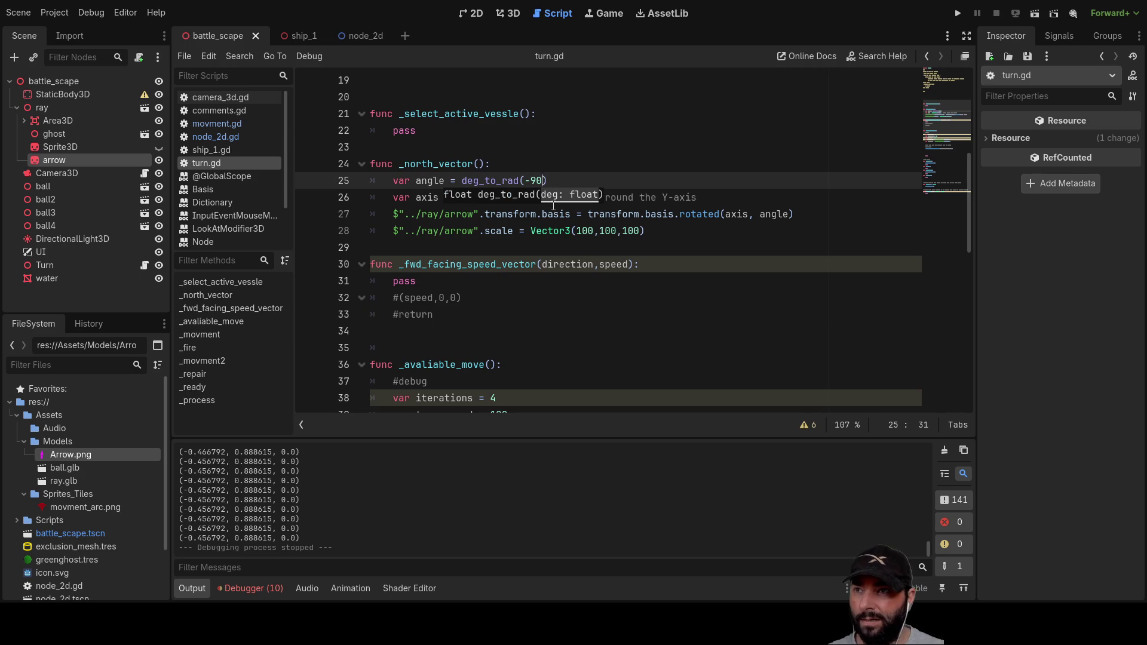
left_click(959, 14)
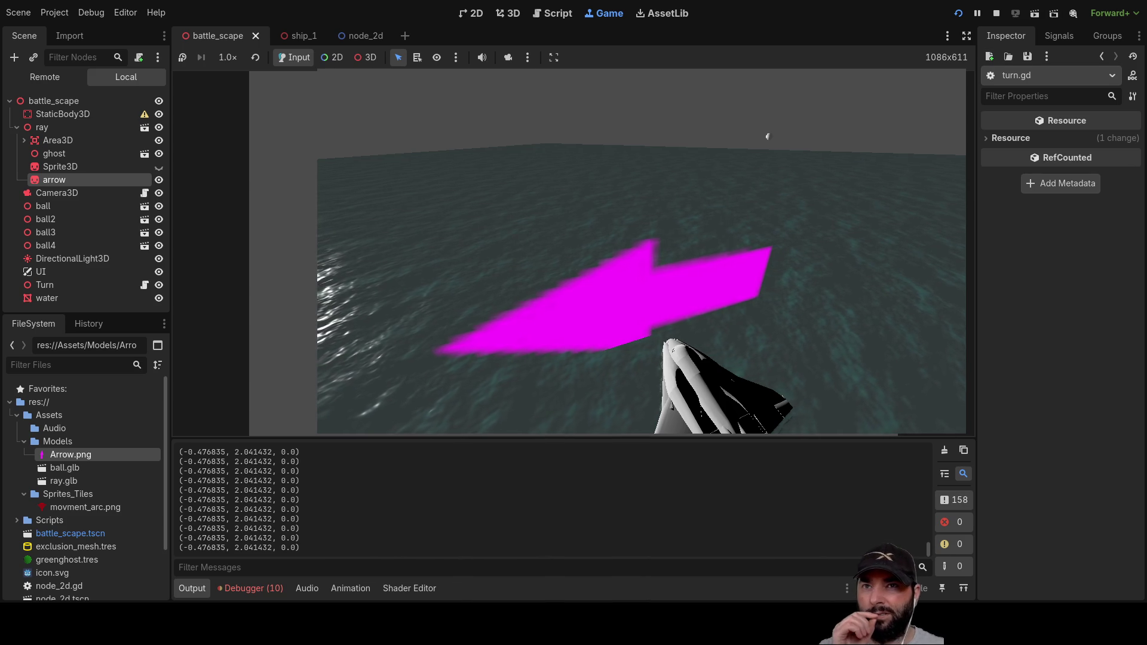
left_click(1002, 13)
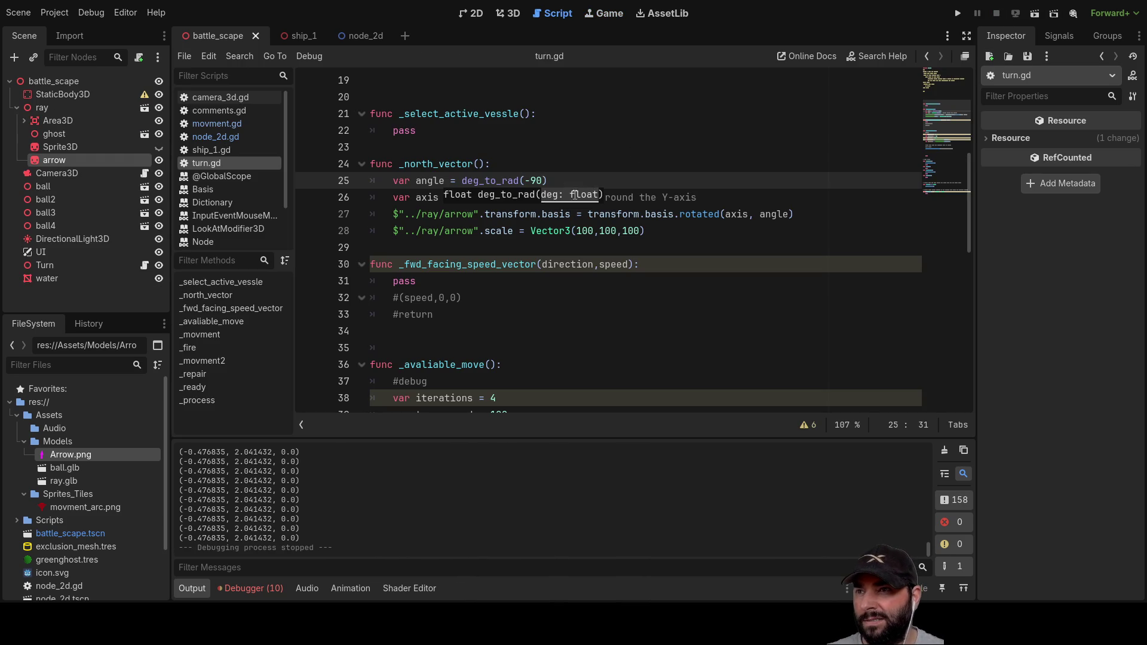
Step: Switch the rotation axis from FORWARD to Vector3.LEFT and test the game
left_click(486, 180)
double_click(523, 197)
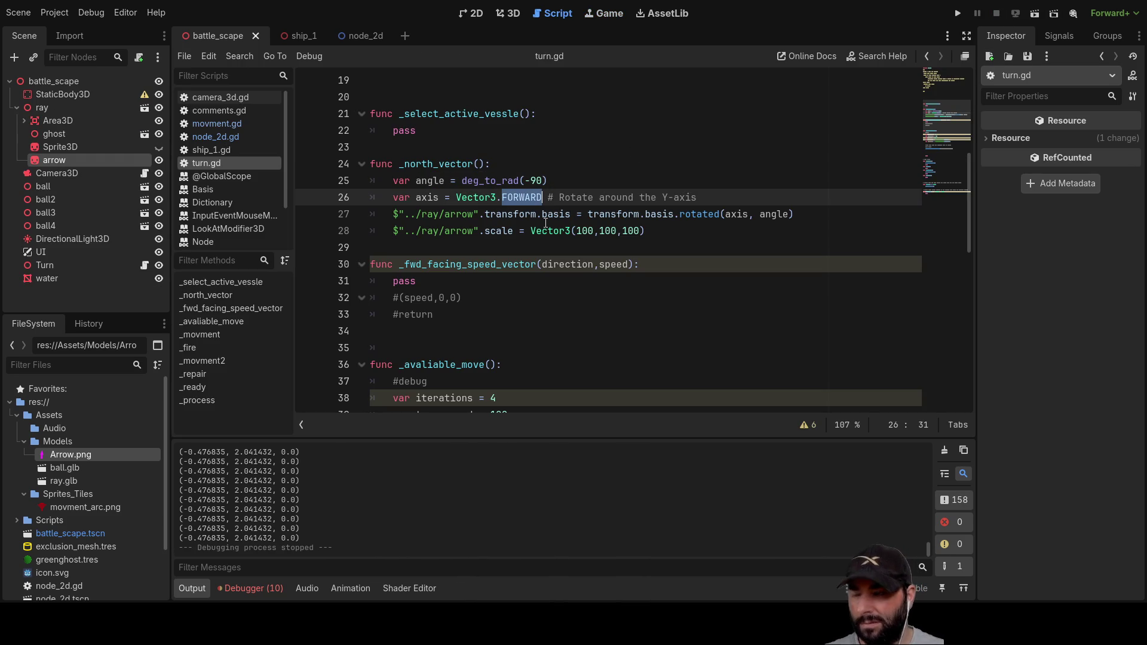
type("left")
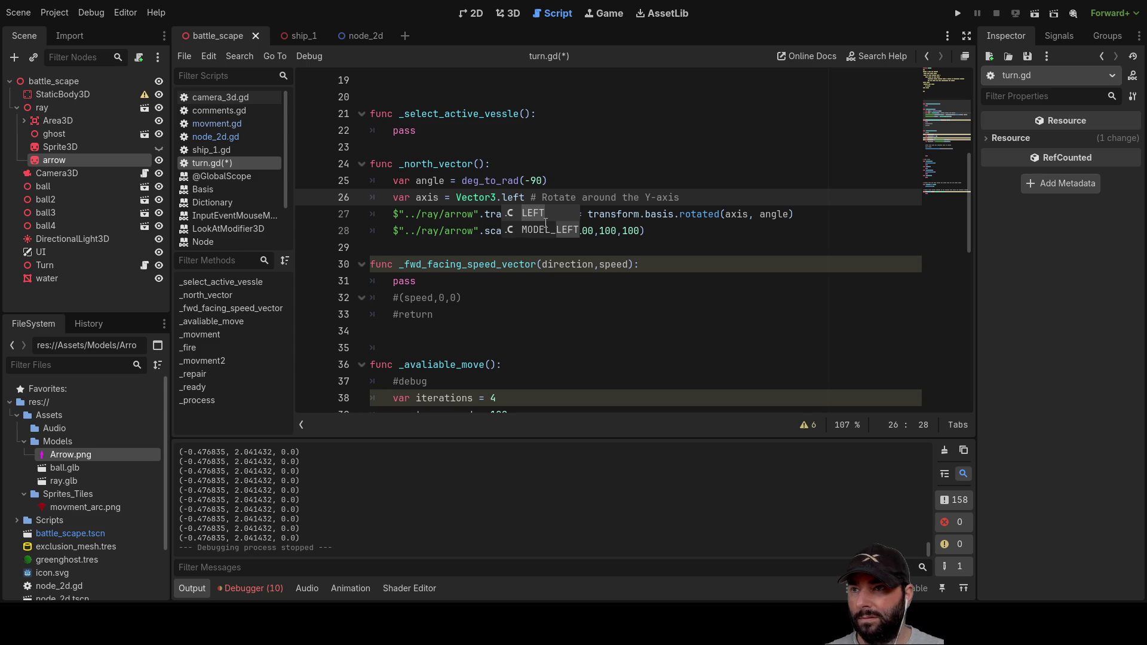
left_click(533, 213)
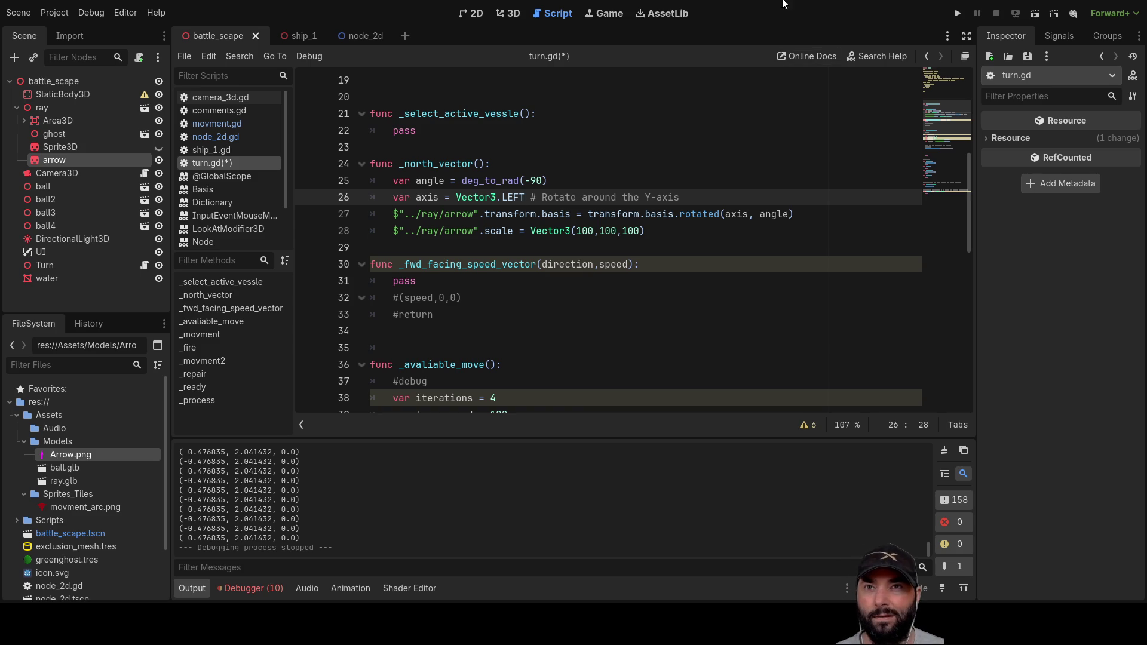
left_click(1027, 16)
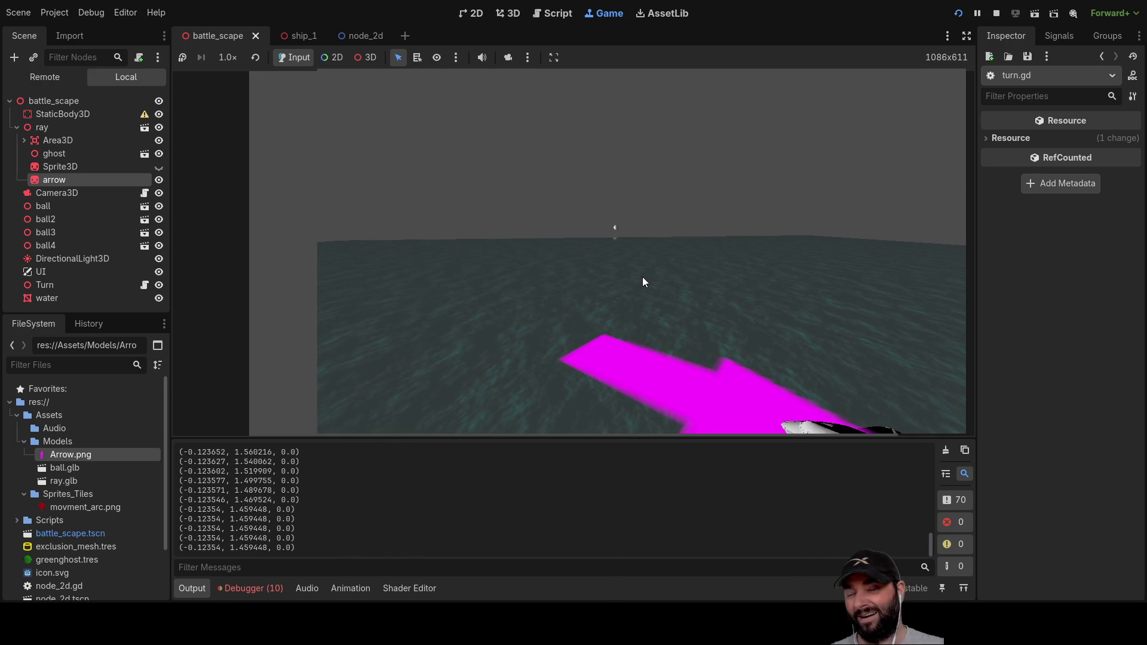
left_click(995, 12)
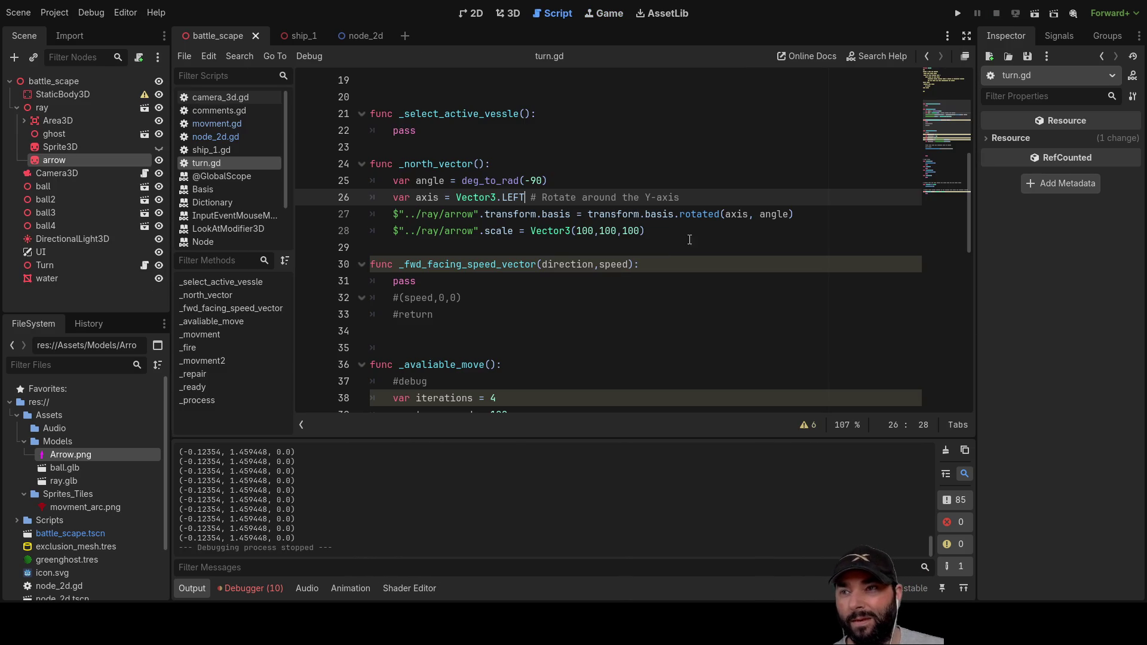
Step: Replace LEFT with Vector3.RIGHT, run the game to check, then stop it
double_click(515, 197)
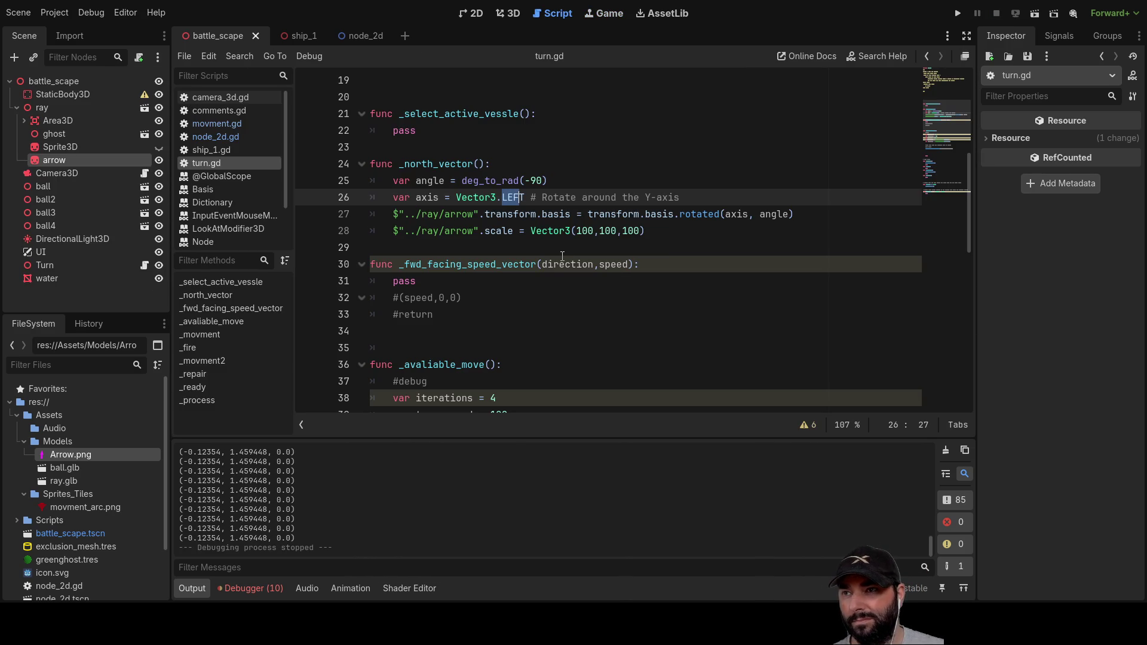
type("Right")
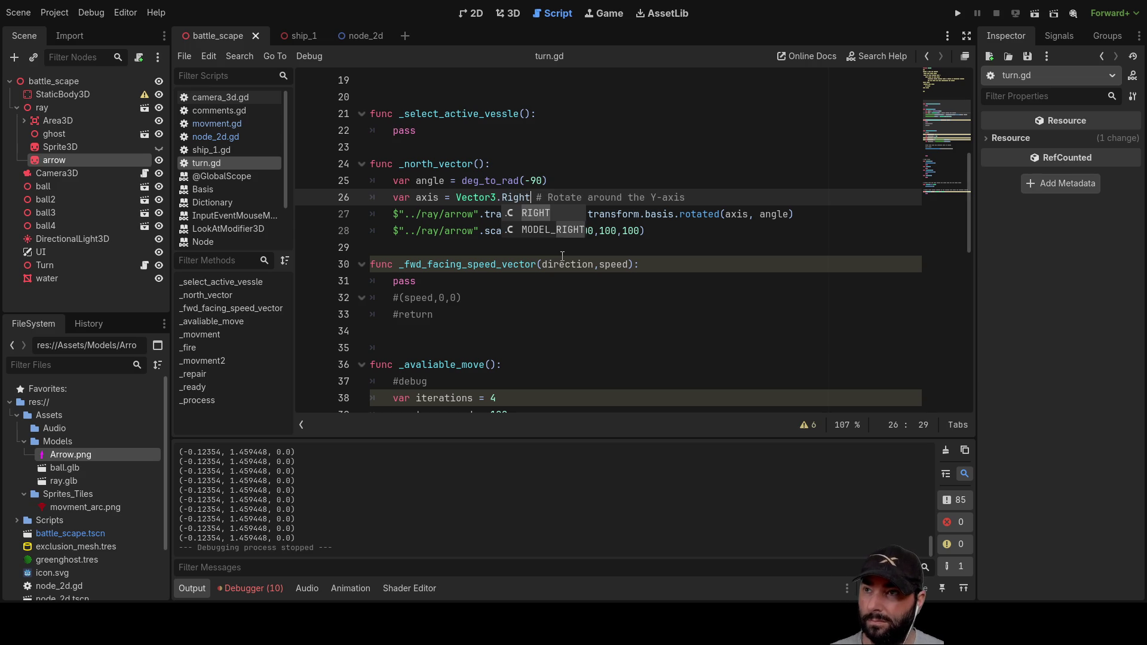
left_click(532, 214)
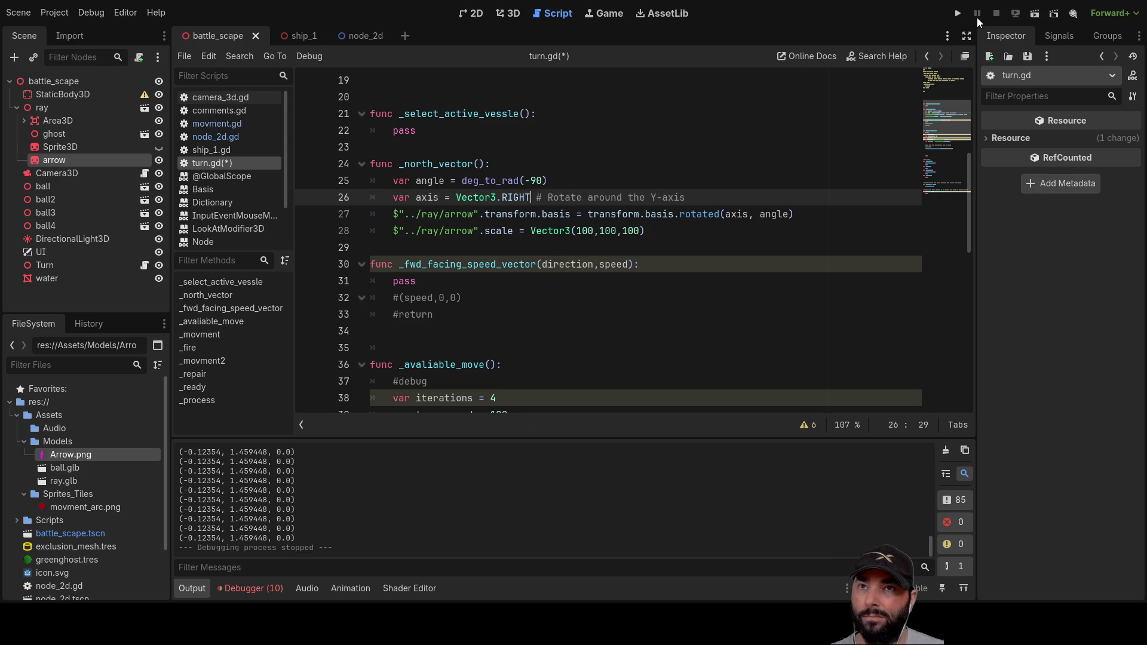
left_click(959, 15)
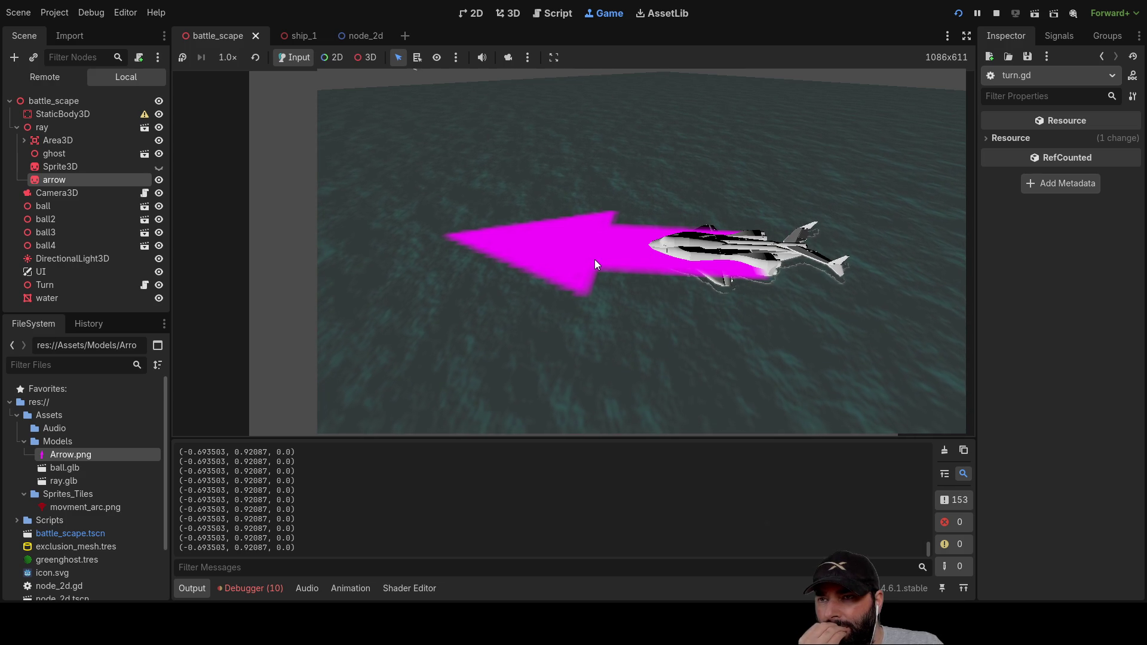
key("F8")
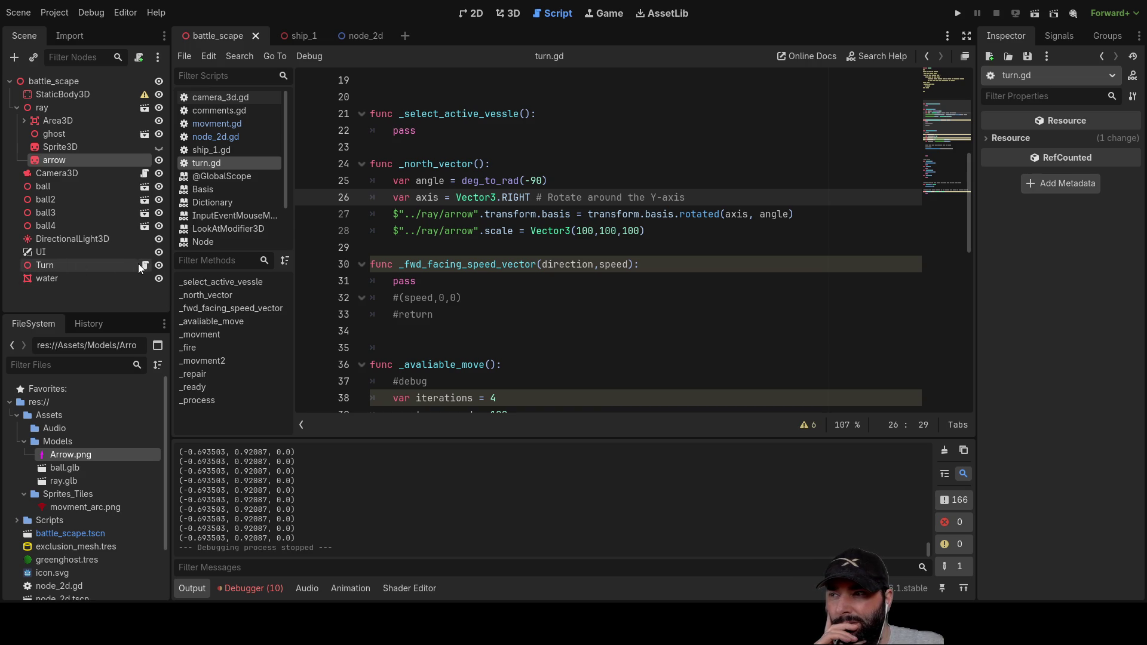
left_click(36, 264)
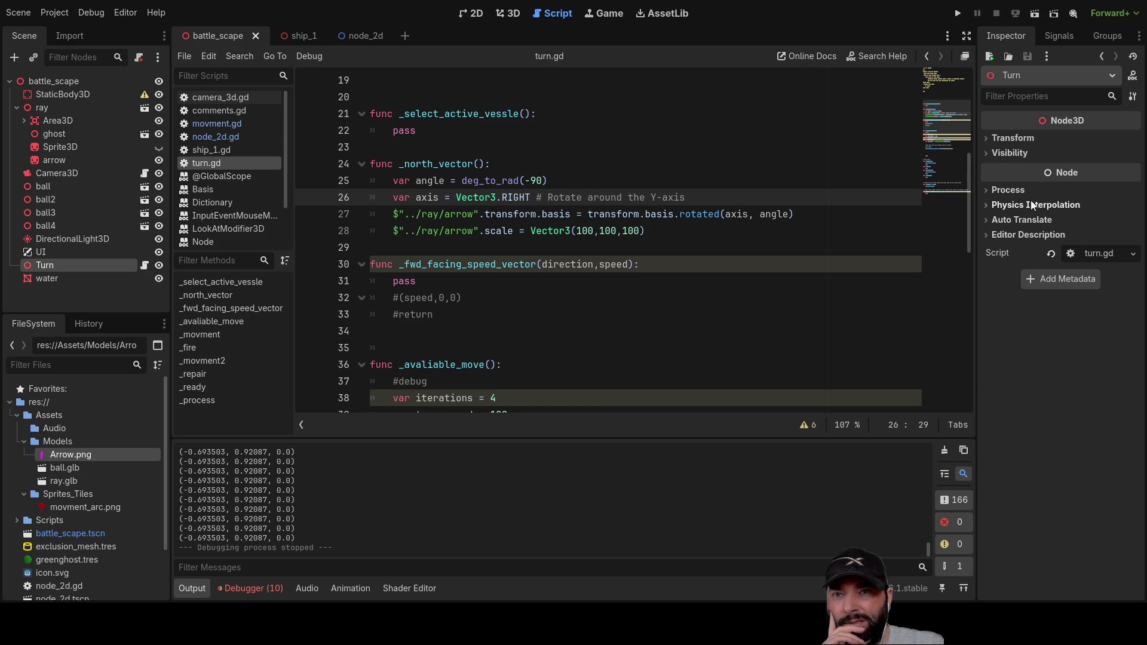
left_click(989, 138)
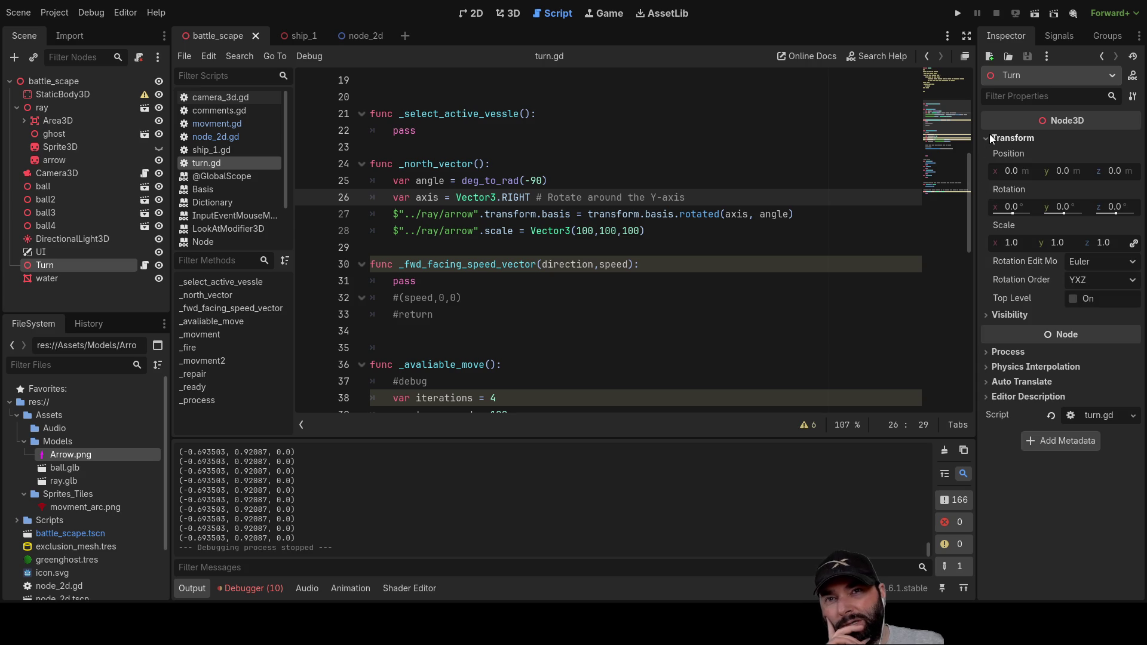
left_click(991, 137)
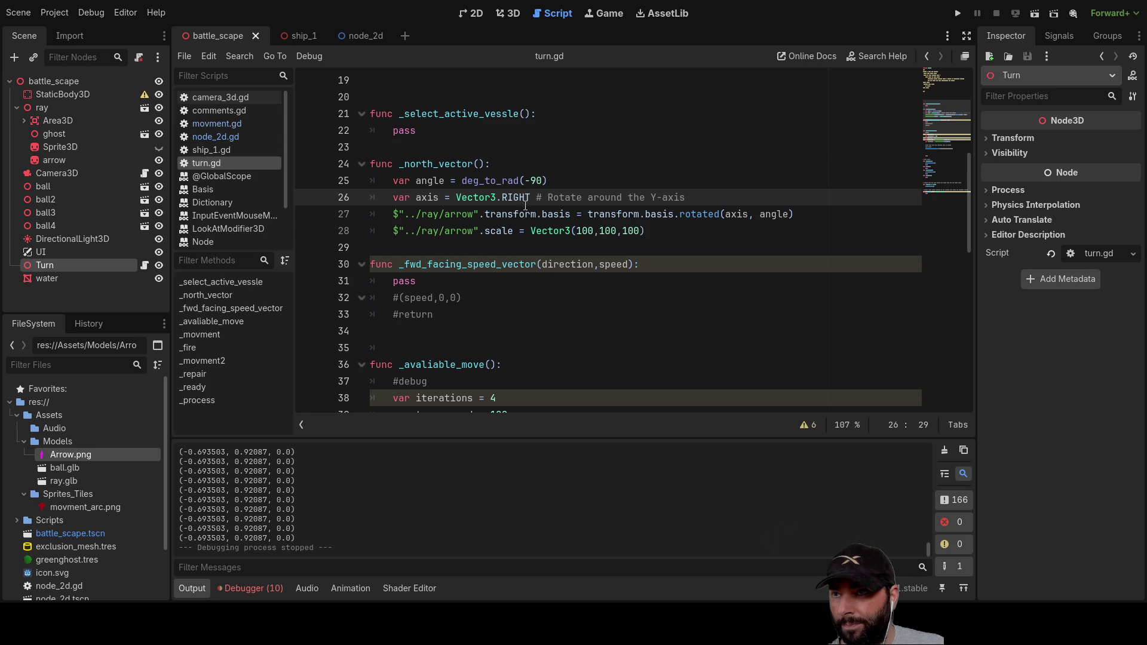
left_click(394, 215)
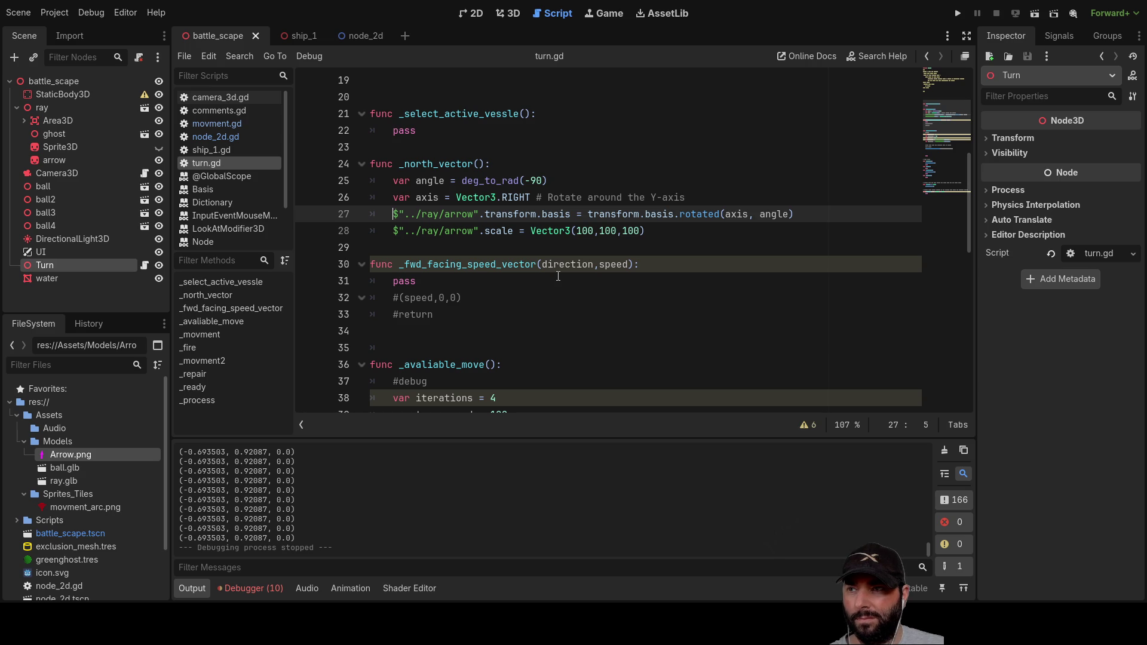
key("Up")
Step: Duplicate the axis declaration onto a new line 27 and change it to Vector3.UP
key("Down")
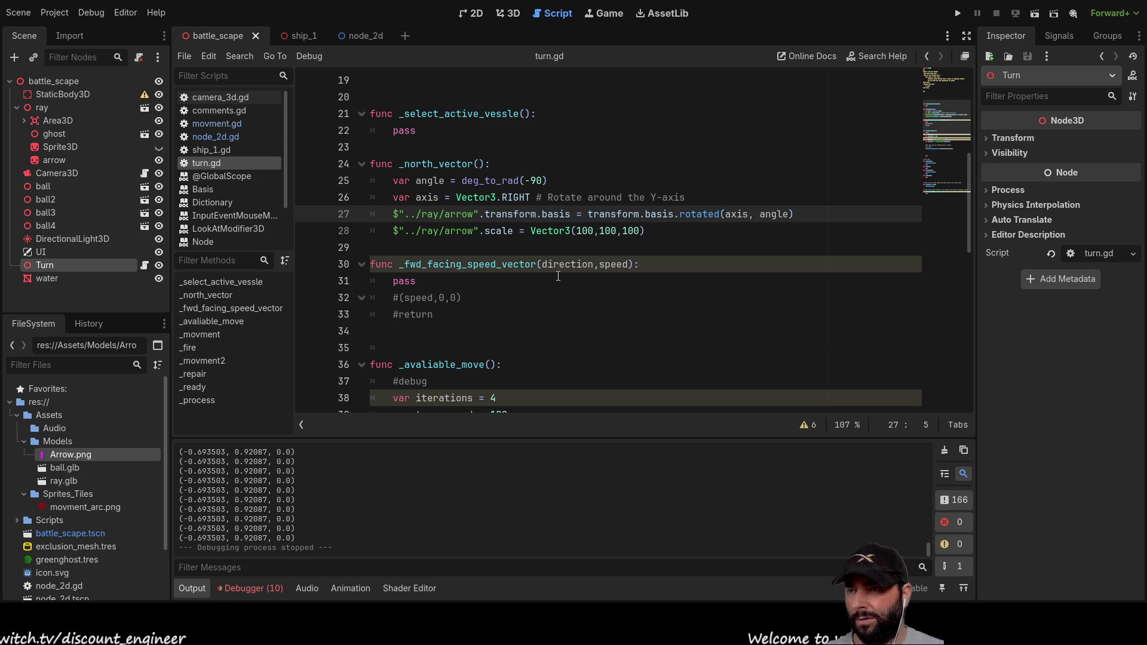
key("ctrl+shift+Return")
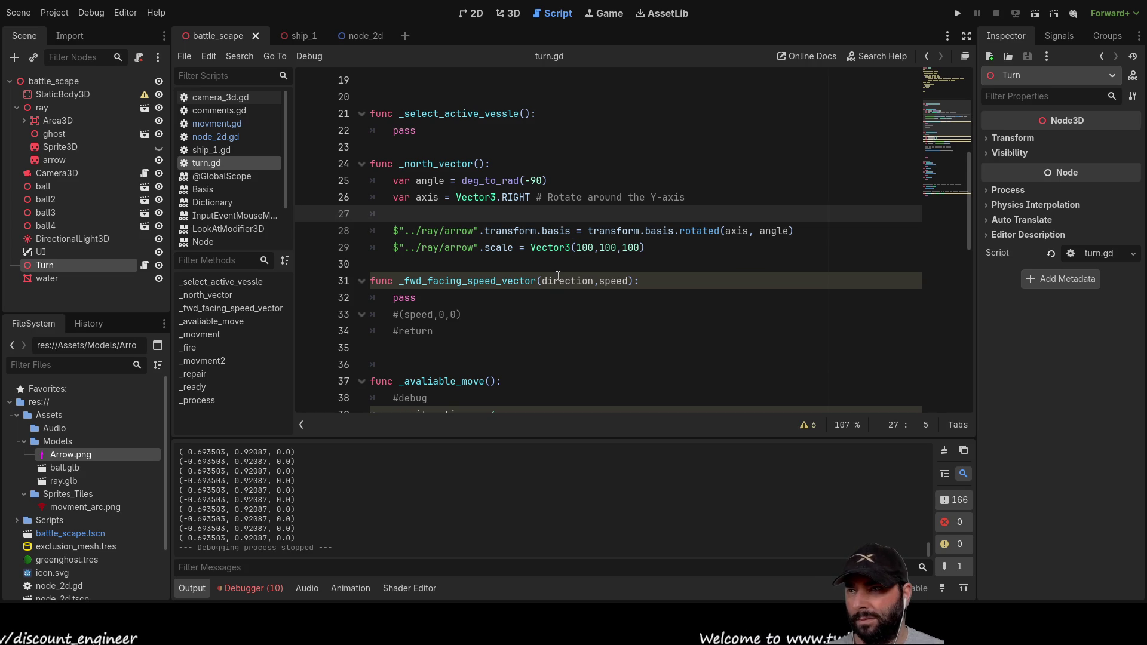
key("Up")
key("Right")
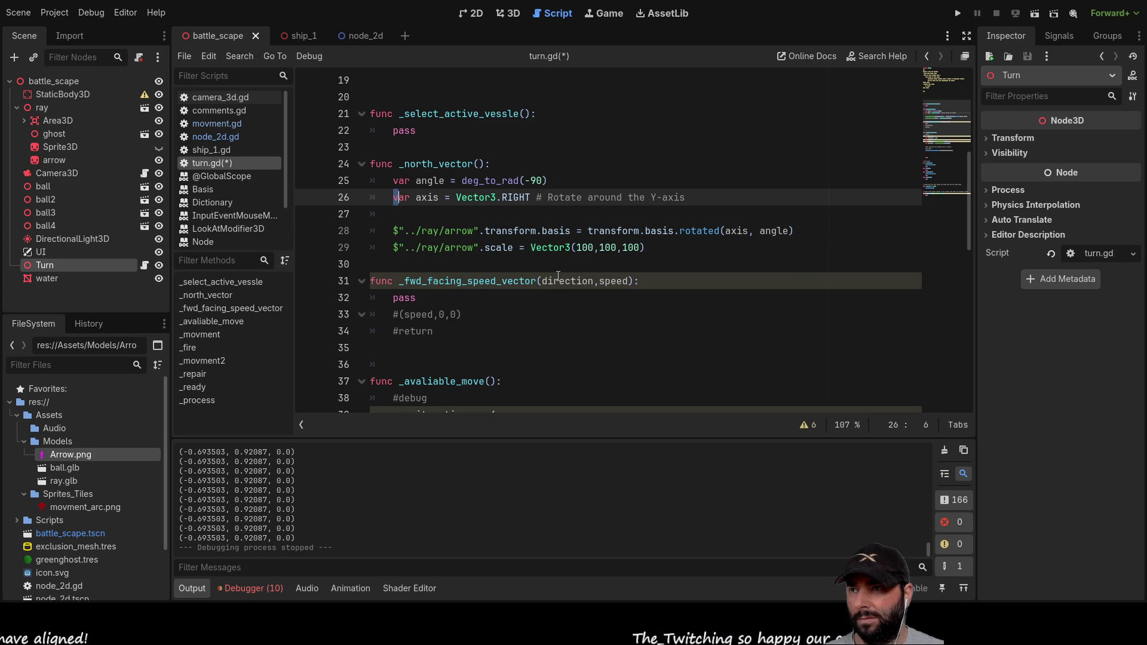
key("shift+Right")
key("shift+Right")
key("shift+Right")
key("ctrl+c")
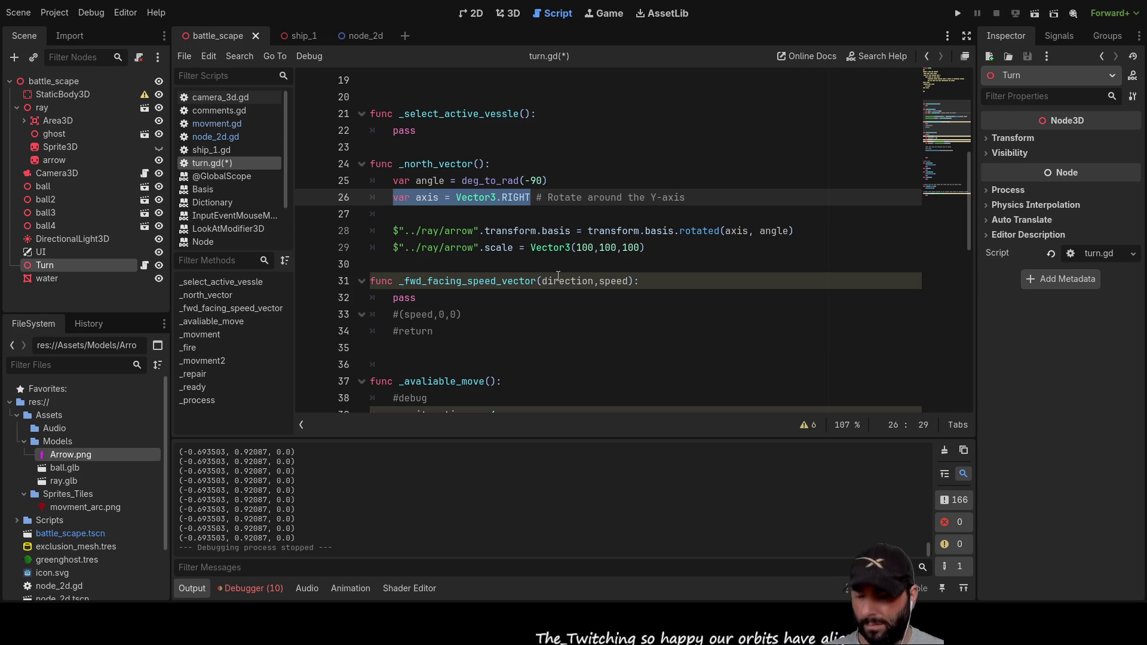
key("Down")
key("ctrl+v")
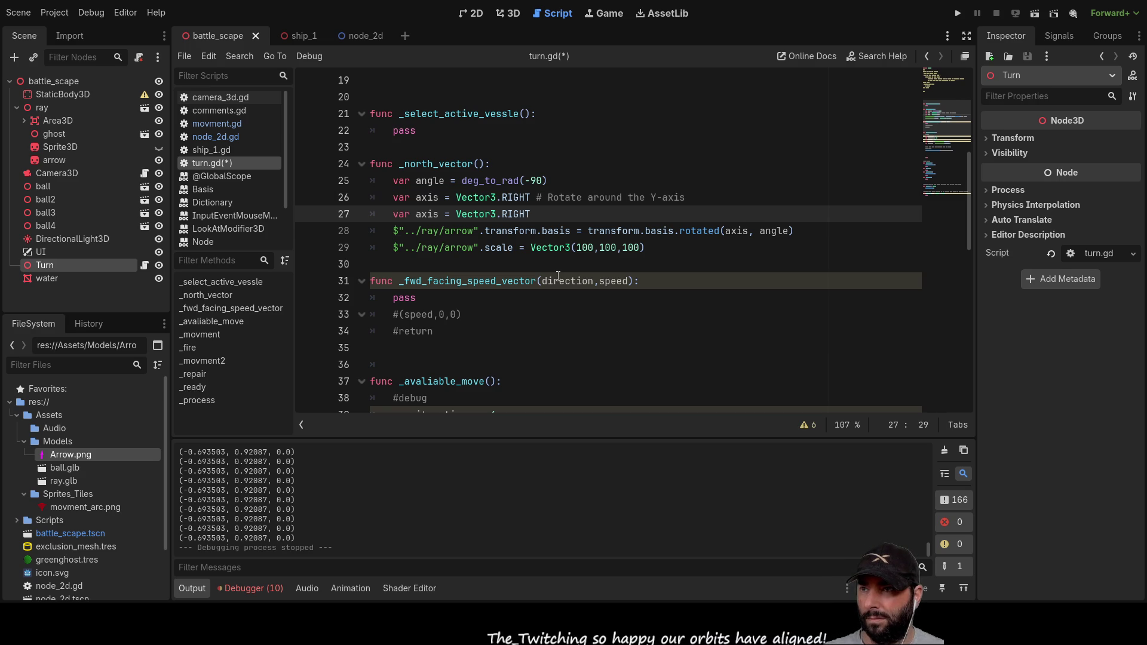
key("BackSpace")
key("BackSpace")
key("BackSpace")
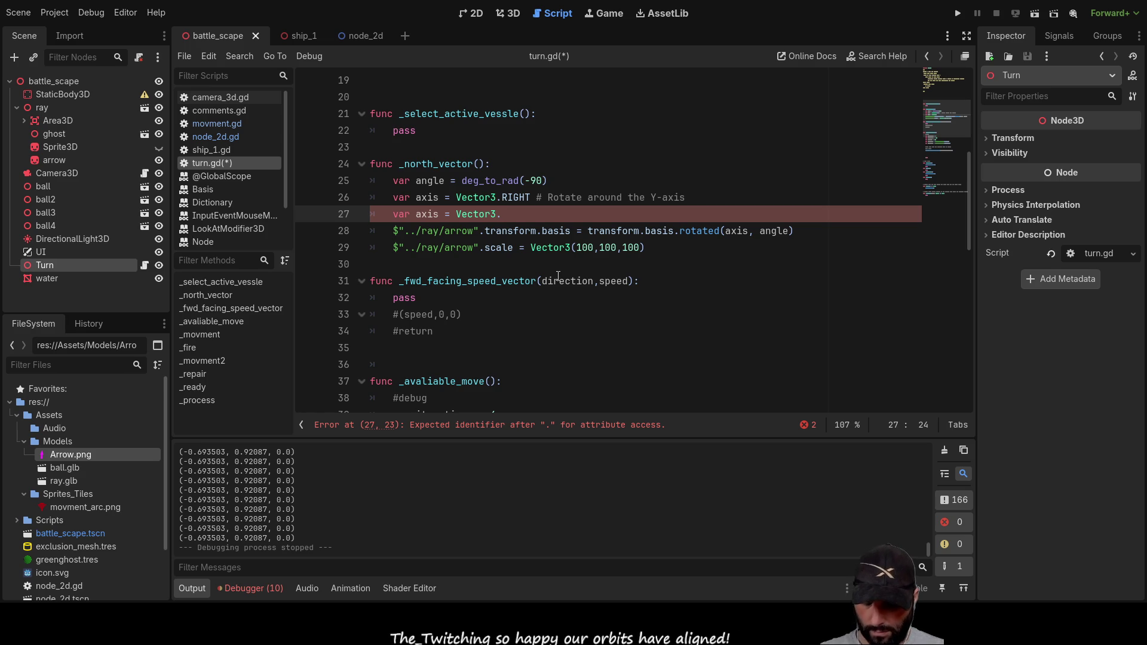
type("up")
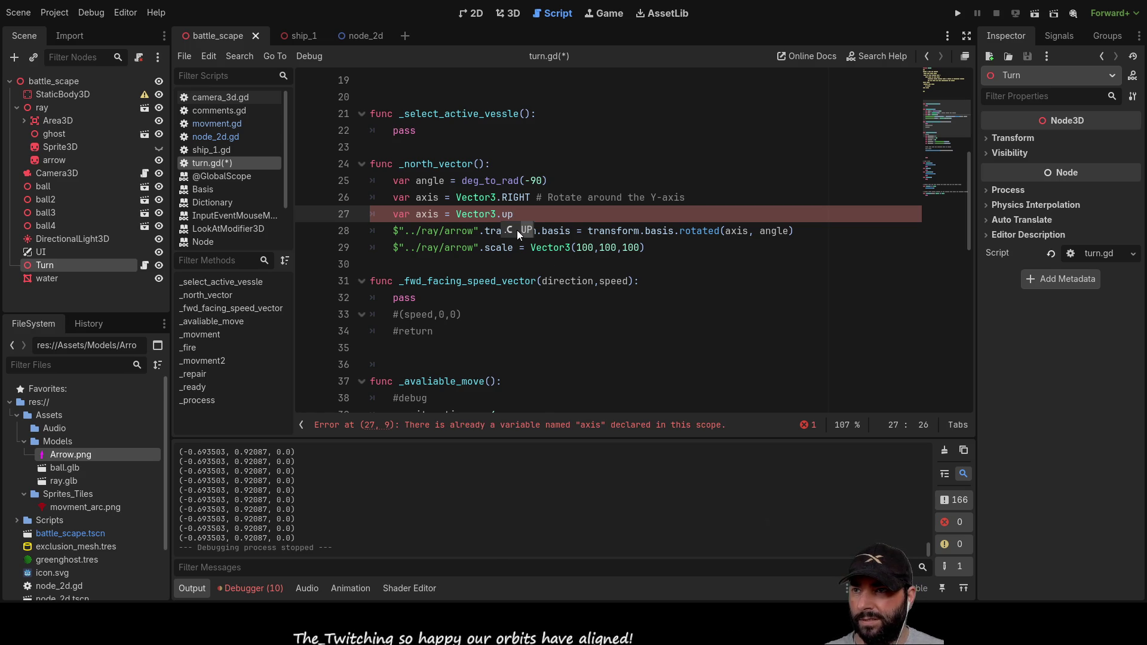
Step: Relabel line 26's comment to rotate around the local X-axis
left_click(654, 197)
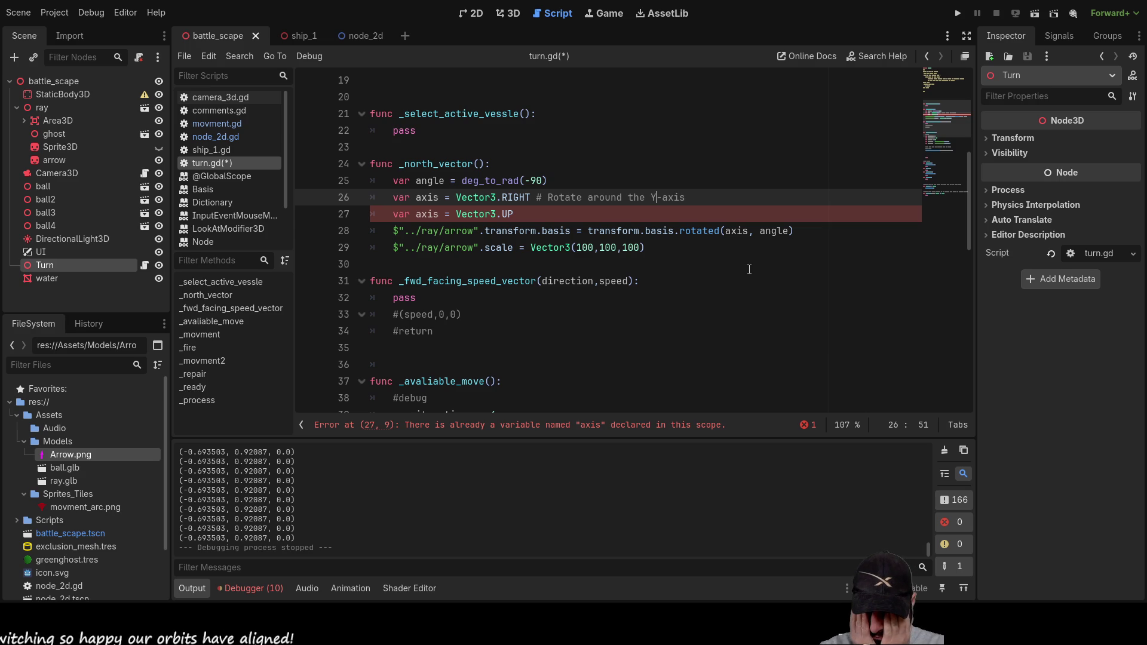
type("local ")
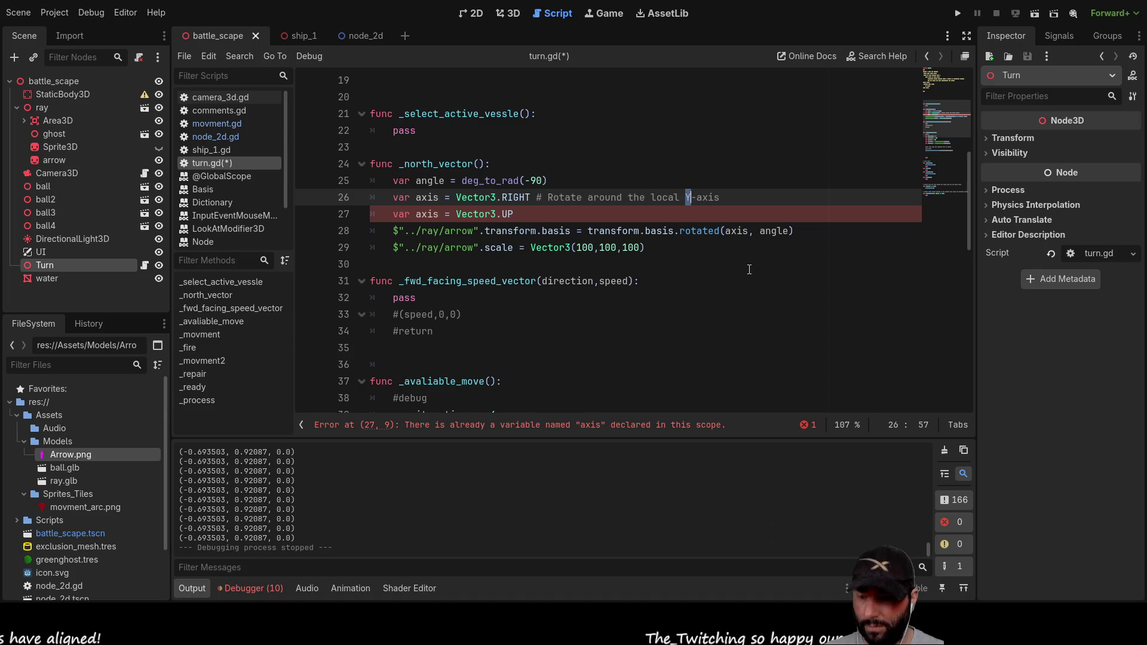
type("X")
key("Down")
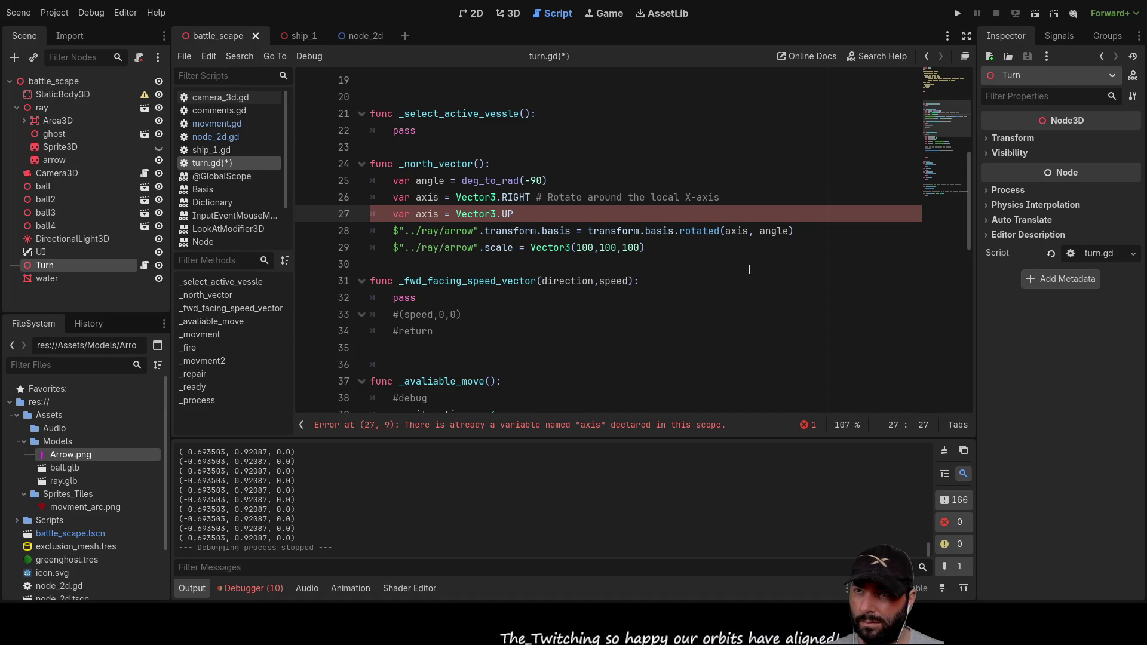
Step: Copy the rotate comment onto line 27 and change it to the Y-axis
key("Up")
key("Right")
key("Right")
key("Right")
key("shift+Right")
key("shift+Right")
key("shift+Right")
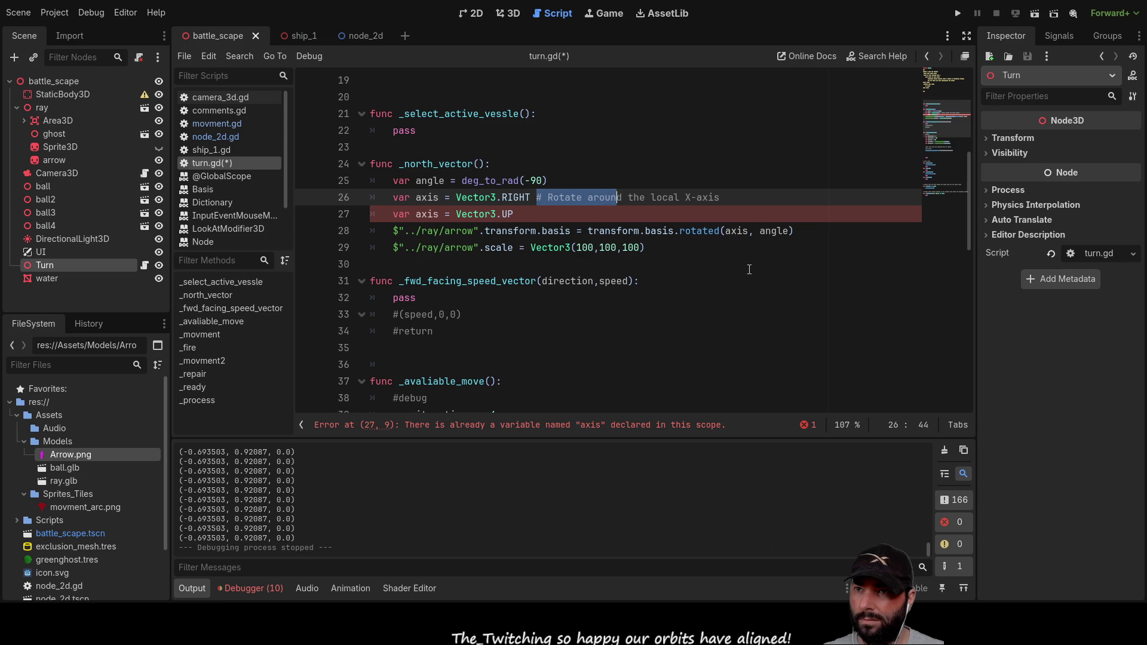
key("shift+Right")
key("shift+Right")
key("shift+Right")
key("Down")
type("# Rotate around the local X-axis")
key("Left")
key("Left")
key("Left")
key("BackSpace")
key("BackSpace")
key("BackSpace")
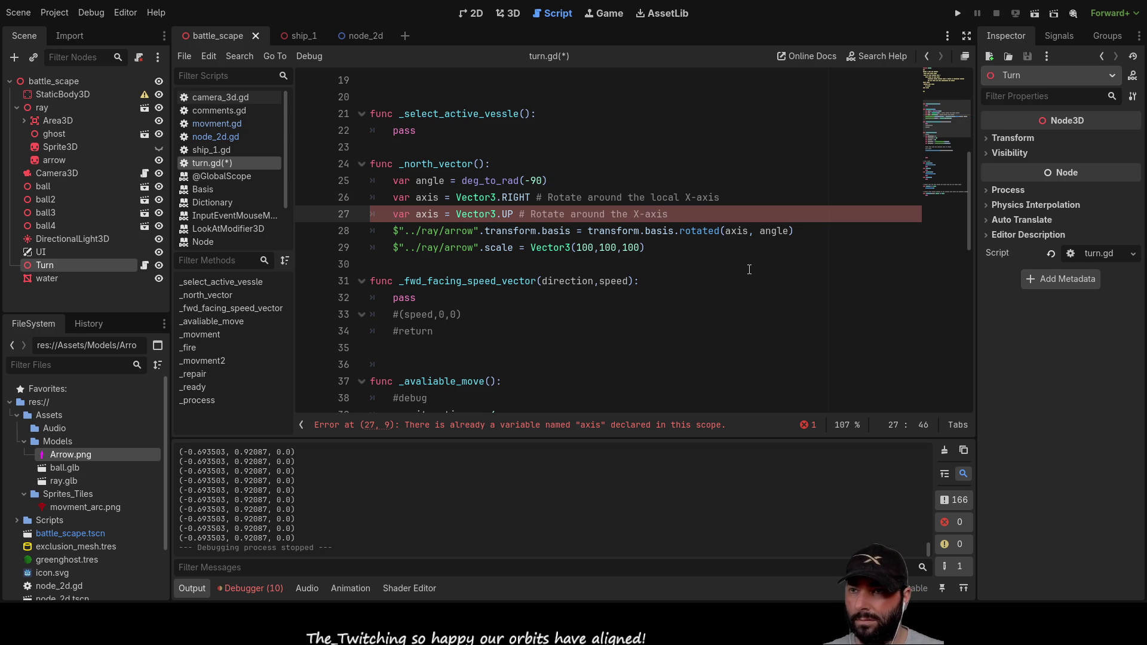
key("BackSpace")
type("y")
key("Left")
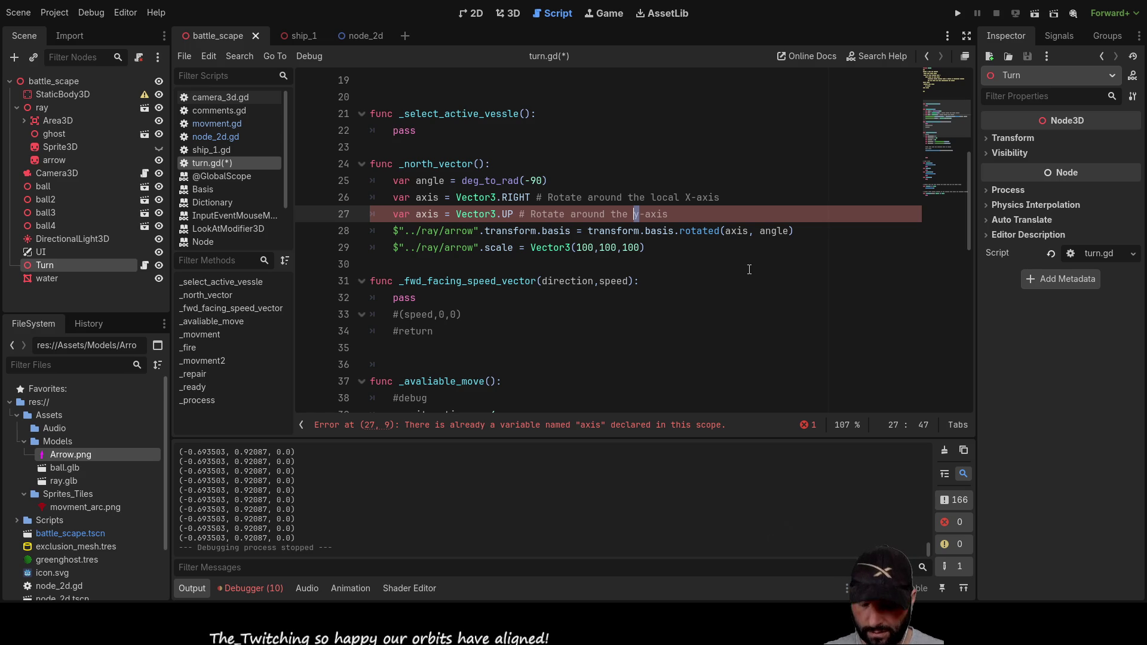
Step: Capitalize Y in the comment and rename the two axis variables to x and up
type("Y")
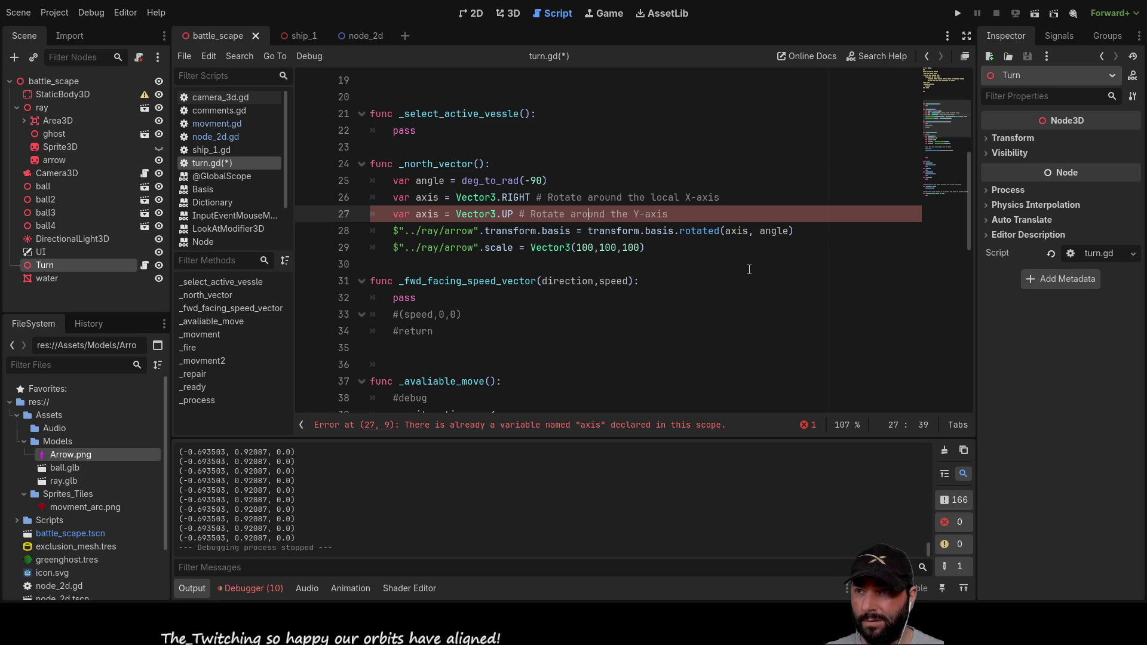
left_click(460, 231)
key("ctrl+Left")
key("ctrl+Left")
key("ctrl+Left")
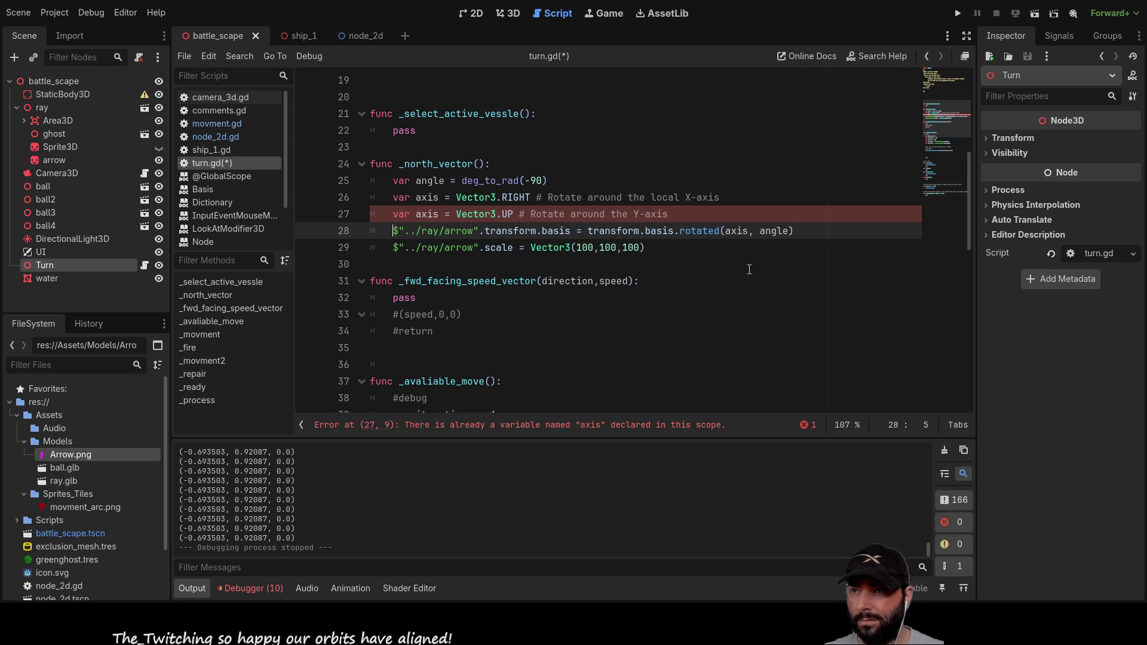
key("Down")
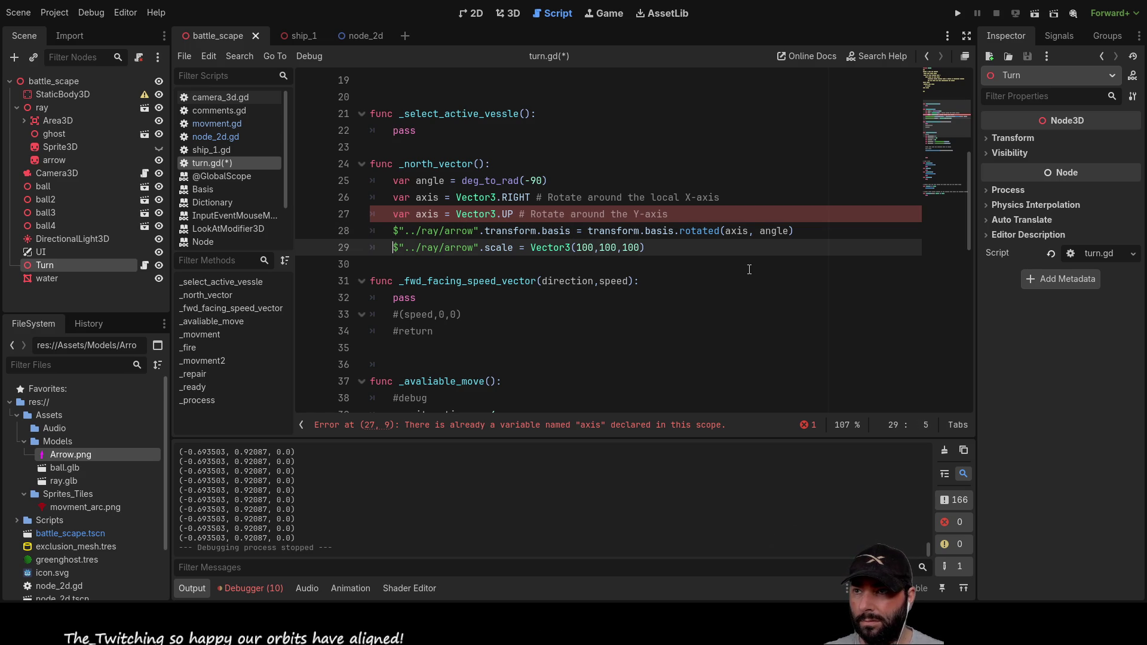
key("Up")
key("Up")
key("Right")
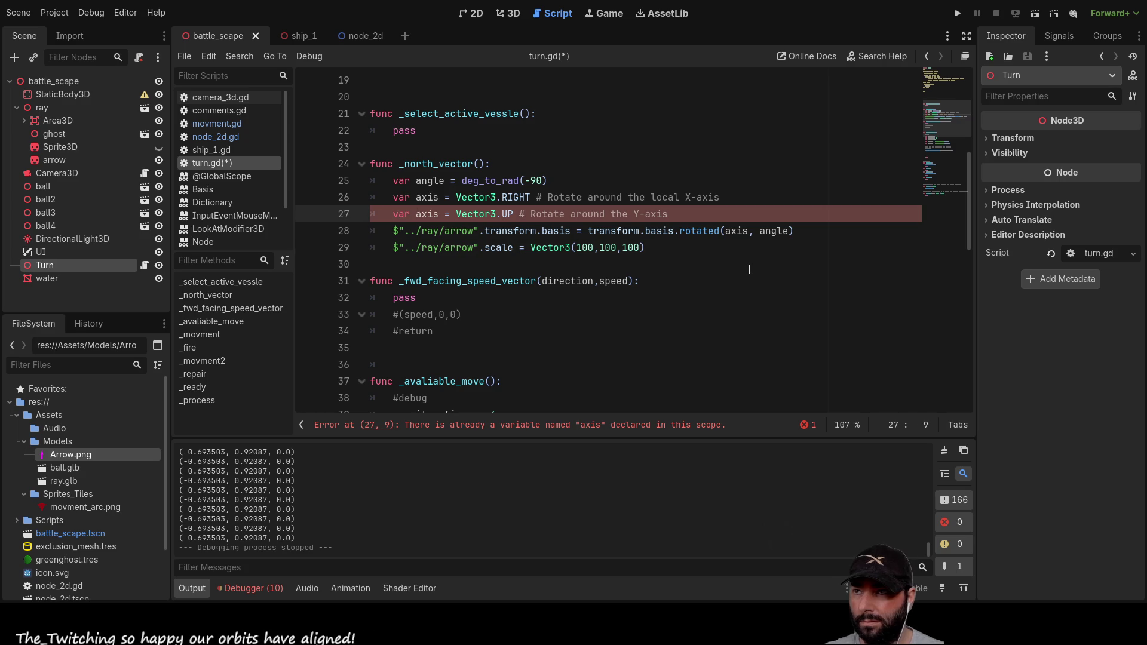
key("Up")
key("Right")
key("Right")
key("Right")
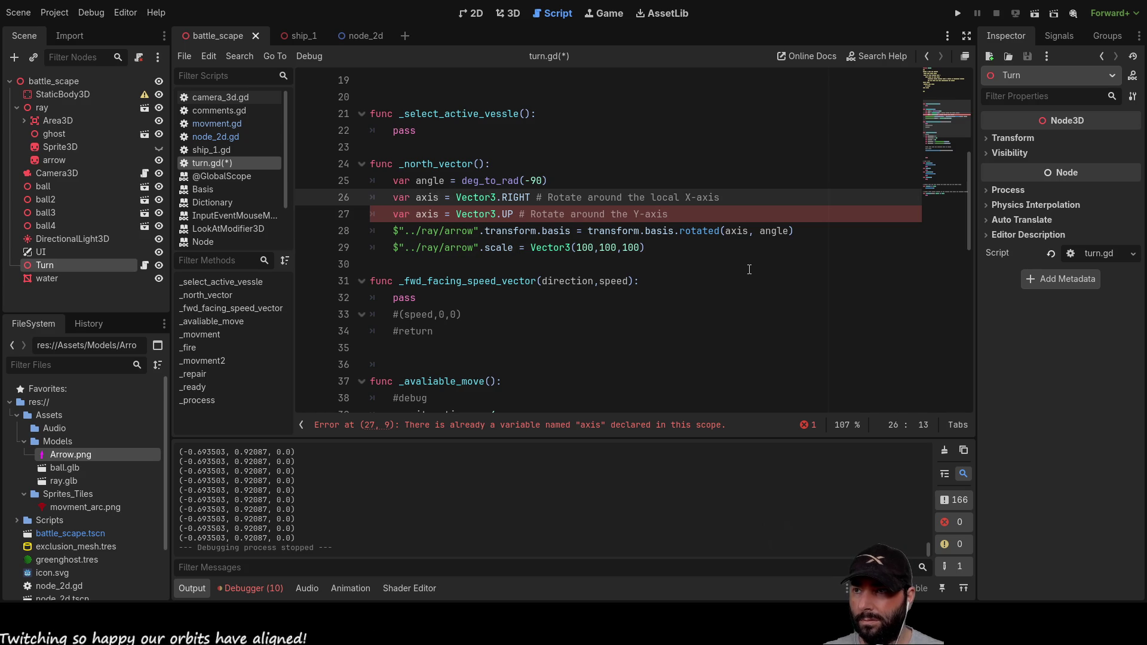
key("BackSpace")
key("BackSpace")
key("BackSpace")
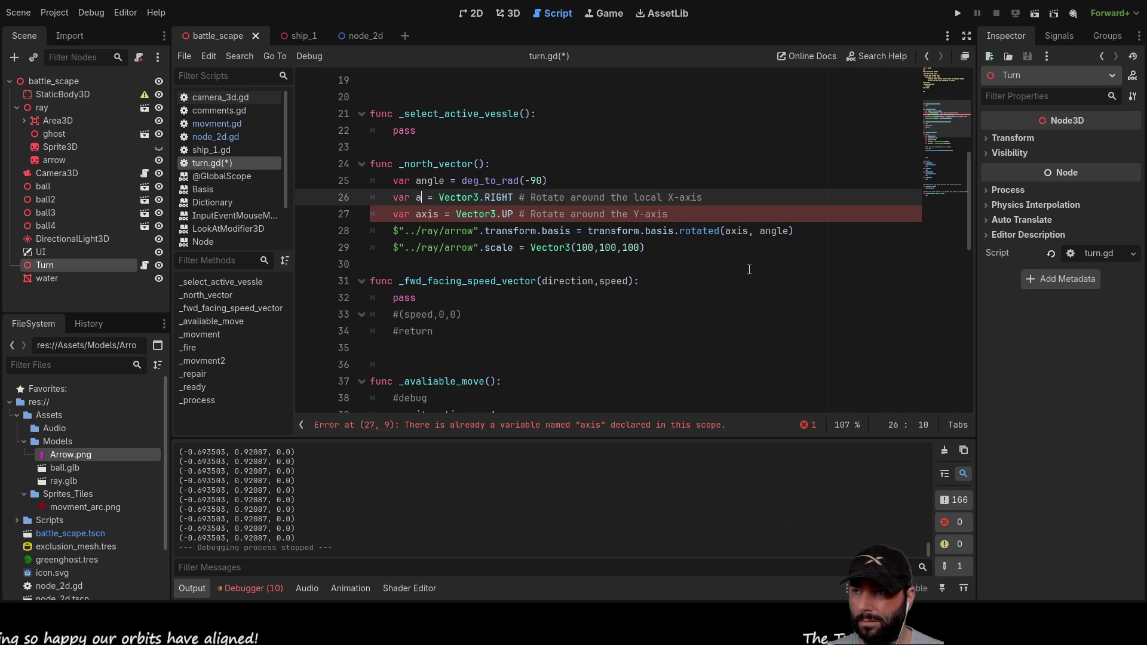
type("x")
key("Down")
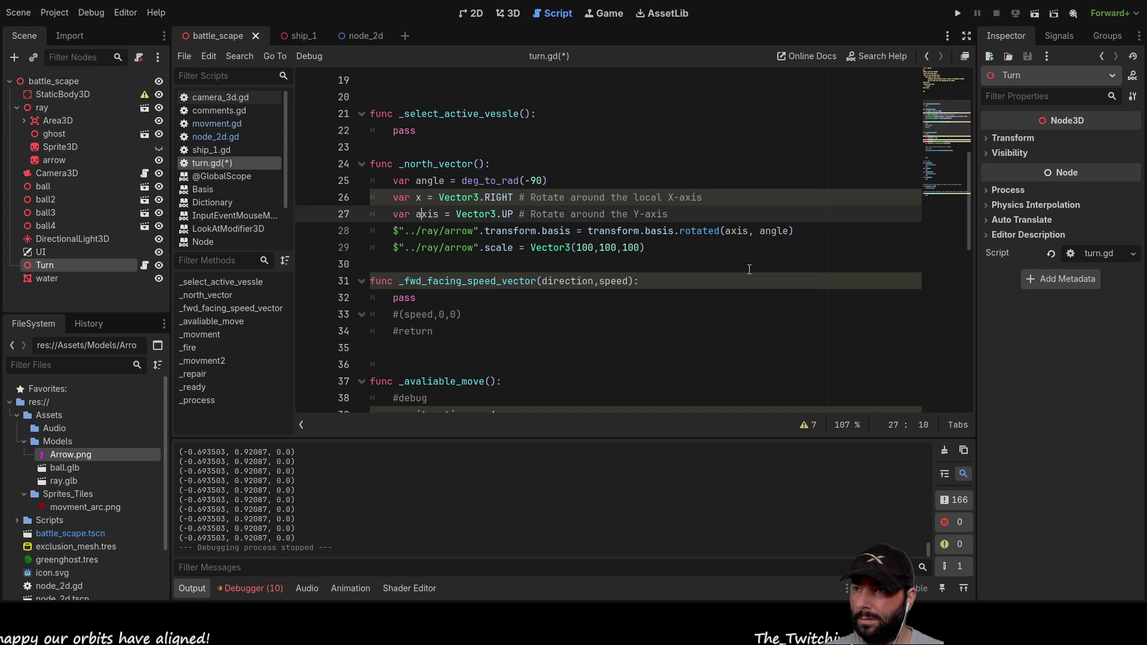
key("Left")
key("shift+Right")
key("shift+Right")
key("shift+Right")
type("up")
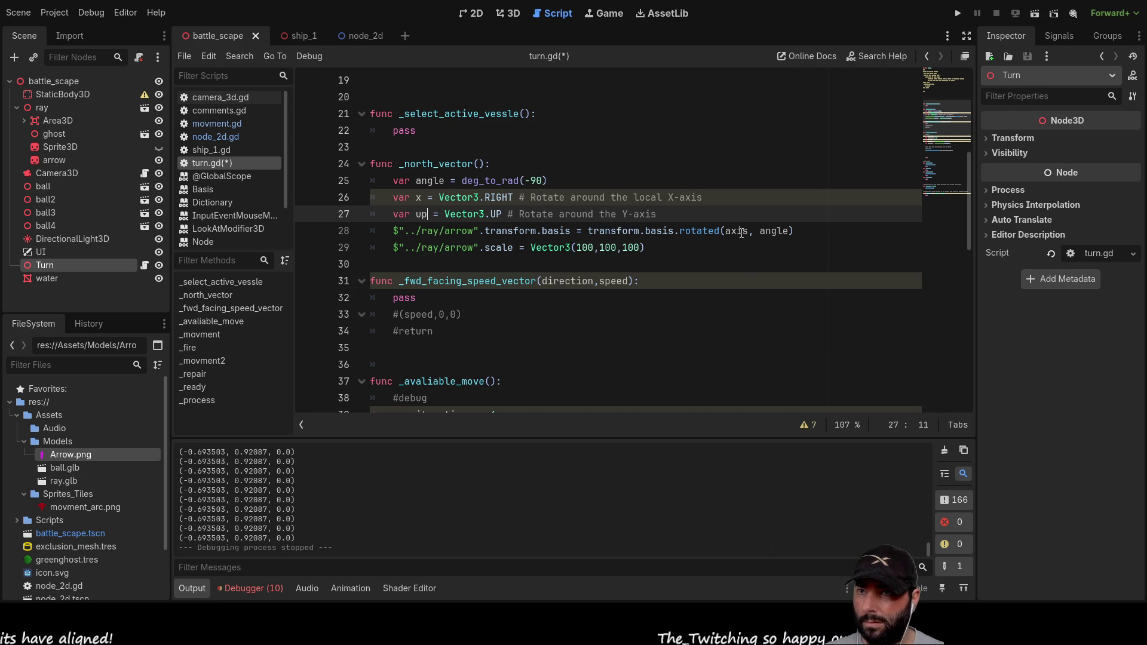
Step: Rename angle to xangle and make the rotated call use x and xangle
double_click(743, 235)
type("x")
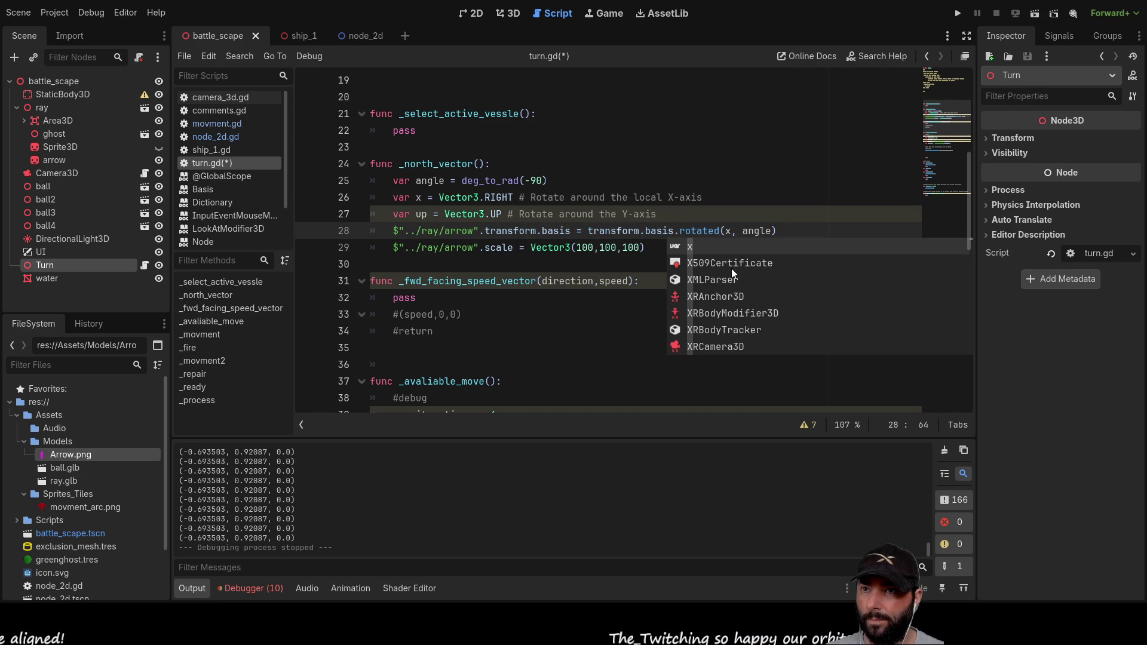
double_click(431, 179)
key("Left")
type("x")
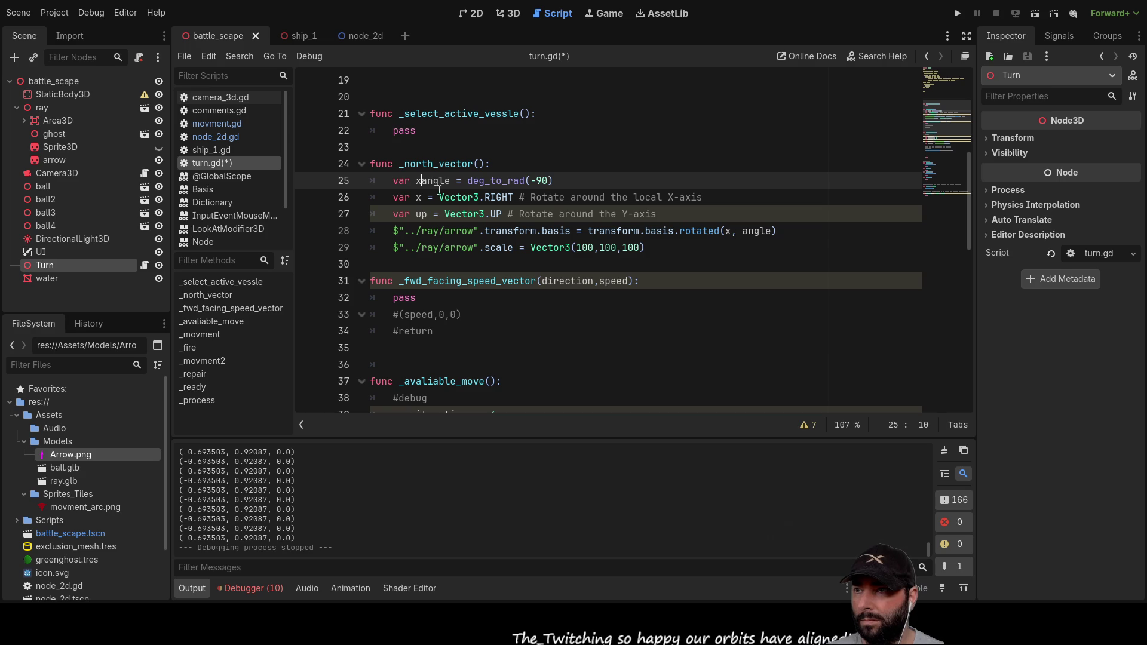
double_click(438, 181)
key("ctrl+c")
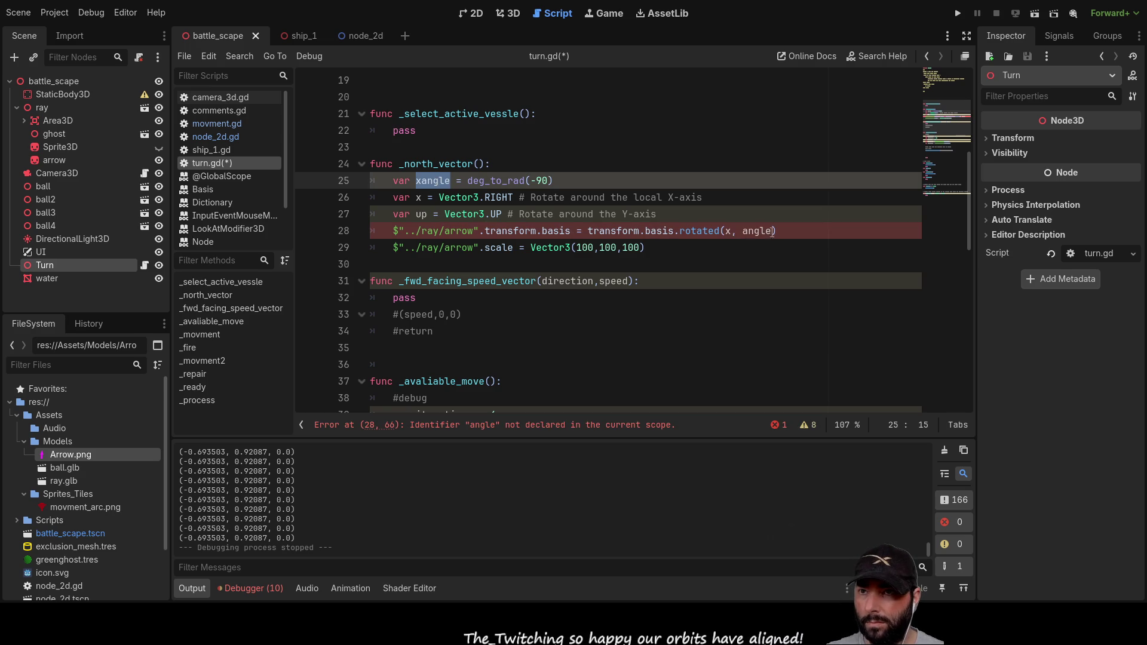
double_click(770, 233)
key("ctrl+v")
left_click(796, 236)
Step: Add a new line above the up vector declaring var upangle = deg_to_rad(-90)
key("Return")
key("Up")
key("Up")
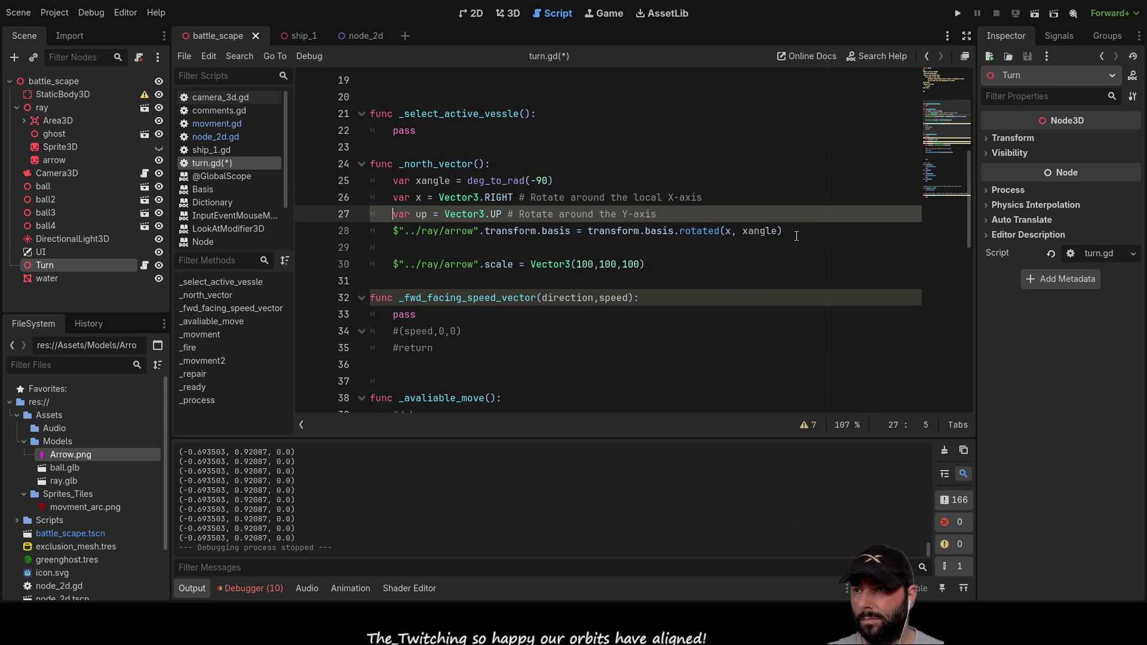
key("Down")
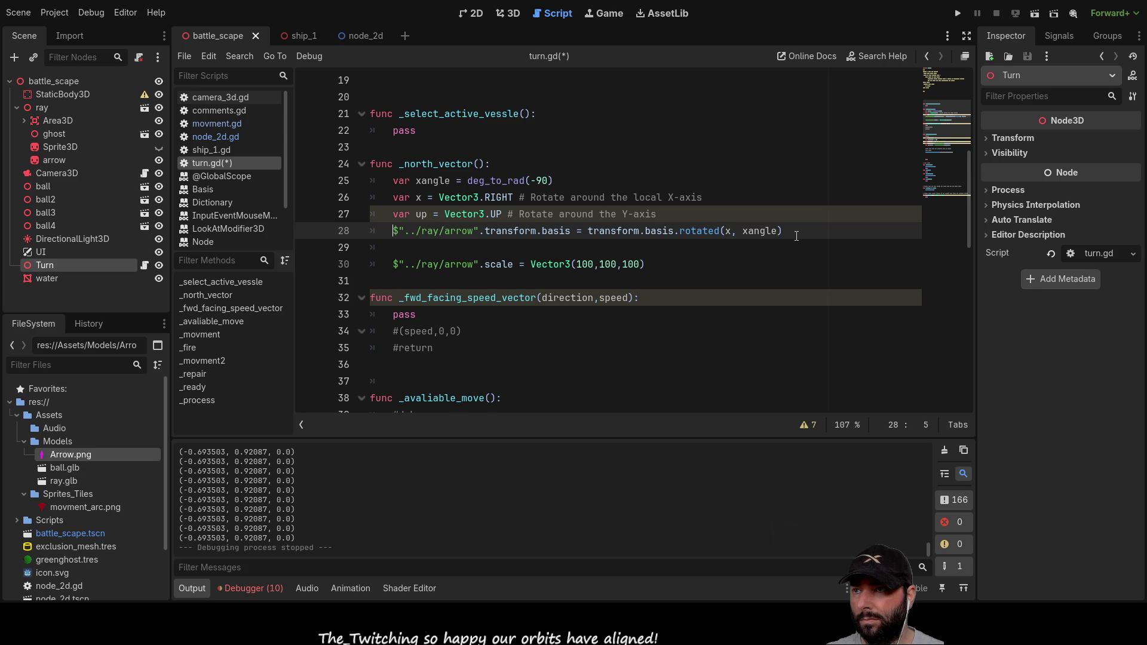
key("Up")
key("Return")
key("Up")
type("var")
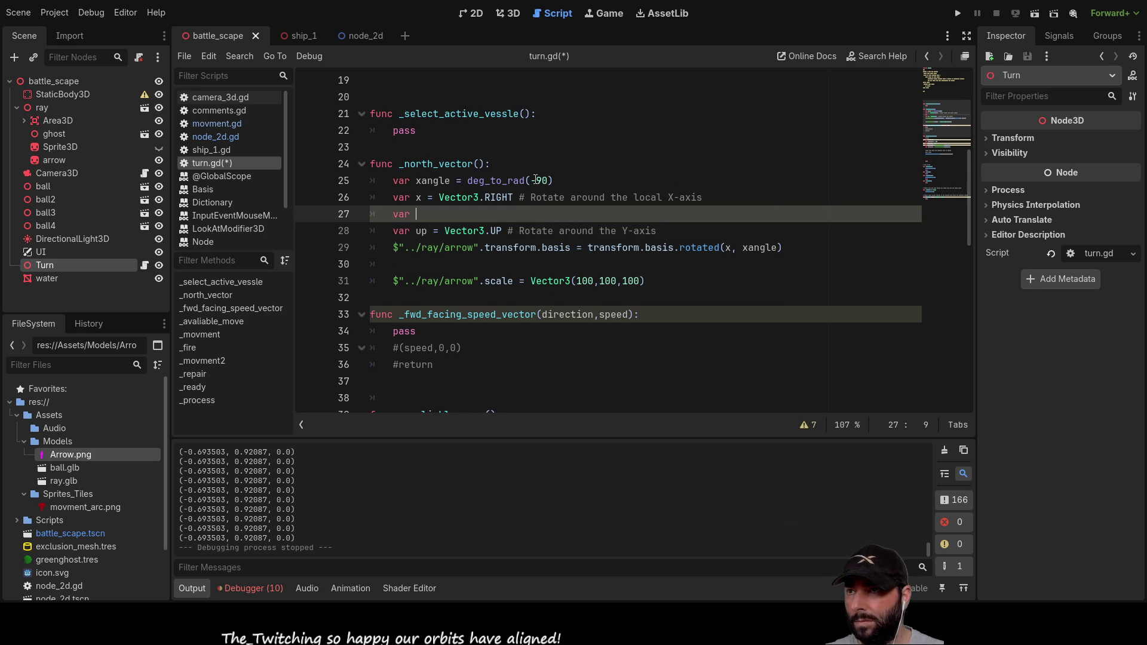
left_click(416, 181)
left_click_drag(417, 180, 554, 181)
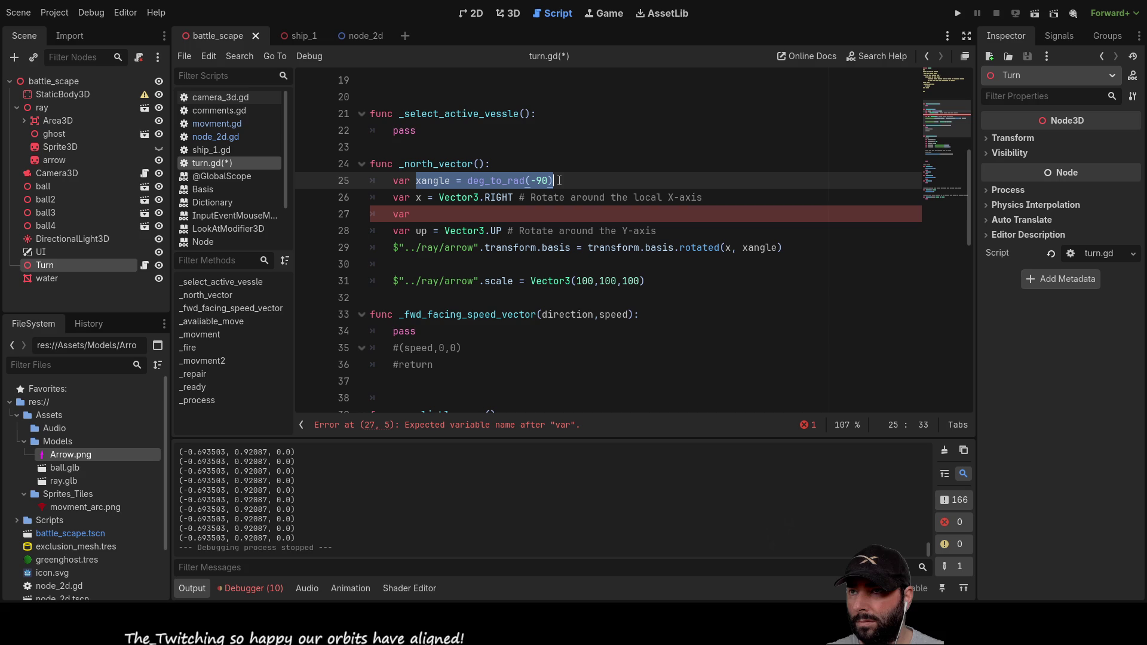
key("ctrl+c")
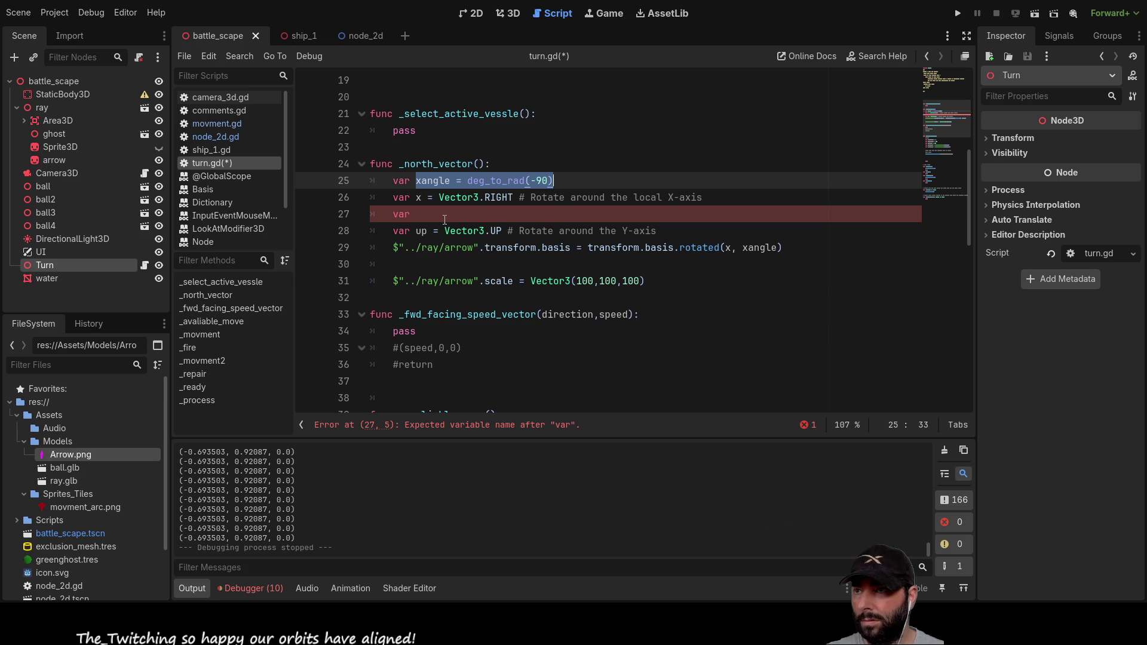
left_click(423, 214)
key("ctrl+v")
left_click(422, 215)
key("BackSpace")
type("up")
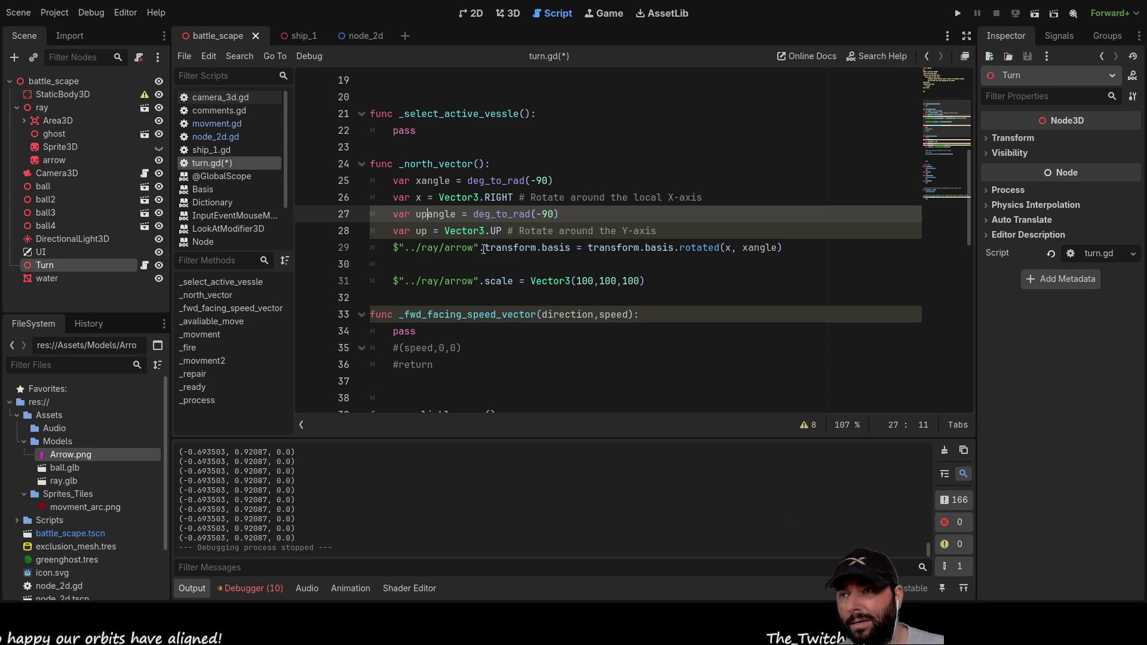
Step: Change upangle's value from -90 to deg_to_rad(0)
double_click(544, 214)
key("BackSpace")
key("BackSpace")
type("0")
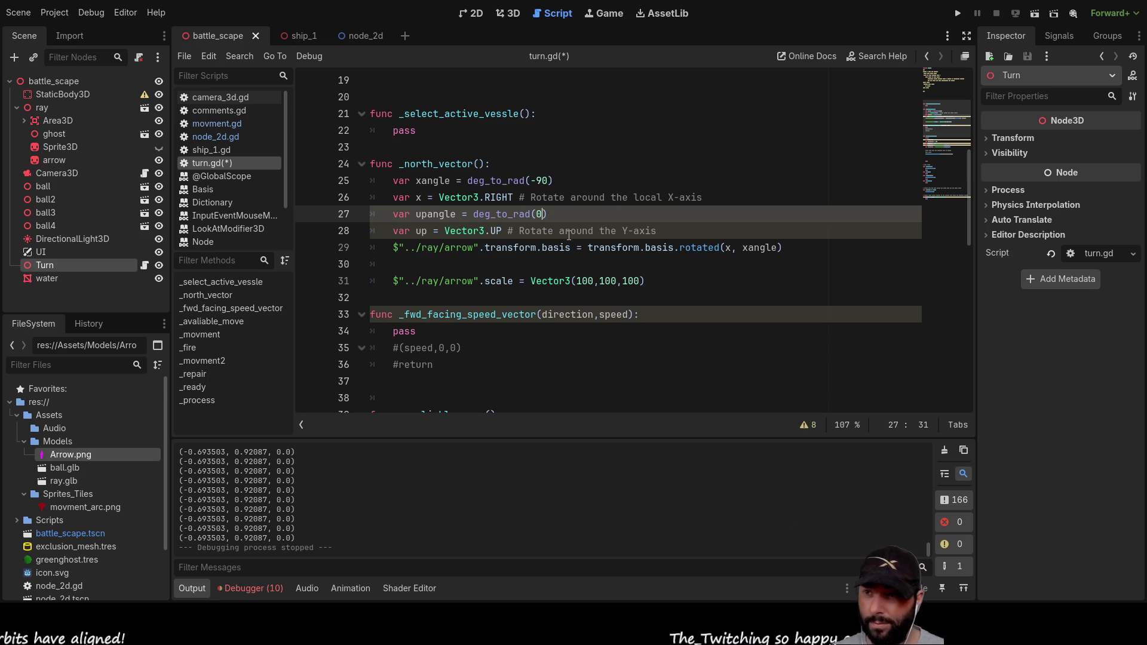
key("Down")
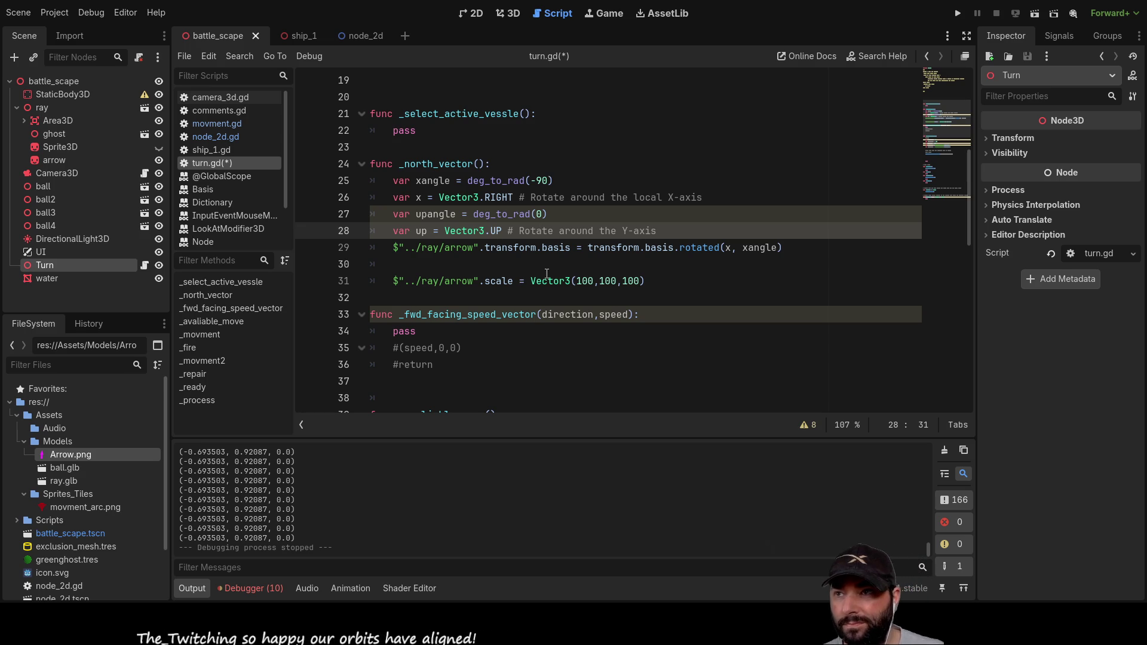
Step: Duplicate the arrow's transform.basis rotated(x, xangle) line onto line 30
left_click(500, 232)
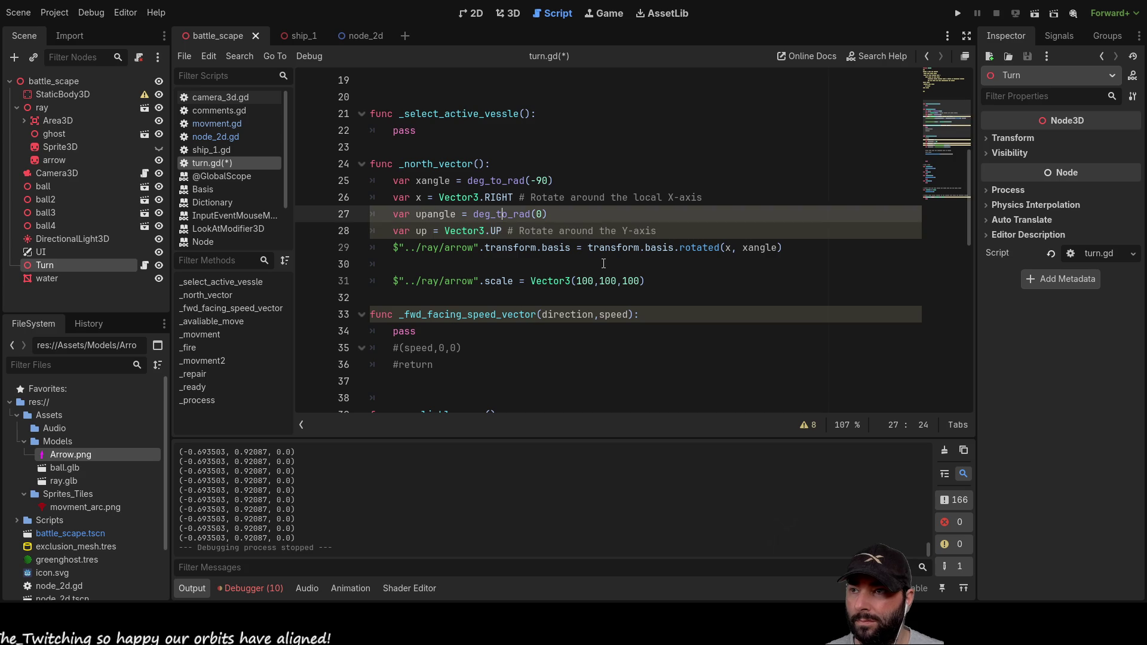
key("Down")
key("Home")
key("Right")
key("Right")
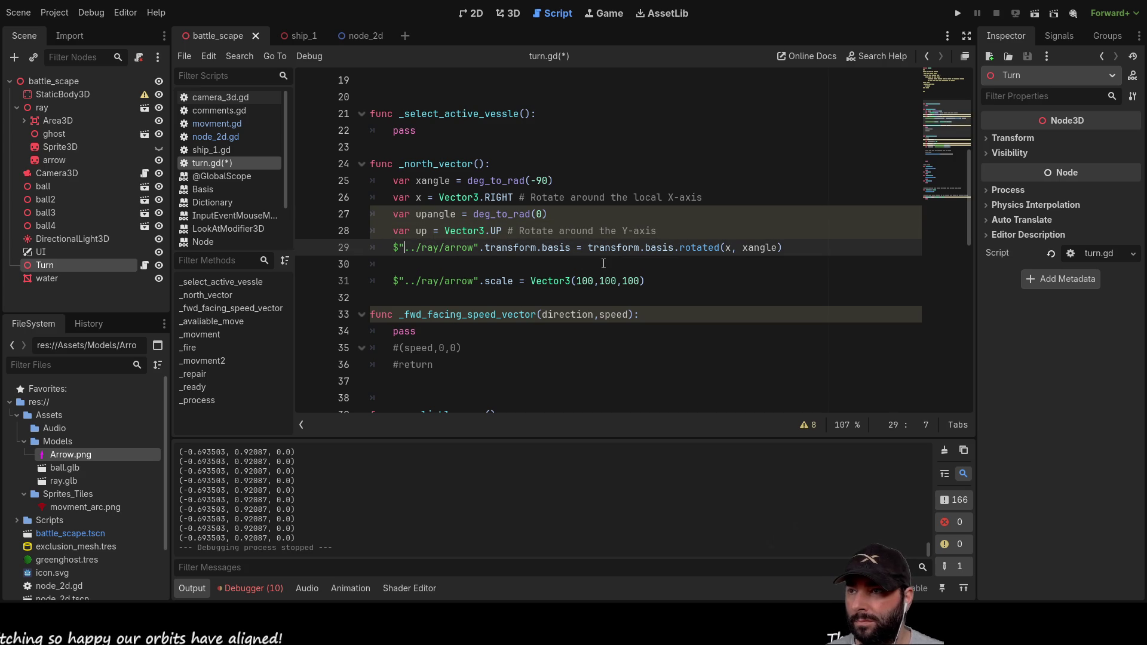
key("shift+Right")
key("shift+Right")
key("shift+Right")
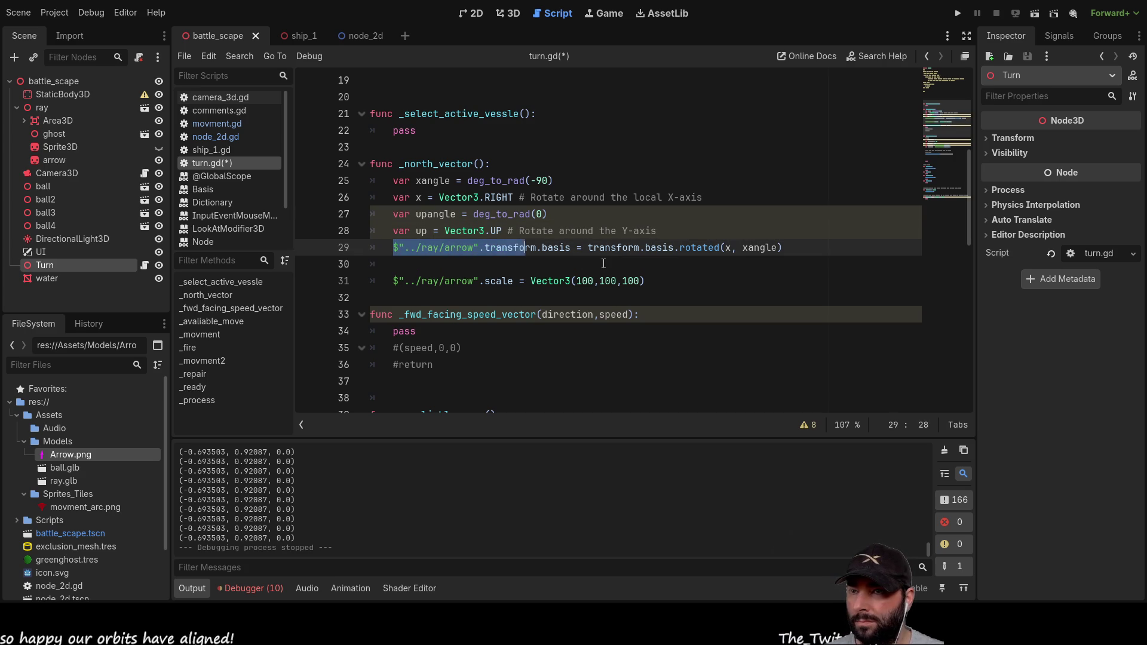
key("shift+Right")
key("shift+Right")
key("shift+Right")
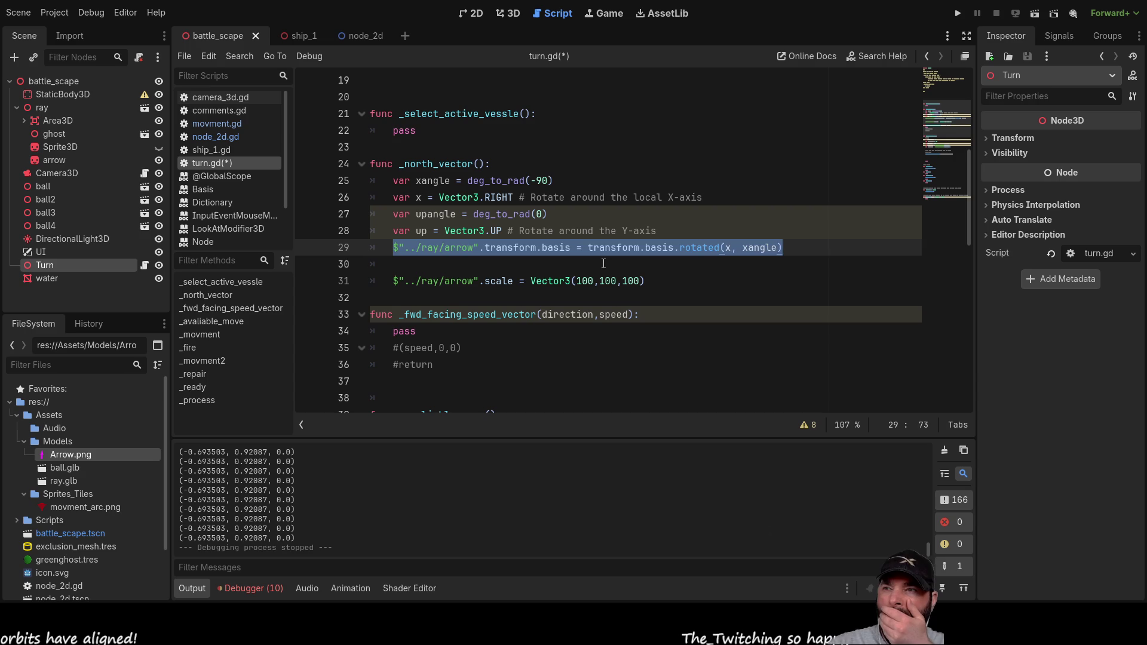
key("Down")
key("ctrl+v")
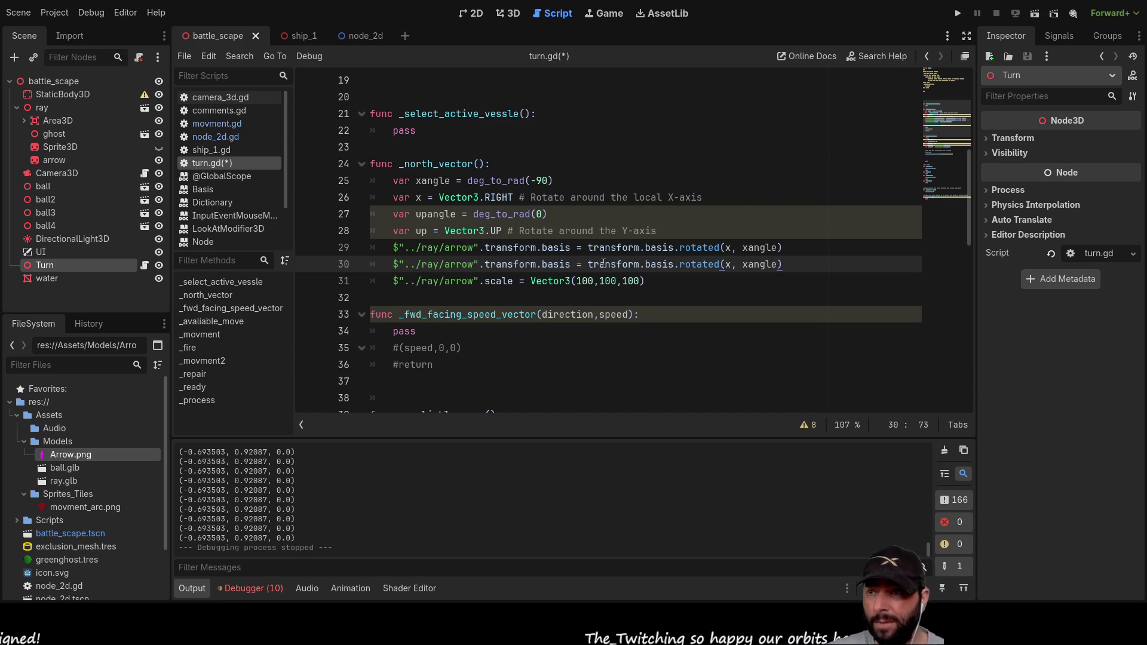
Step: Change line 30's rotated() arguments from (x, xangle) to (up, upangle) and run the project
key("Left")
key("Left")
key("Left")
key("BackSpace")
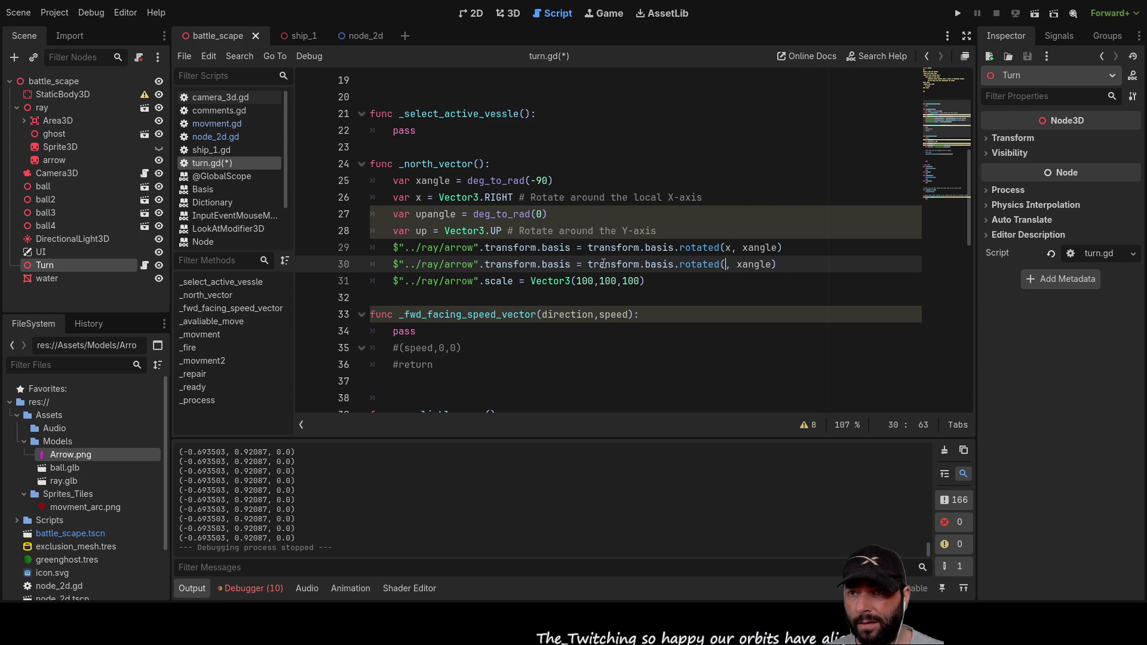
type("up")
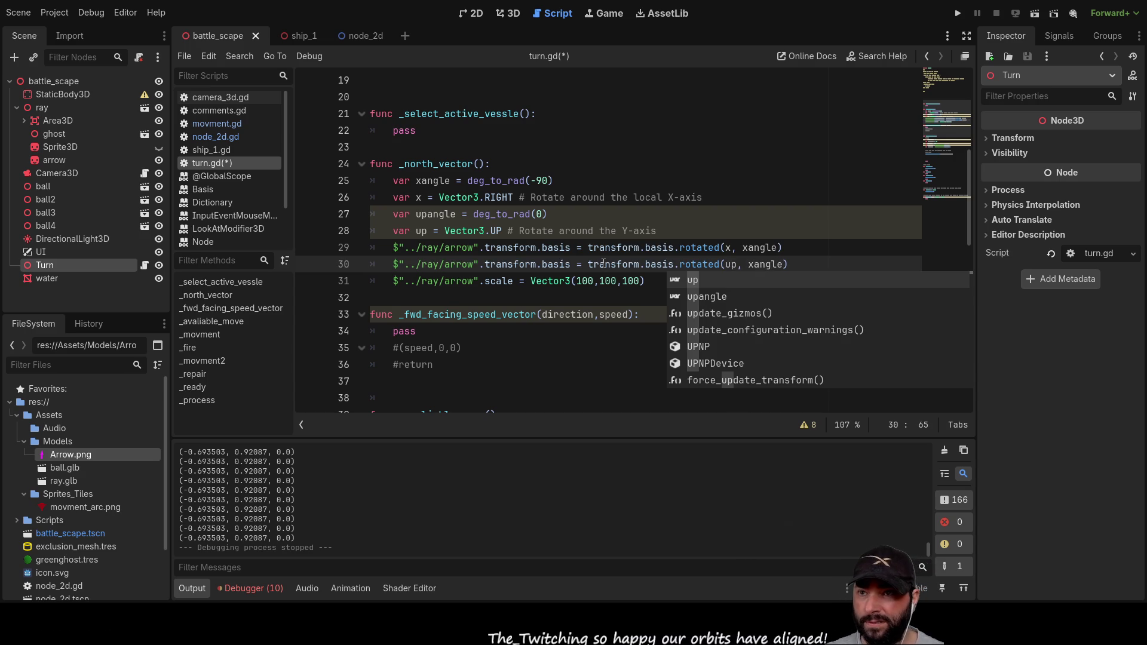
key("Down")
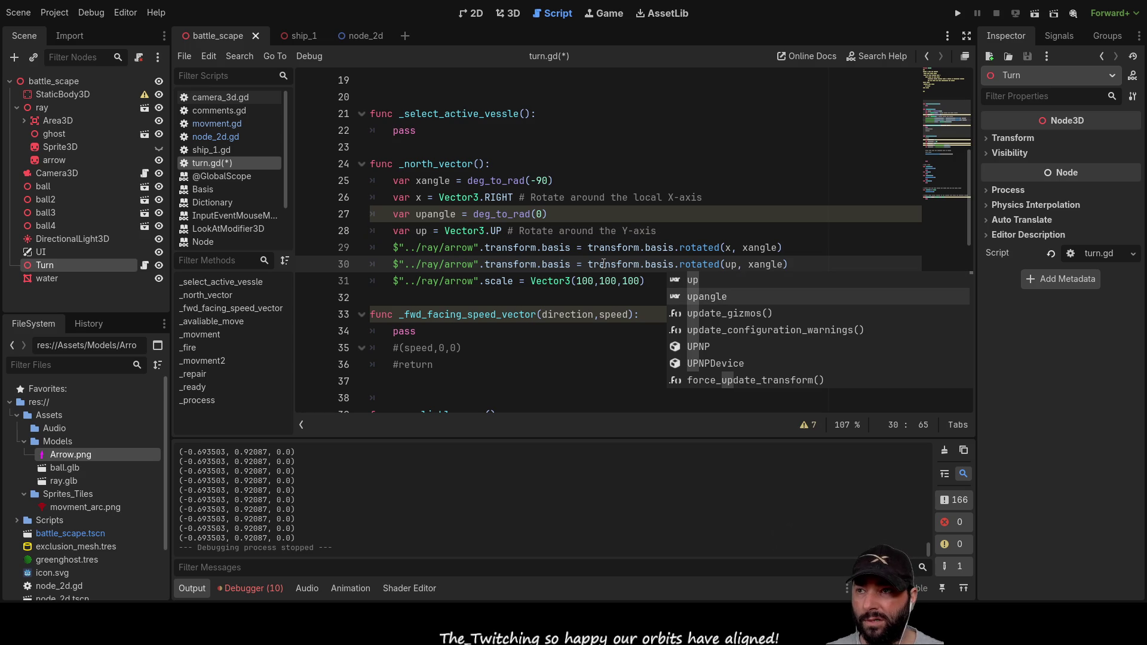
key("Return")
key("BackSpace")
key("BackSpace")
key("BackSpace")
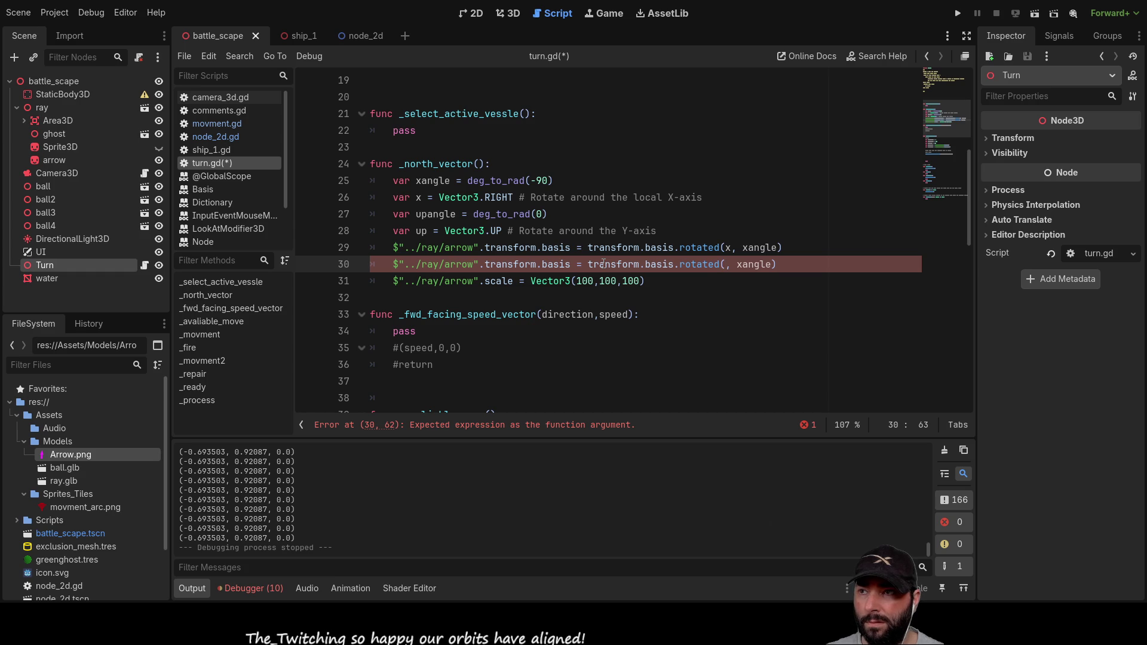
type("up")
key("Right")
key("Right")
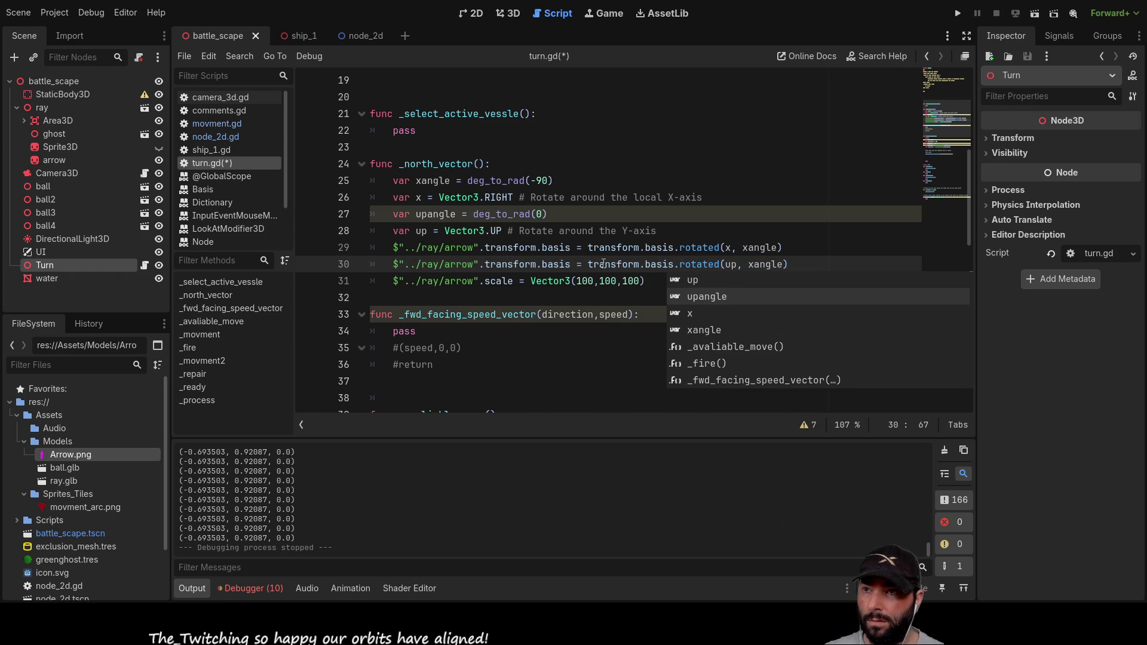
key("shift+Right")
key("shift+Right")
key("shift+Right")
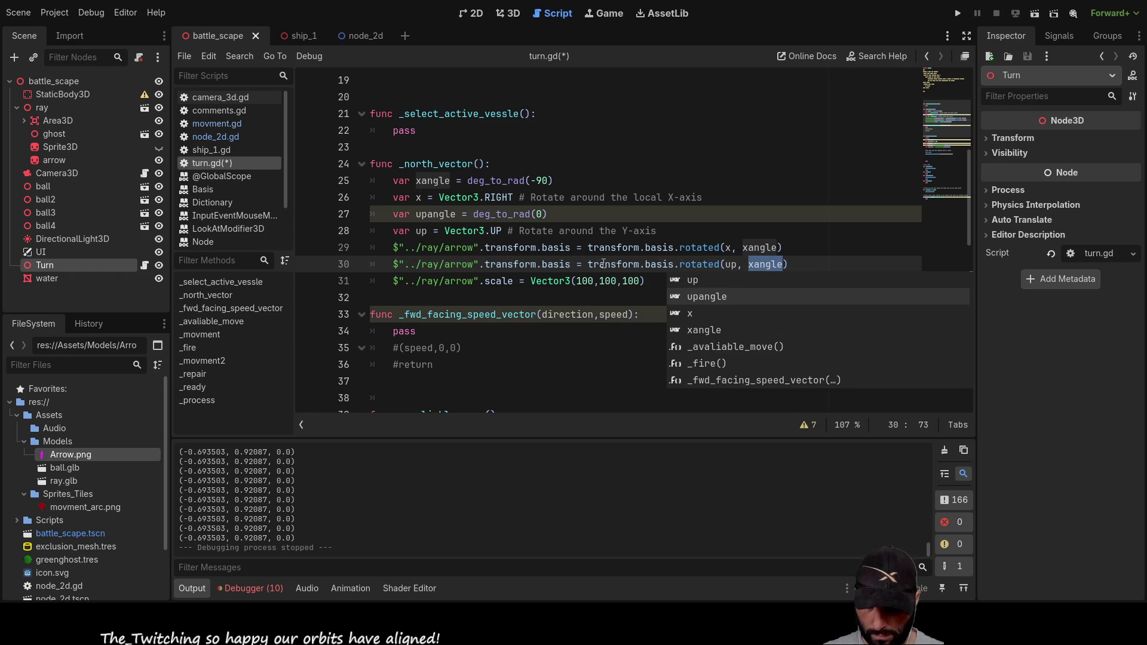
type("upangle")
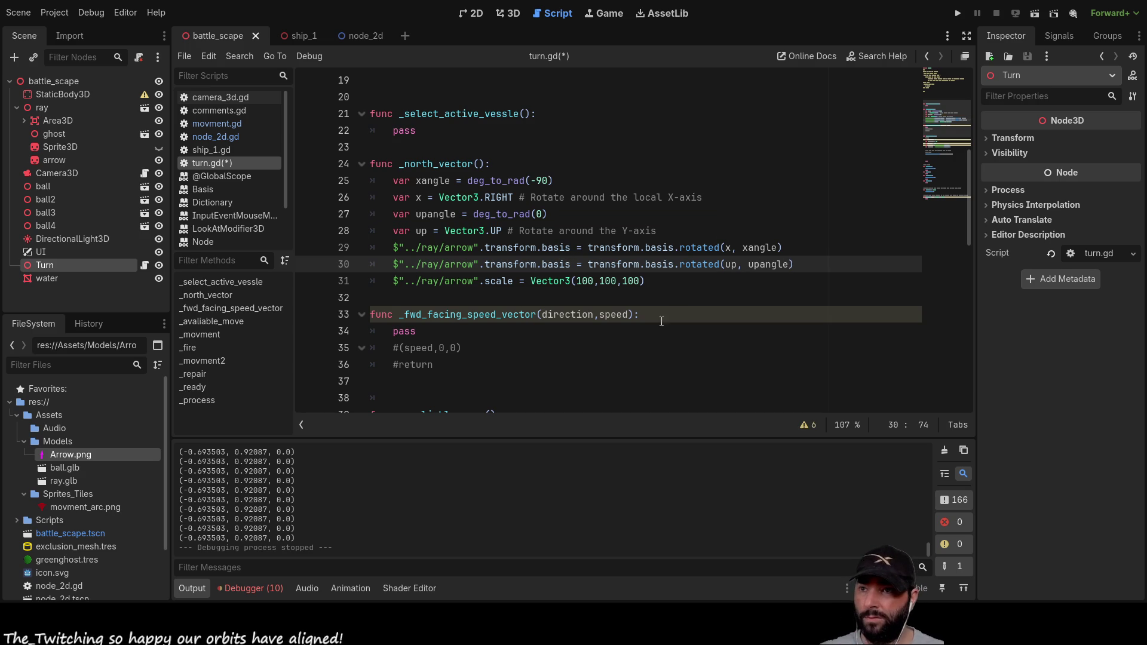
left_click(669, 298)
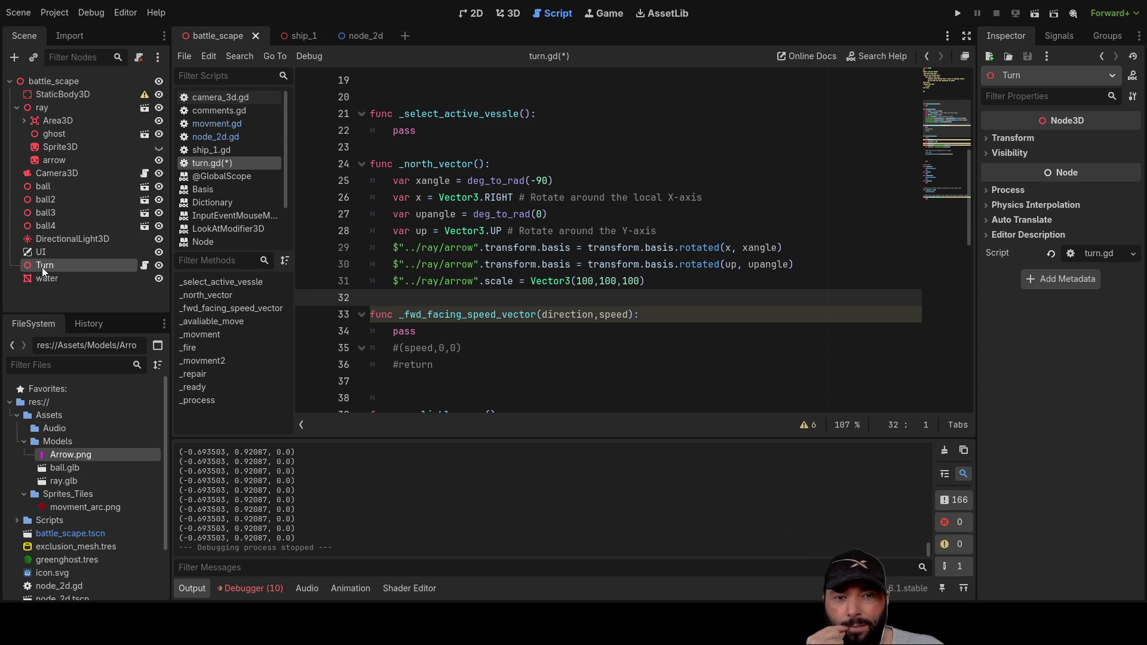
left_click(959, 14)
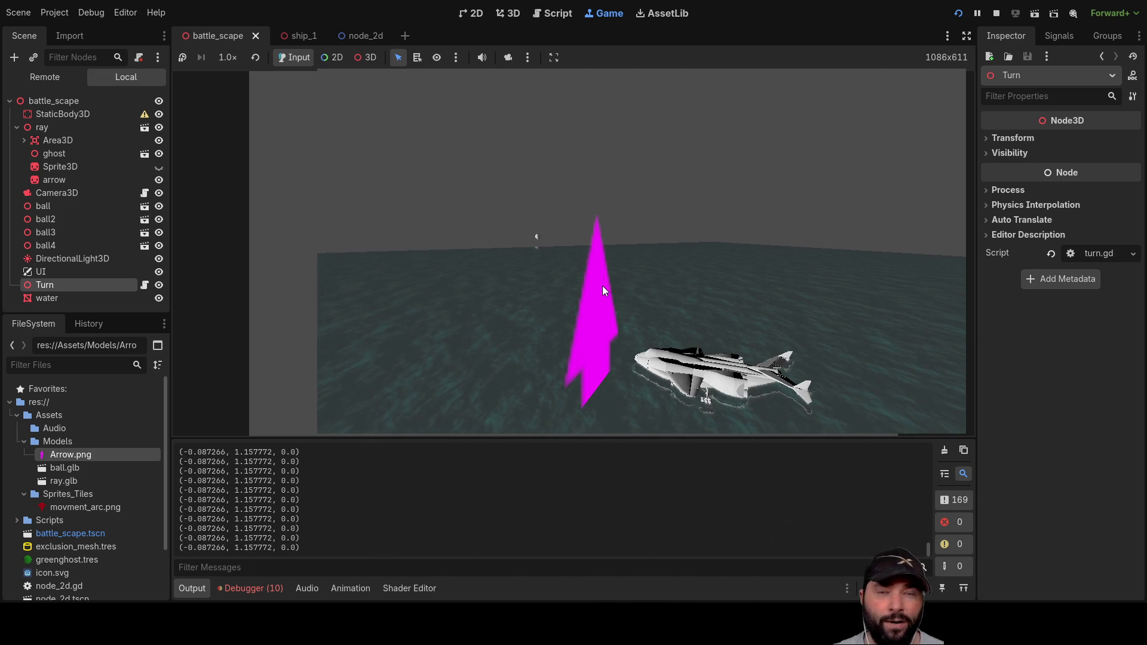
Step: Move the ship in the running game, stop it, and put the caret at line 30's start
left_click(602, 286)
left_click(996, 13)
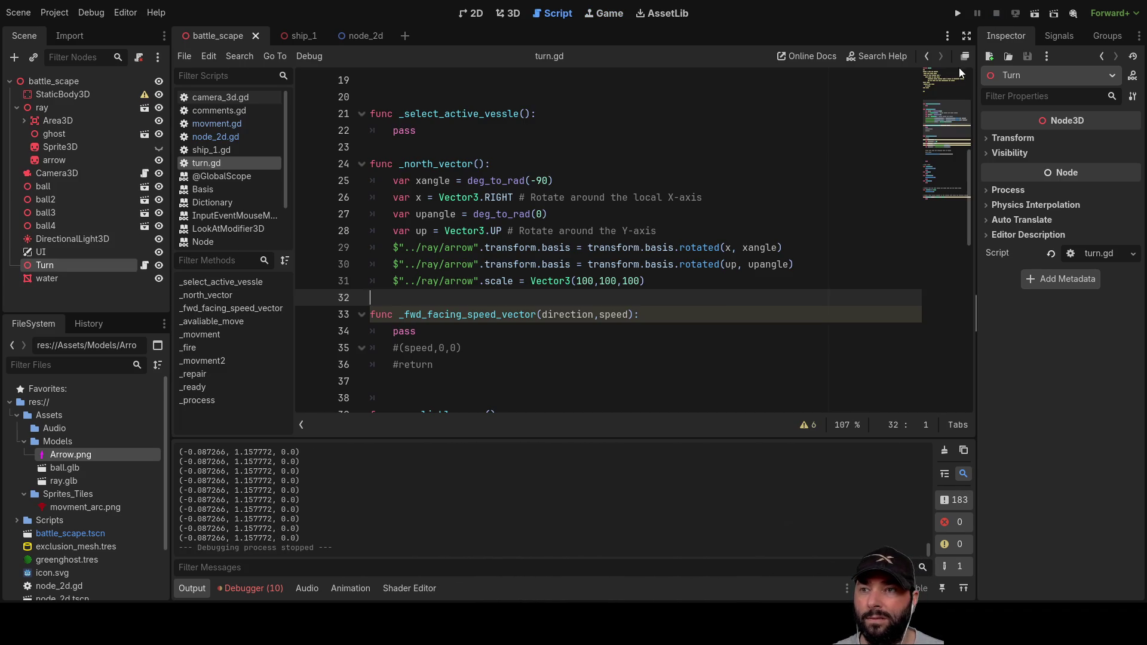
double_click(762, 265)
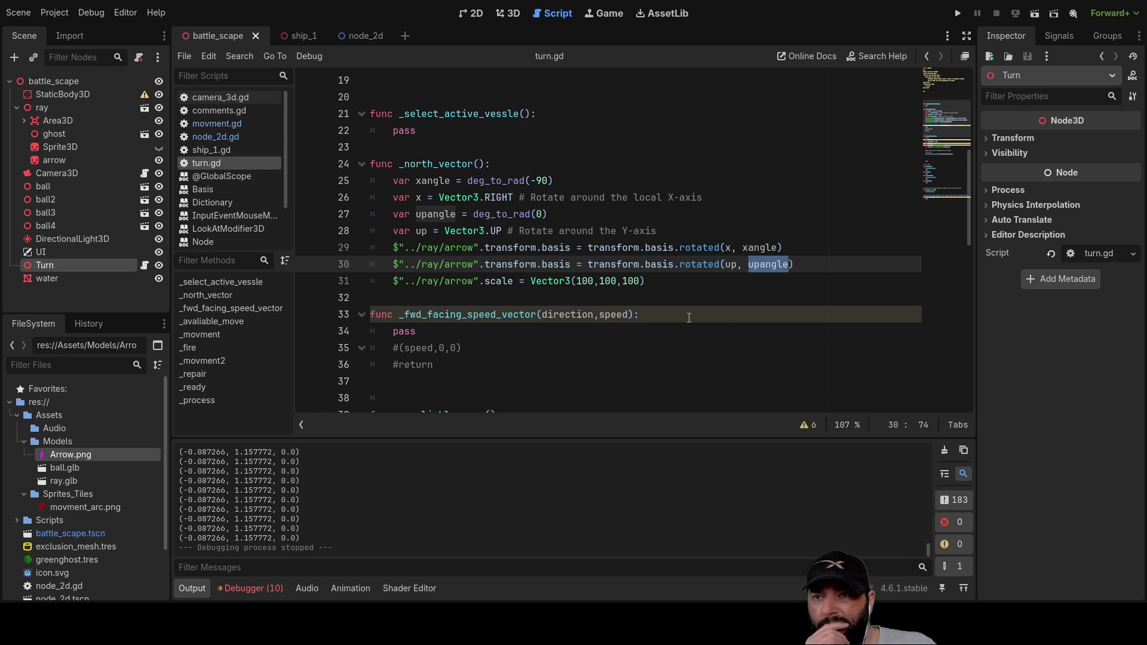
left_click(394, 264)
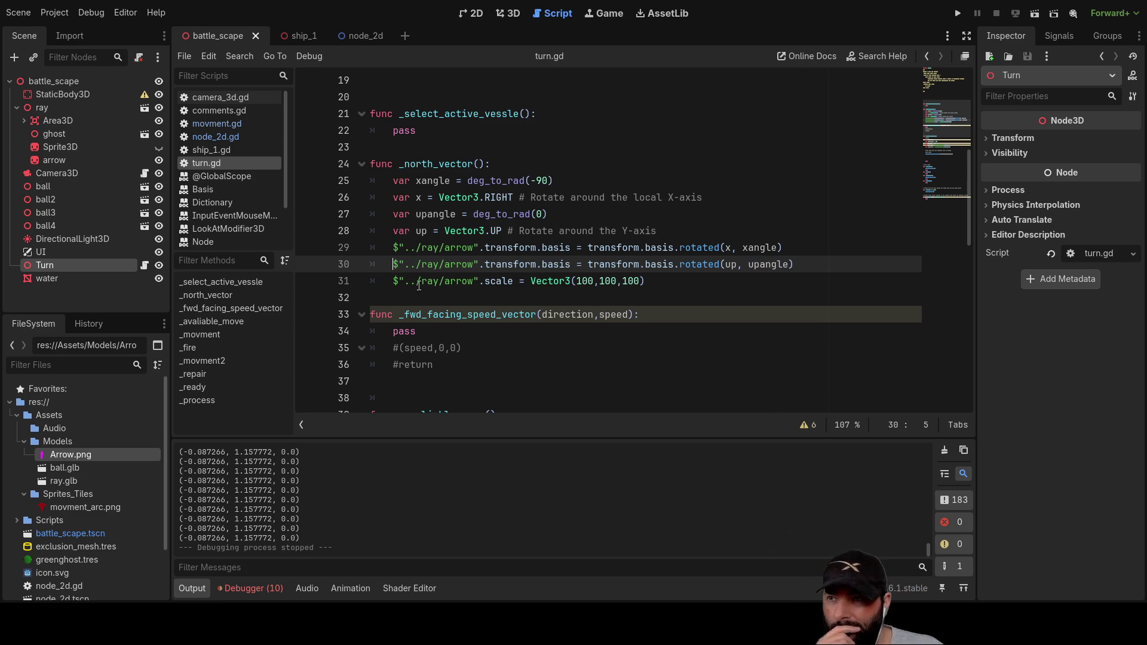
Step: Comment out line 30 with #, then run the game and steer the ship to watch the flat arrow
type("#")
left_click(957, 13)
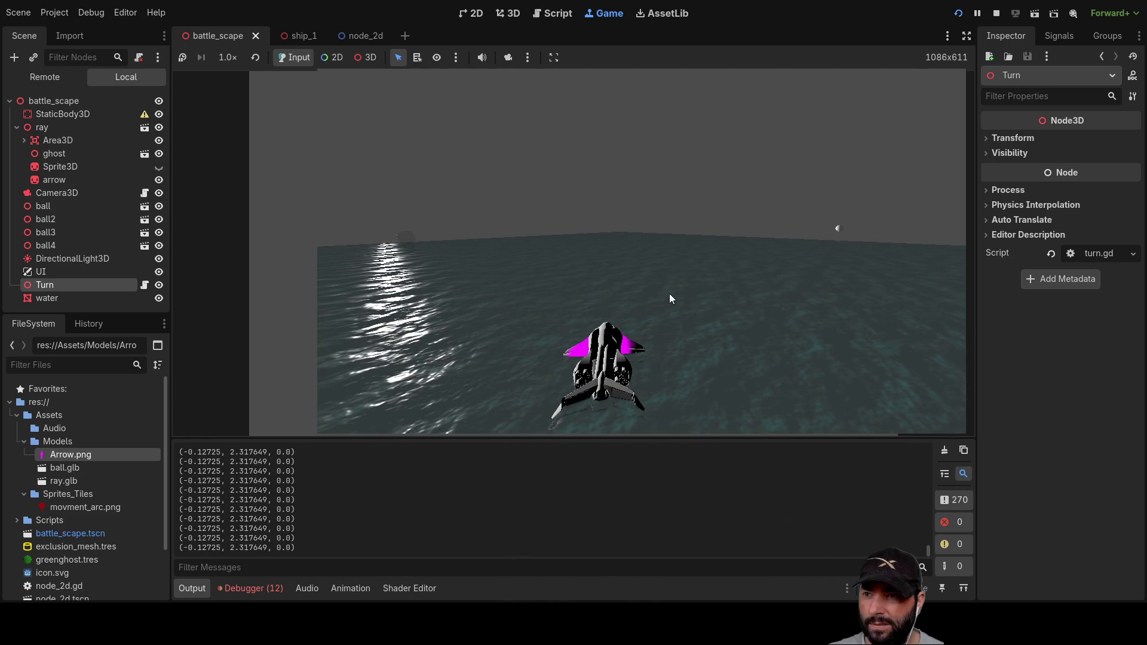
left_click(562, 374)
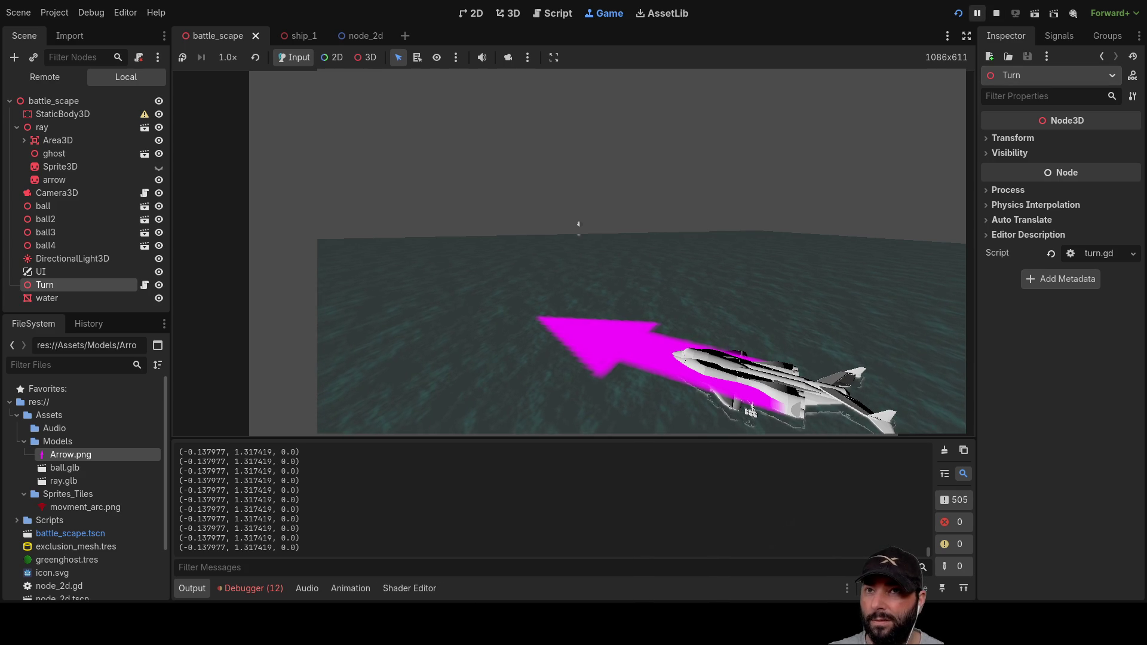
key("F8")
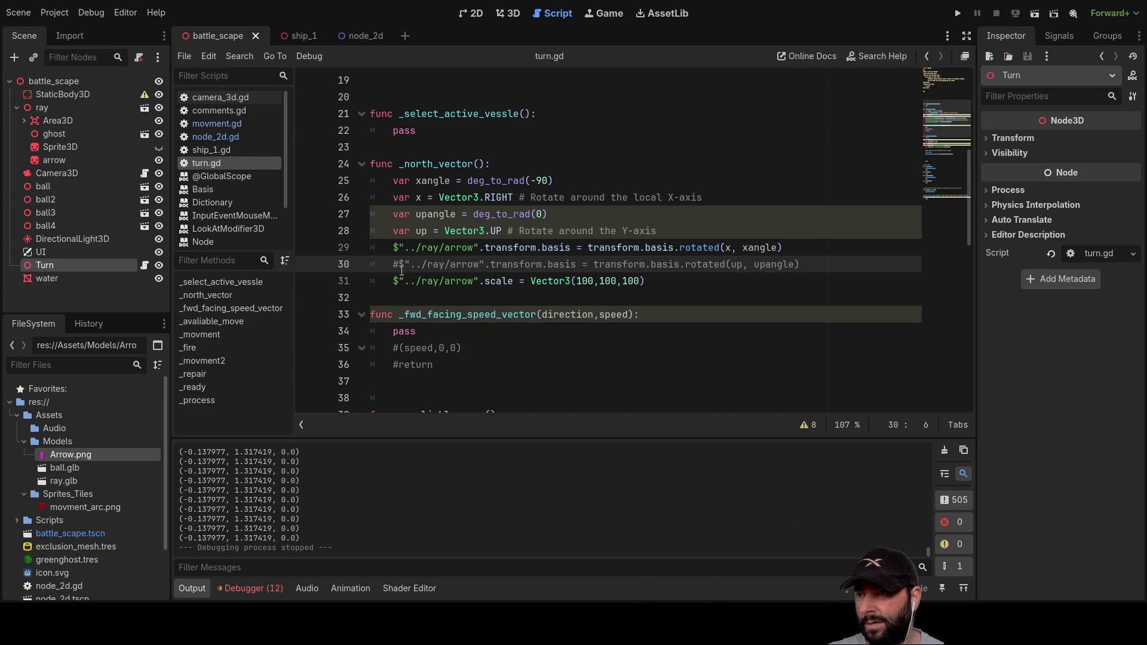
Step: Remove the # from line 30 and expand the Turn node's Transform section in the Inspector
key("BackSpace")
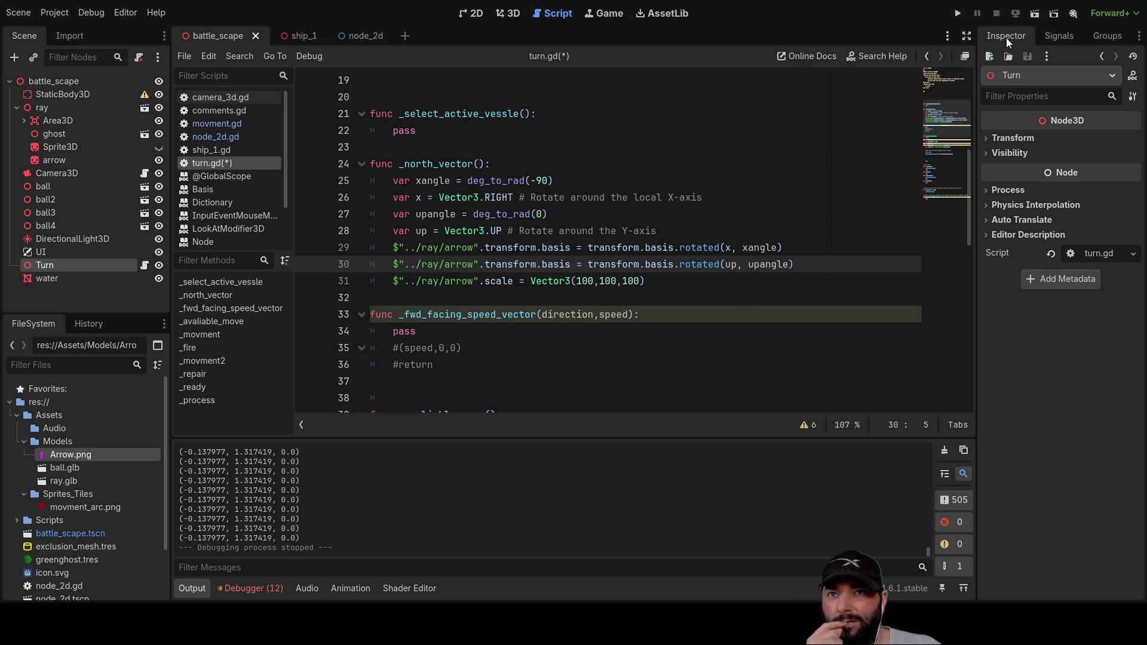
left_click(985, 140)
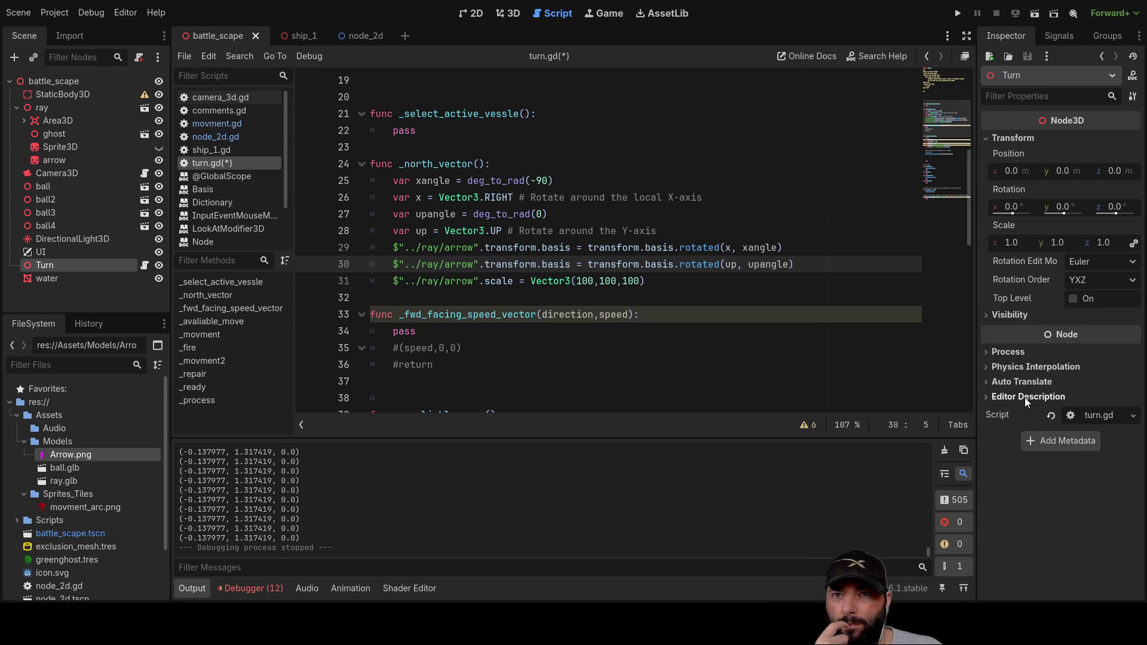
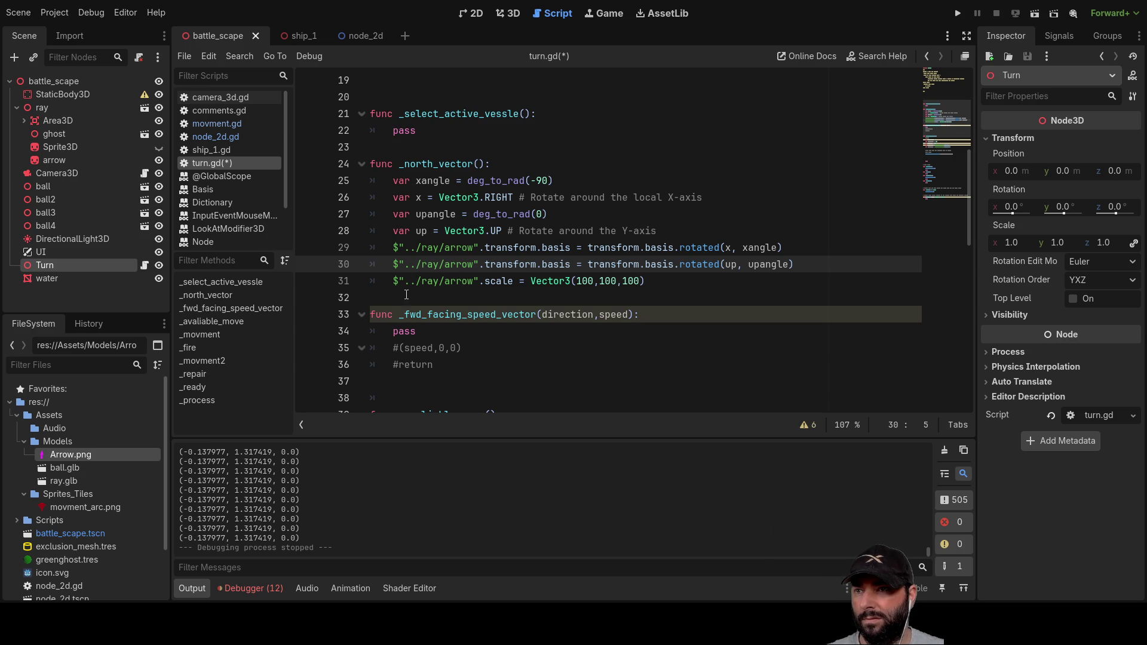
Step: Begin a var localarrow assignment on the first arrow rotation line (line 29)
key("Up")
key("Down")
key("Up")
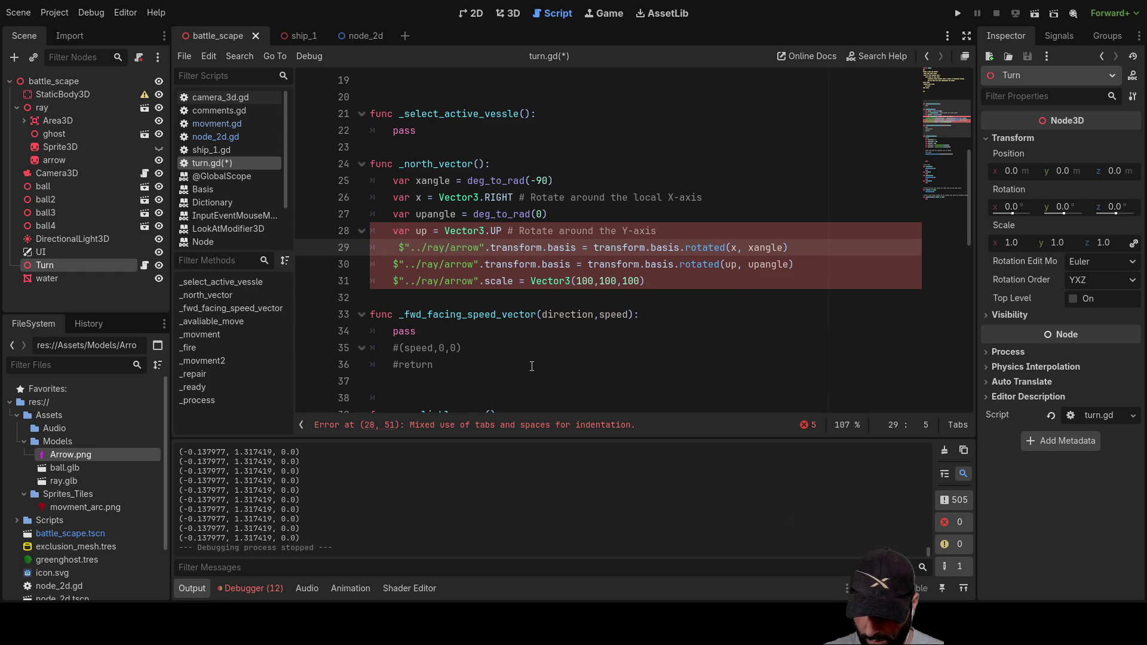
type("local ")
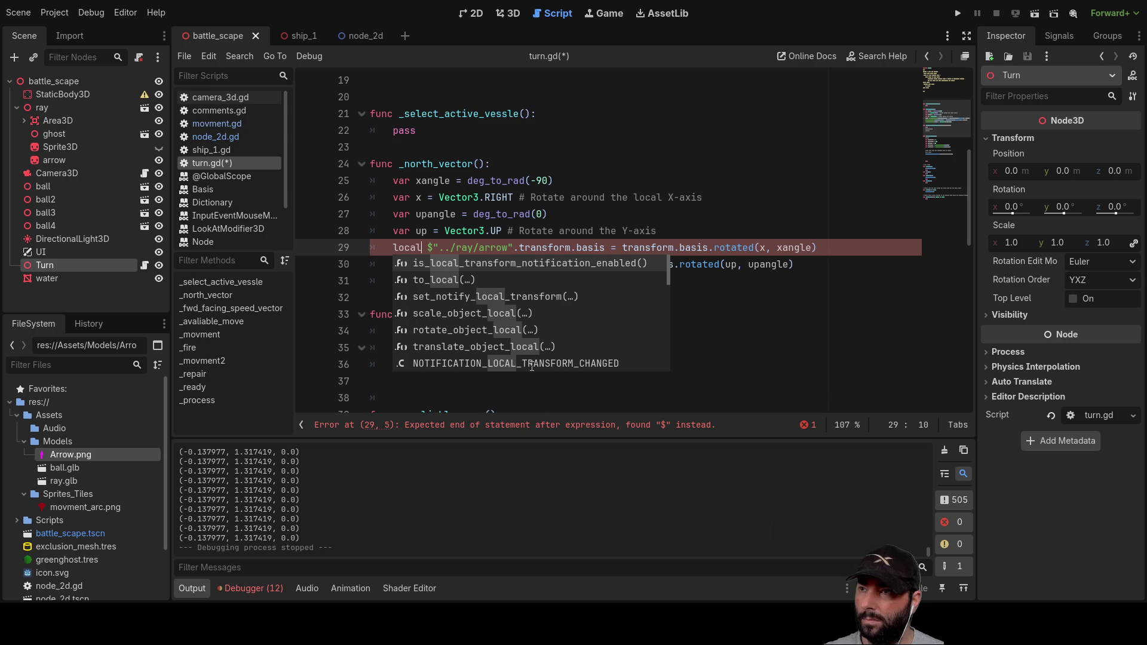
type("arrow ")
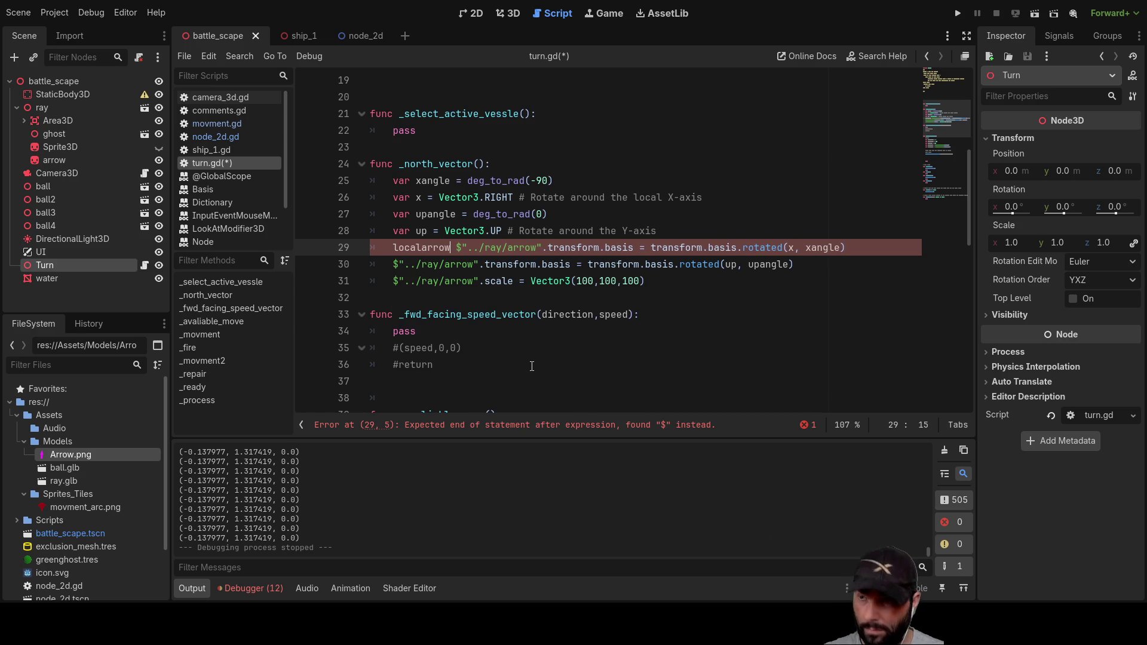
type("=")
key("Left")
key("Left")
key("Left")
key("Left")
key("Left")
key("Left")
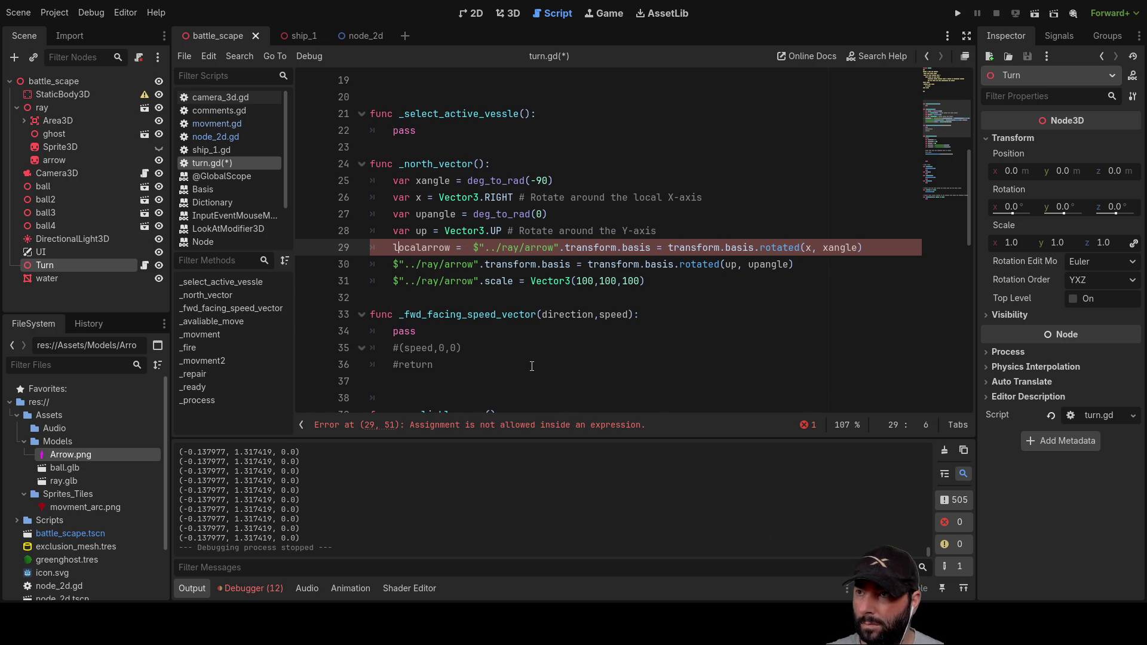
type("var")
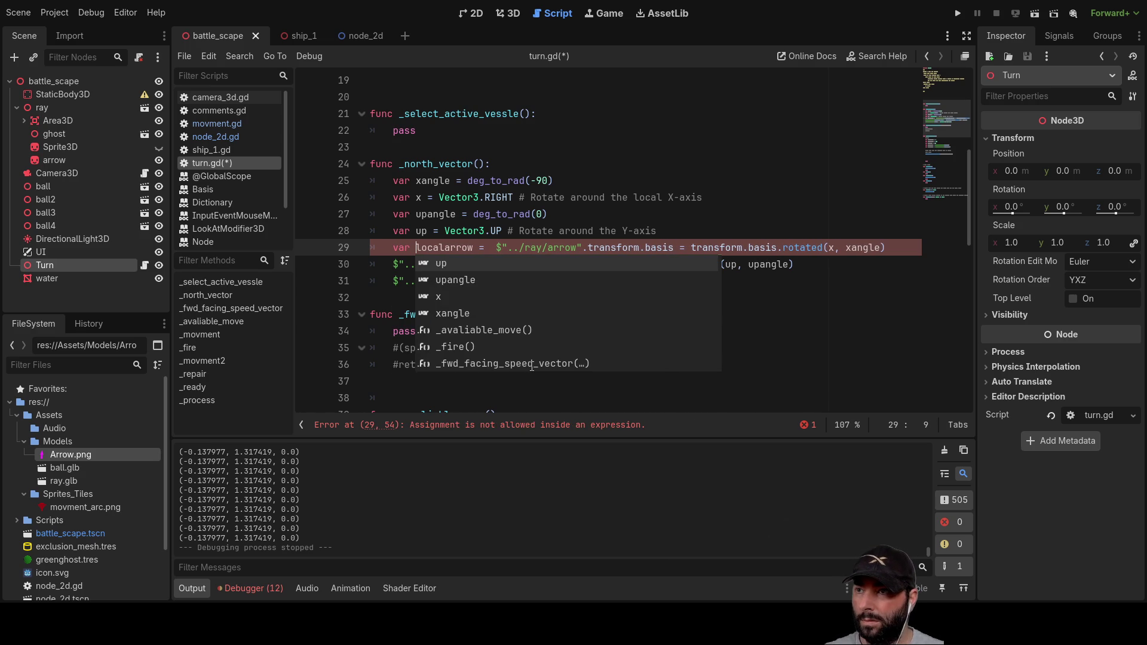
key("shift+Right")
key("shift+Right")
key("shift+Right")
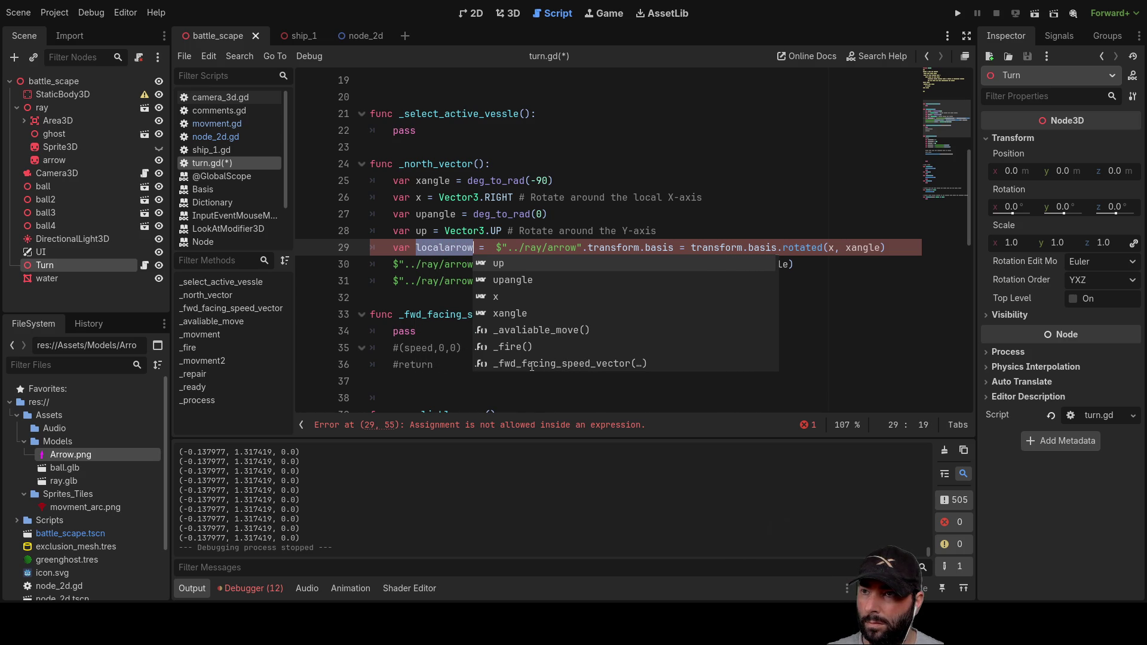
key("Left")
left_click(753, 334)
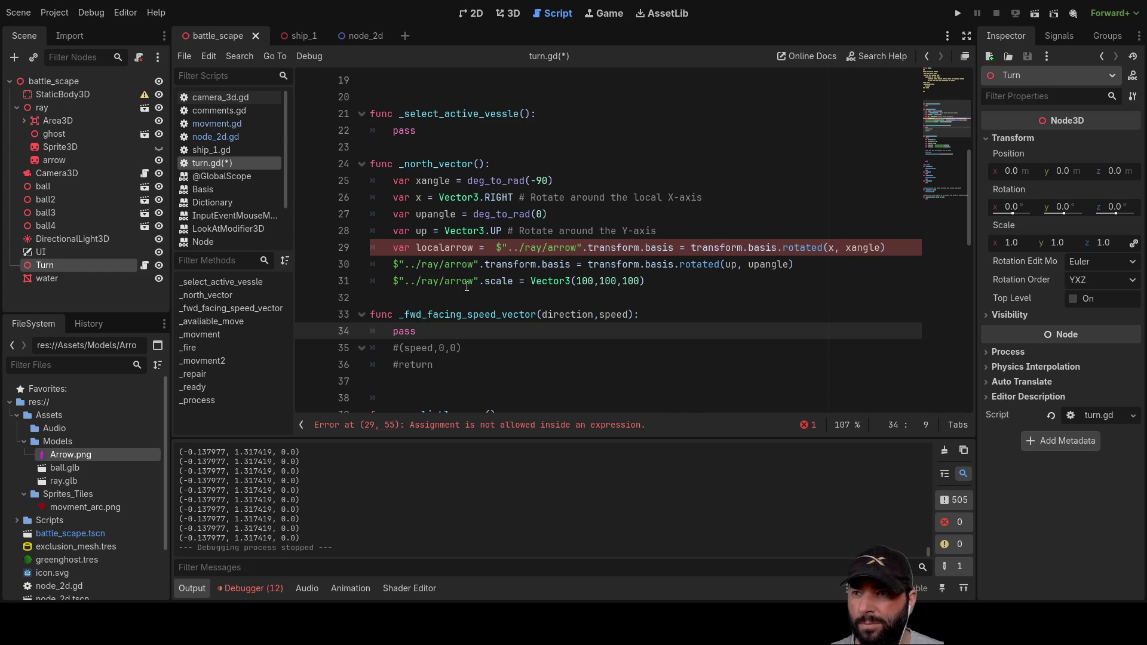
Step: Remove the var localarrow assignment again from line 29
left_click(487, 249)
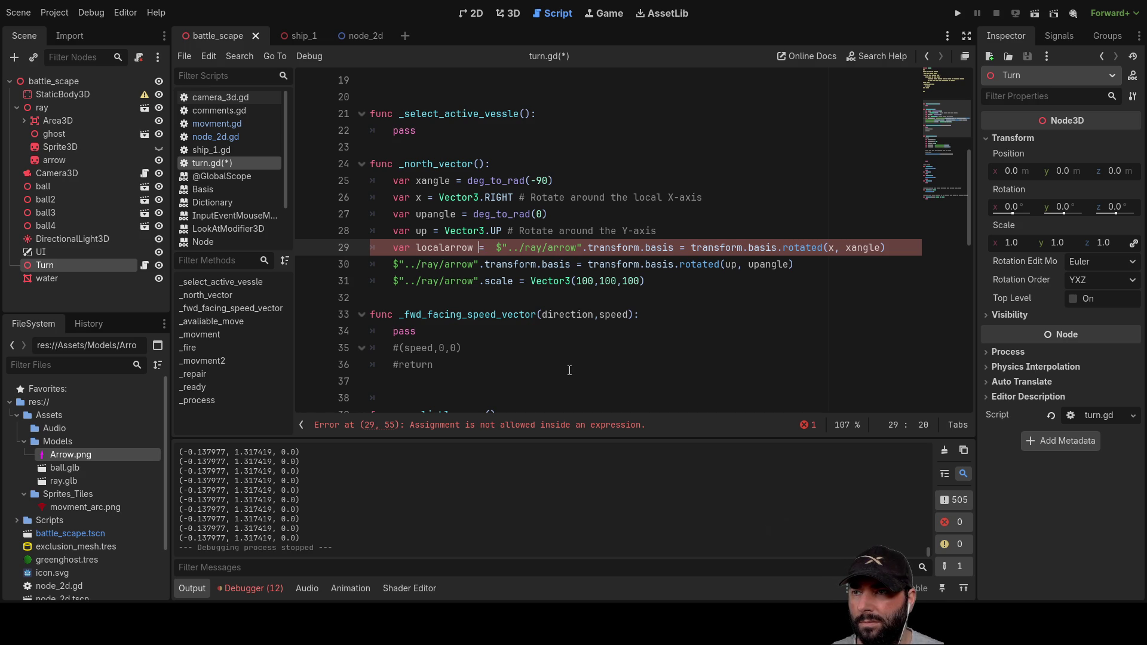
key("ctrl+Left")
key("Left")
key("shift+Right")
key("shift+Right")
key("shift+Right")
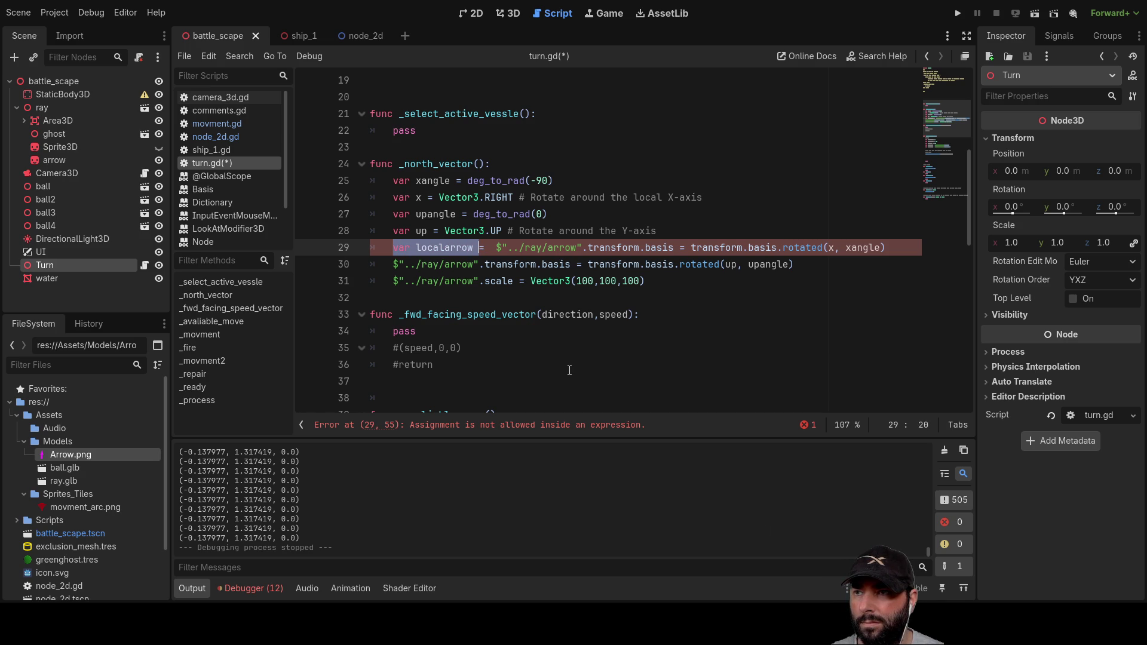
key("shift+Right")
key("shift+Right")
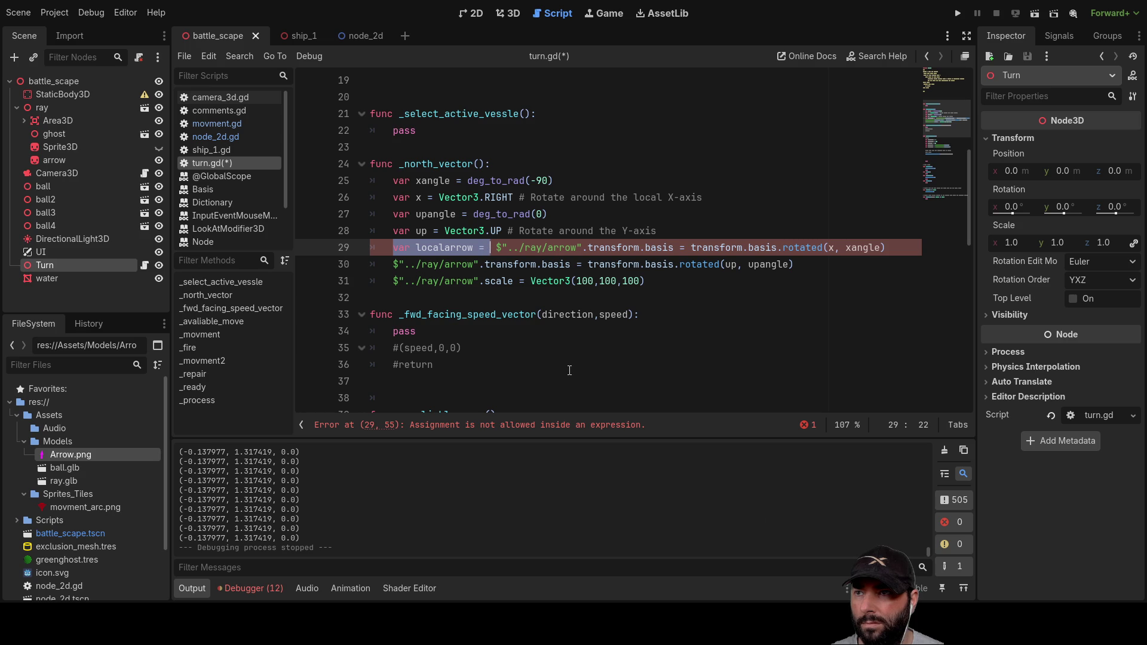
key("shift+Right")
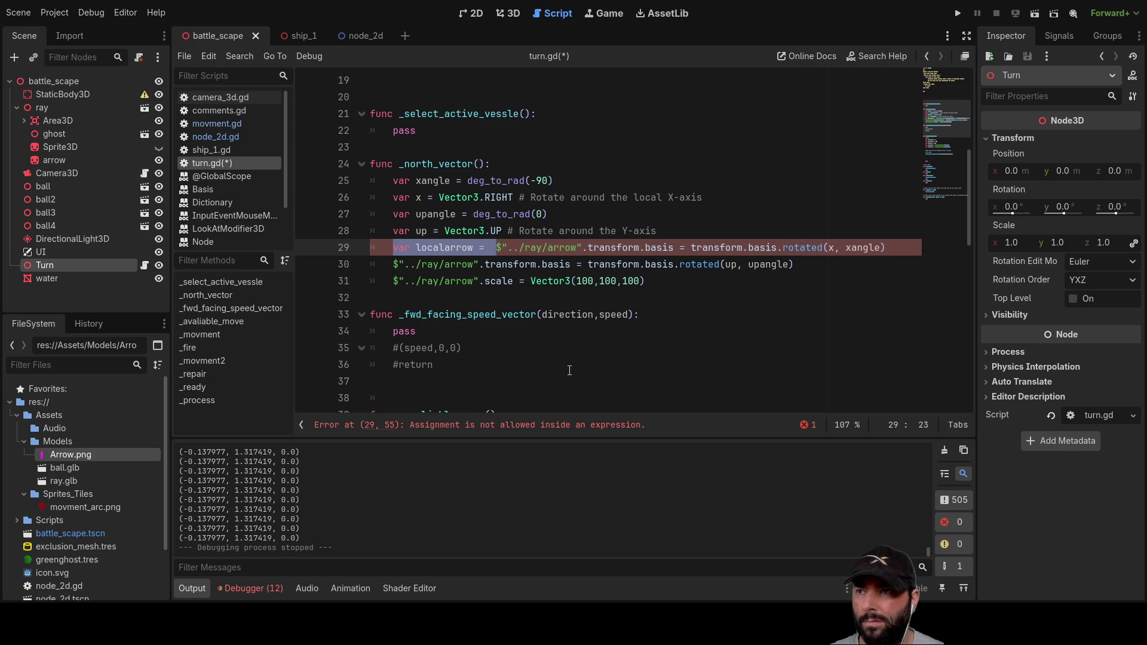
key("BackSpace")
Step: Add a local_arrow = line holding the arrow's transform.basis above the second rotation
key("Up")
key("Up")
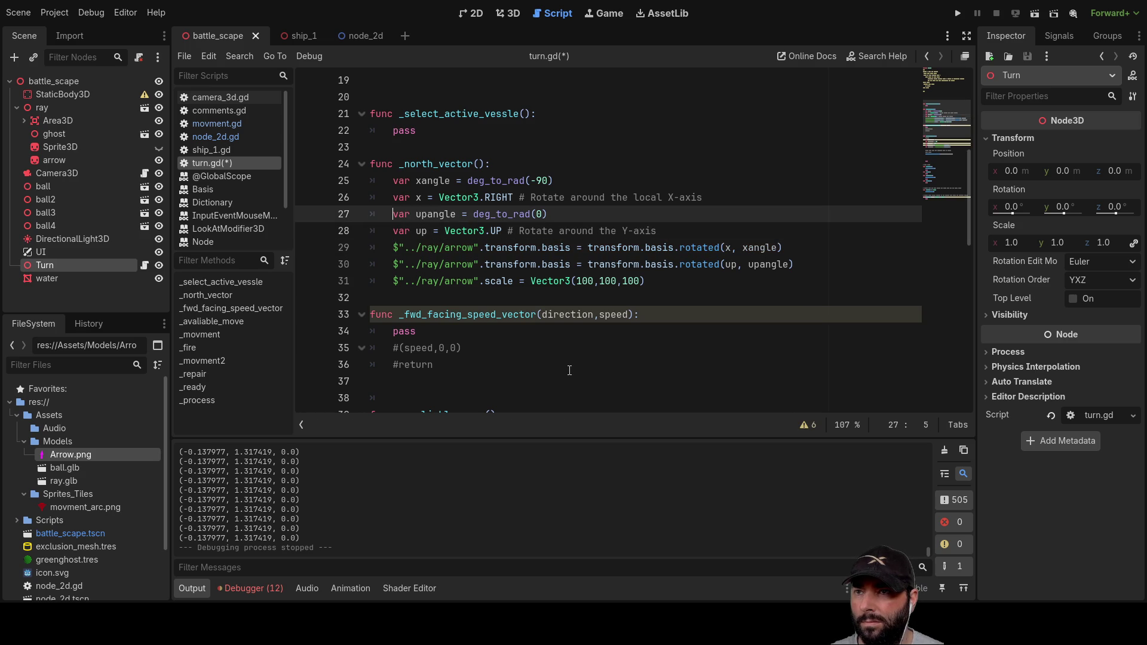
key("Down")
key("Down")
key("Down")
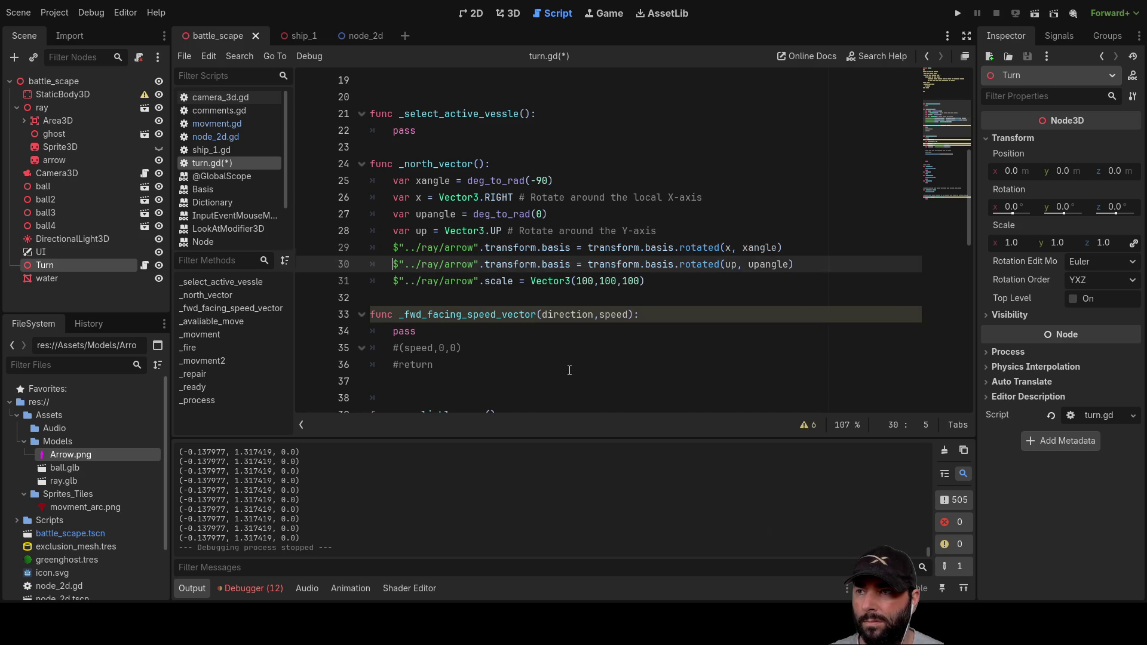
key("ctrl+shift+Return")
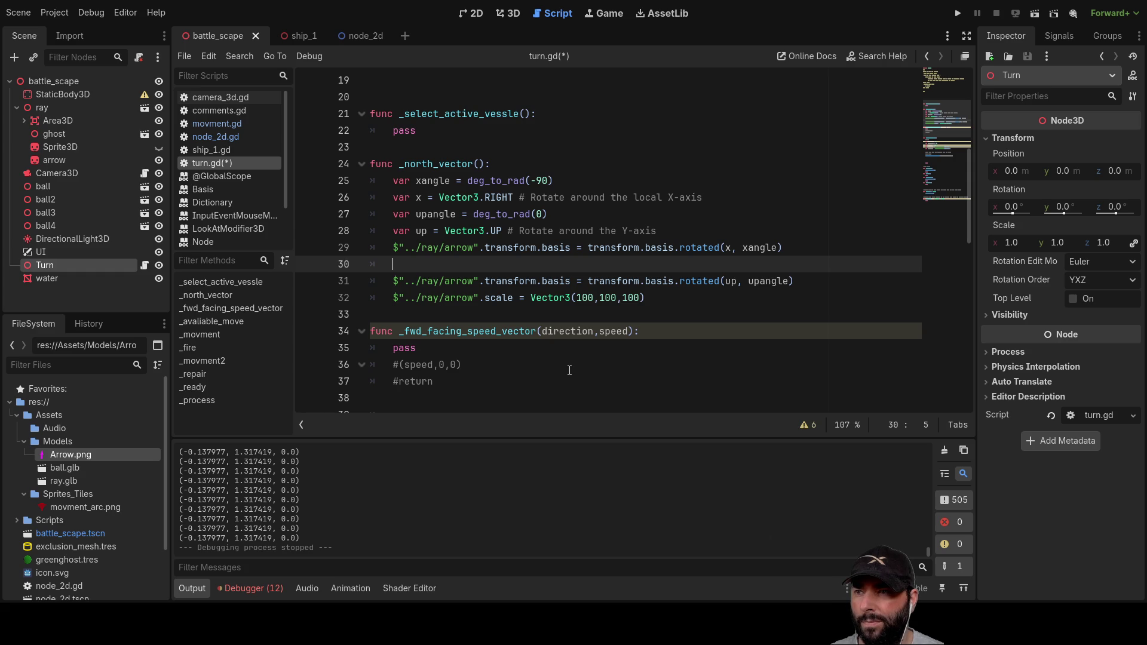
key("Up")
key("shift+Right")
key("shift+Right")
key("shift+Right")
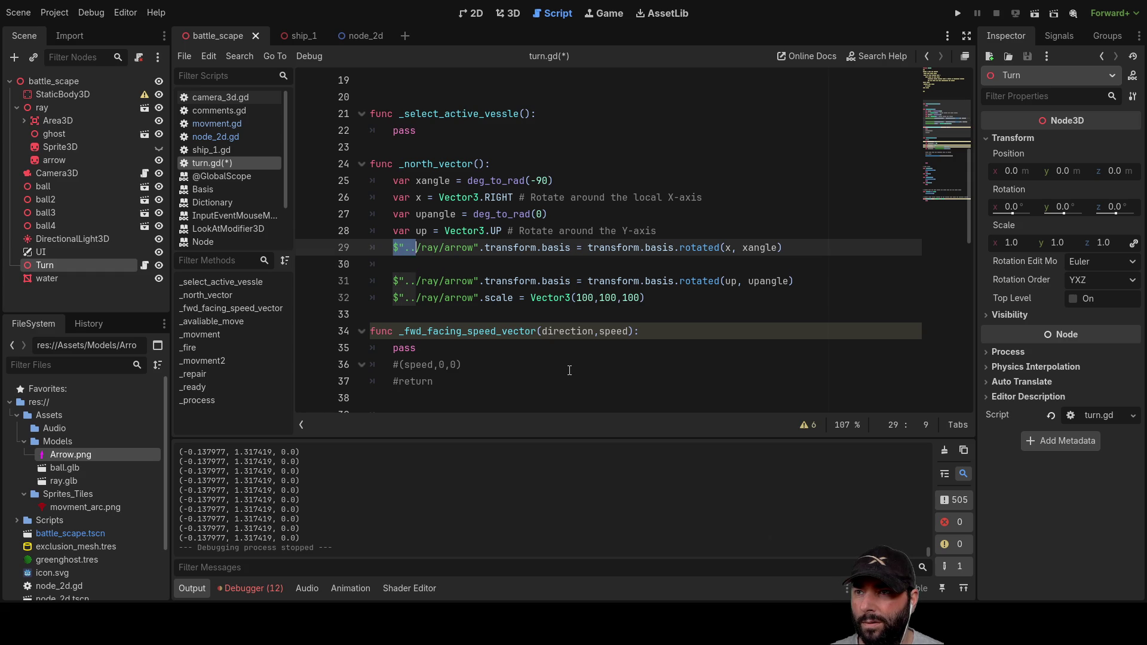
key("shift+Right")
key("shift+Right")
key("shift+Right")
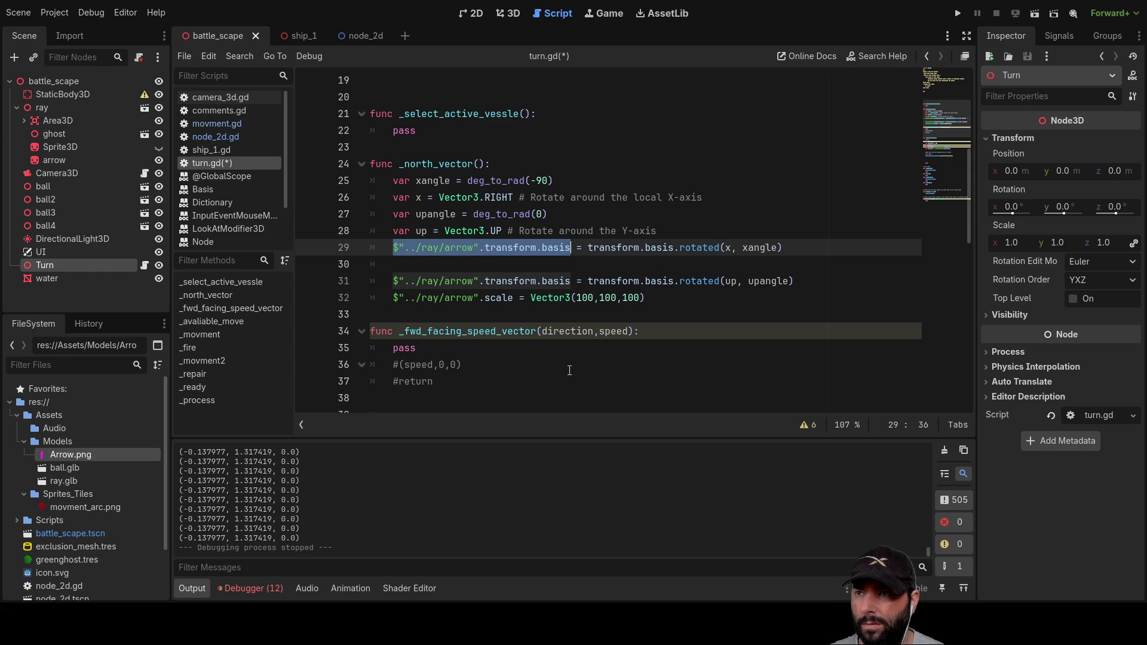
key("Down")
type("local")
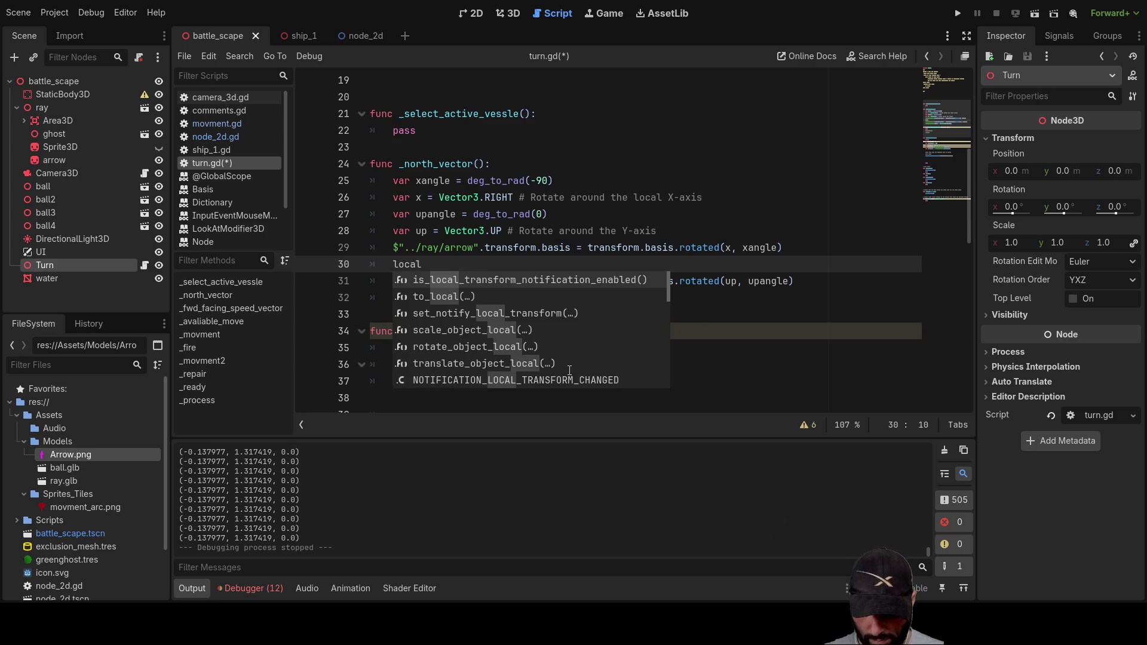
type("_arrow =")
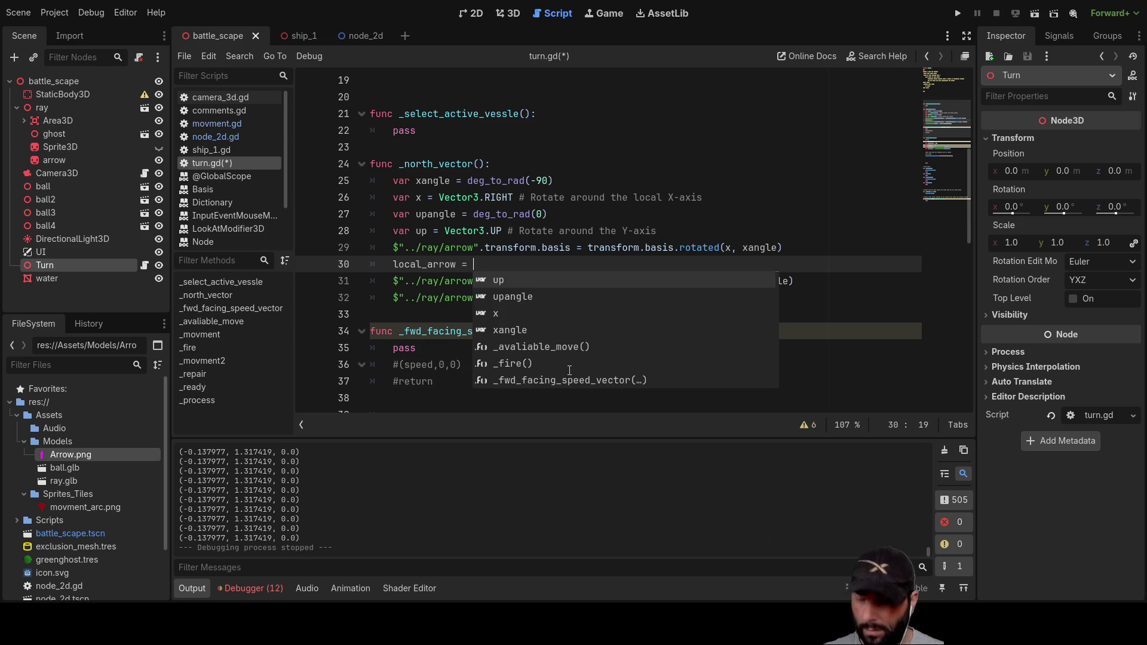
type("$\"../ray/arrow\".transform.basis")
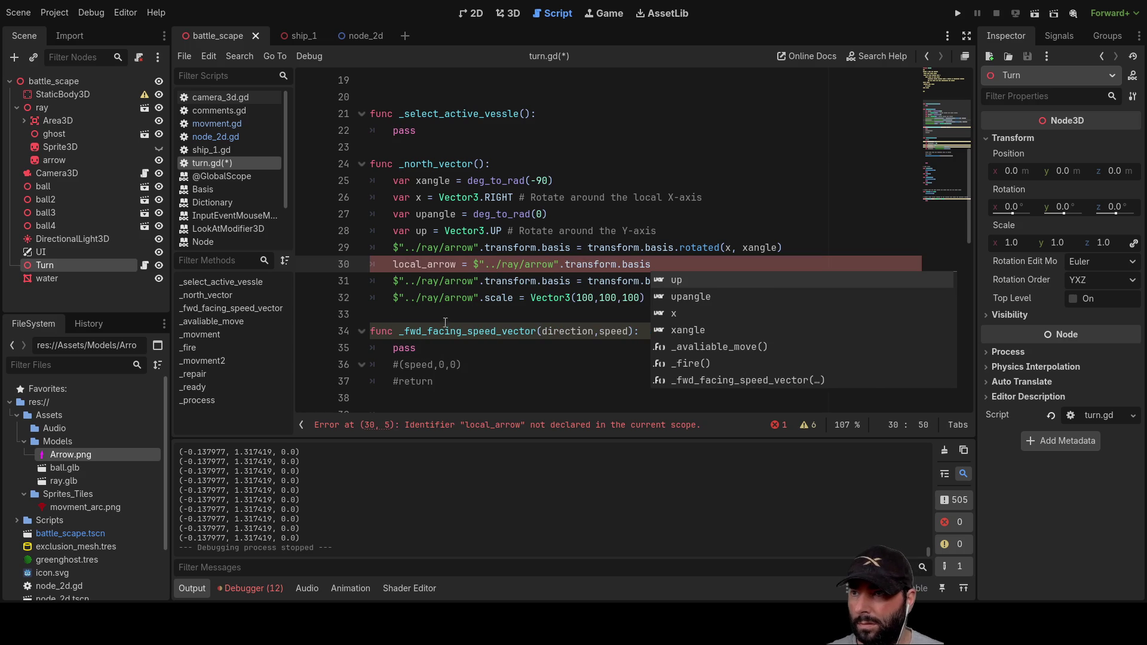
Step: Declare var local_arrow, use it in place of the node path on line 31, then test-run and stop the game
left_click(395, 264)
type("var")
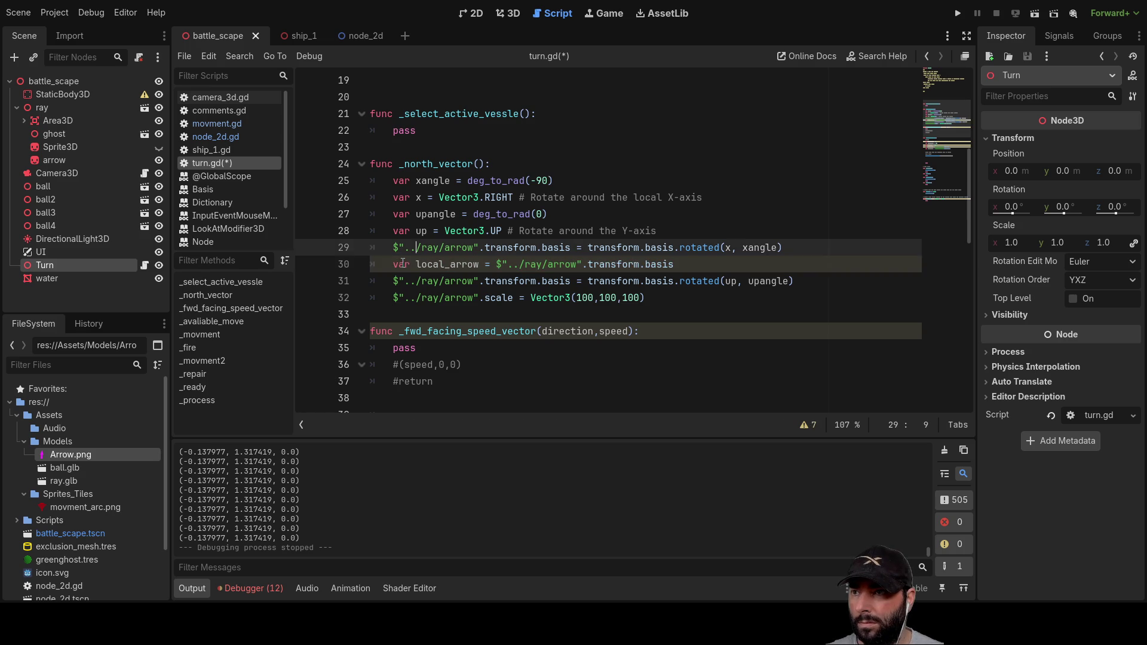
key("shift+Right")
key("shift+Right")
key("shift+Right")
key("Right")
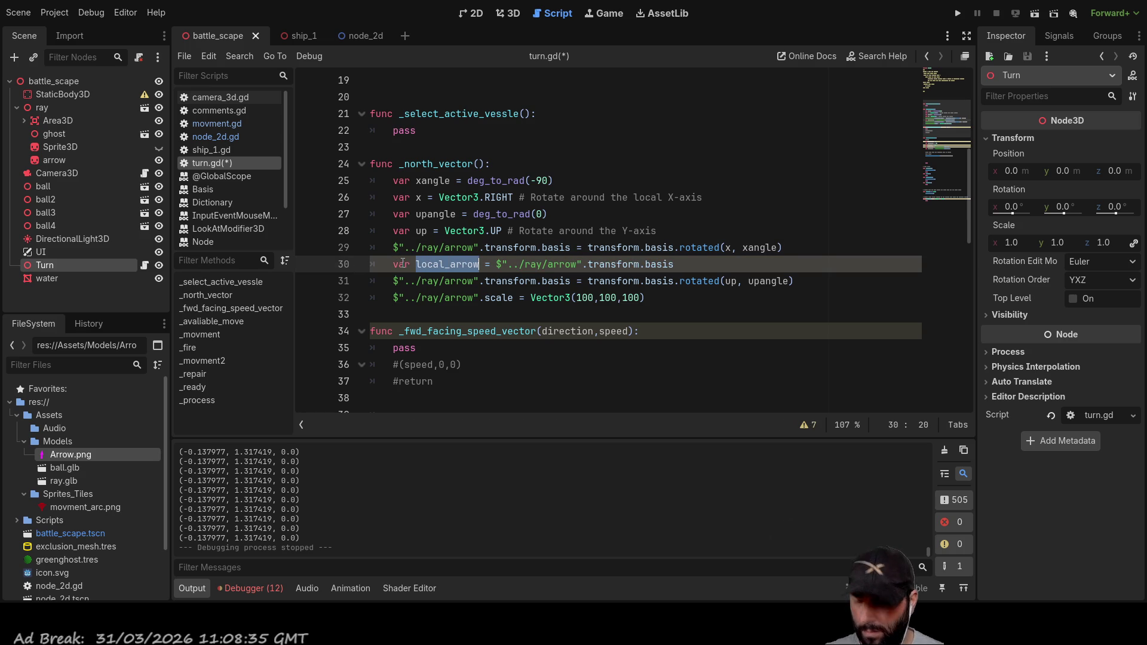
key("Down")
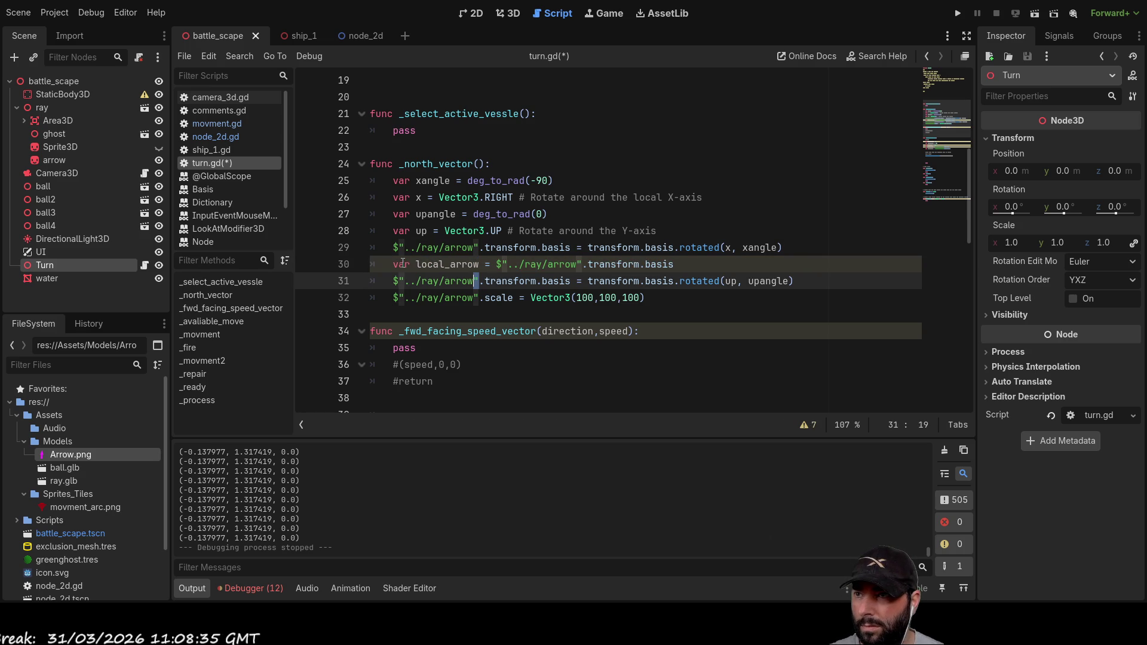
key("shift+Left")
key("shift+Left")
key("shift+Left")
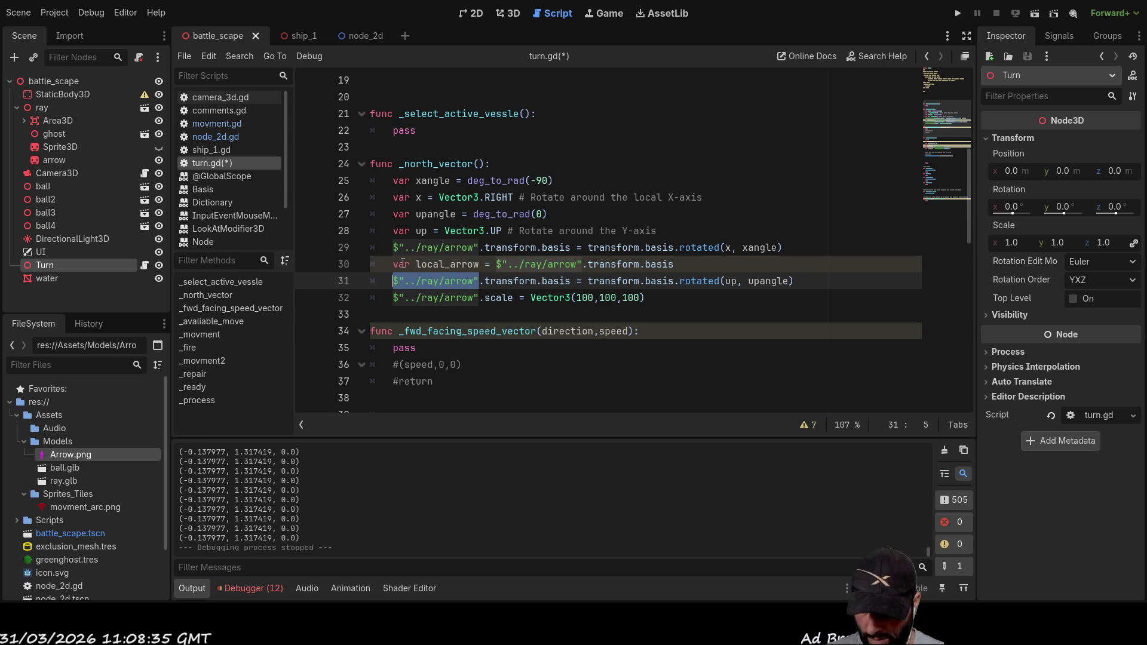
type("local_arrow")
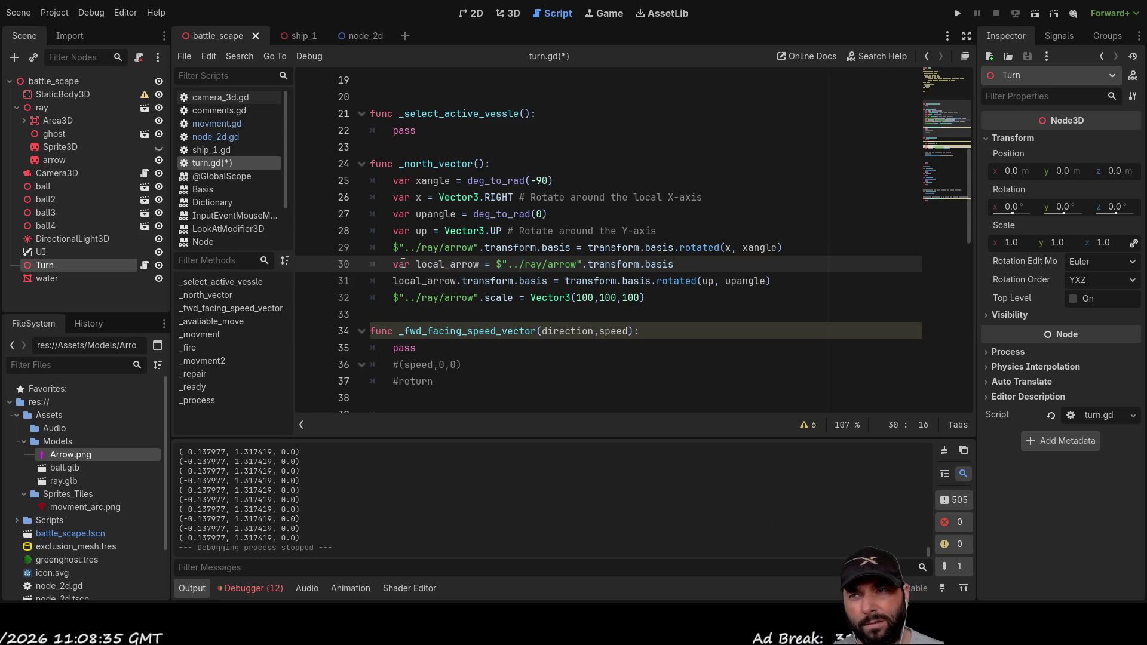
key("F5")
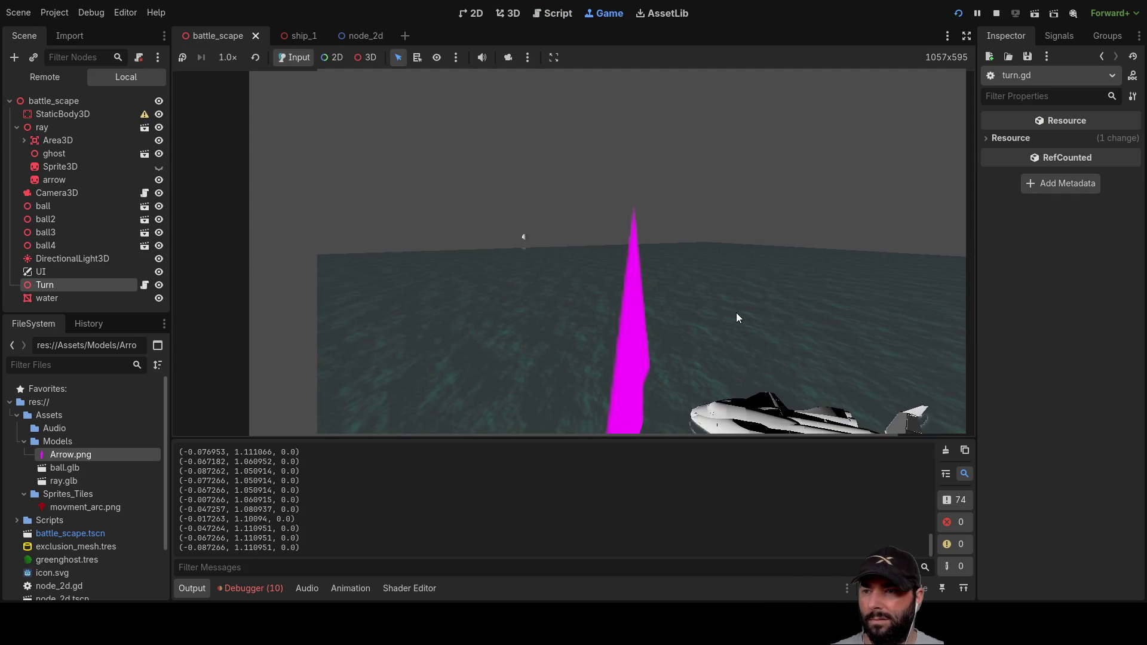
key("F8")
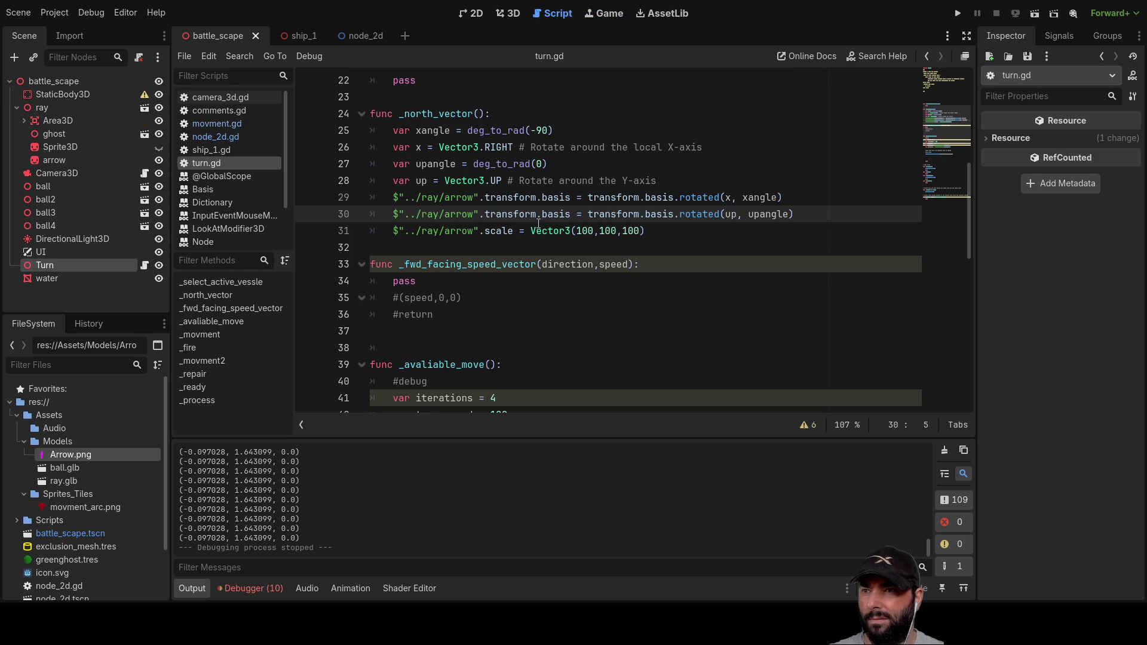
Step: Cut the up-axis rotated expression from line 30
left_click(668, 225)
key("Up")
key("Left")
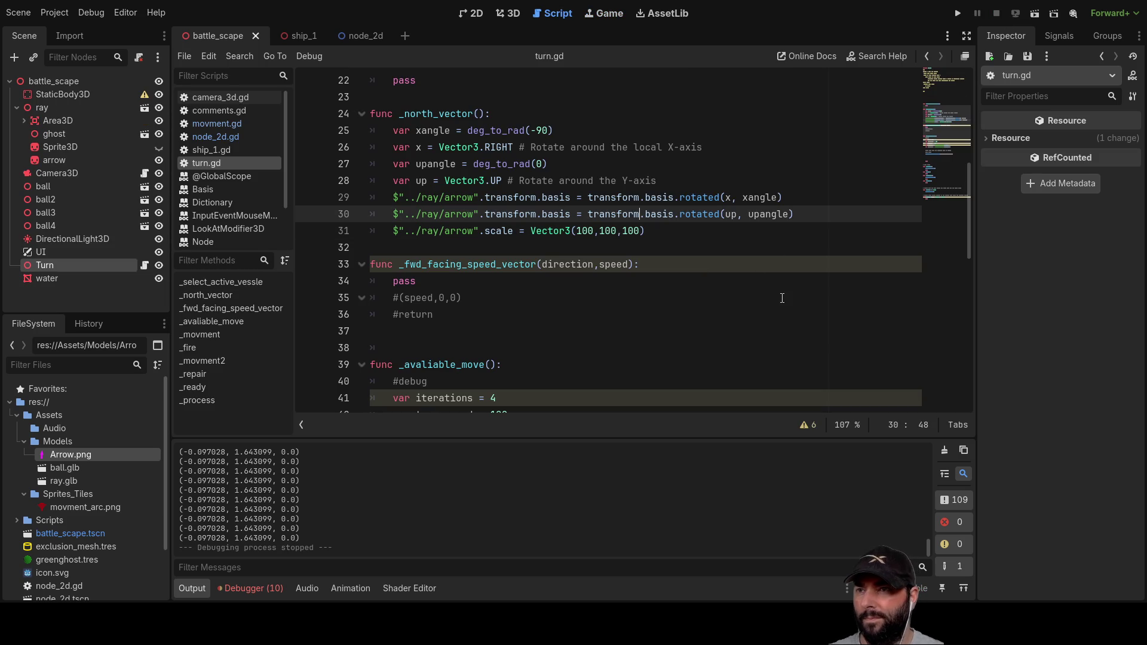
key("Left")
key("Left")
key("Left")
key("shift+Right")
key("shift+Right")
key("shift+Right")
key("shift+Right")
key("shift+Right")
key("ctrl+x")
Step: Chain transform.basis.rotated(up, upangle) onto line 29 and delete the incomplete line 30
key("Up")
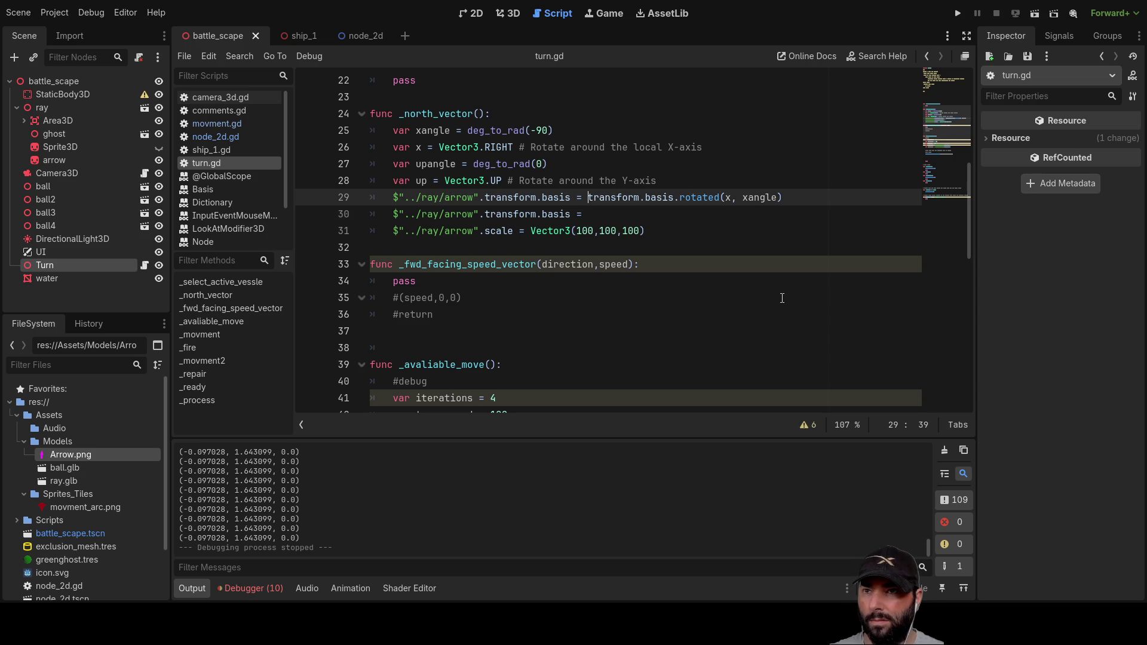
key("End")
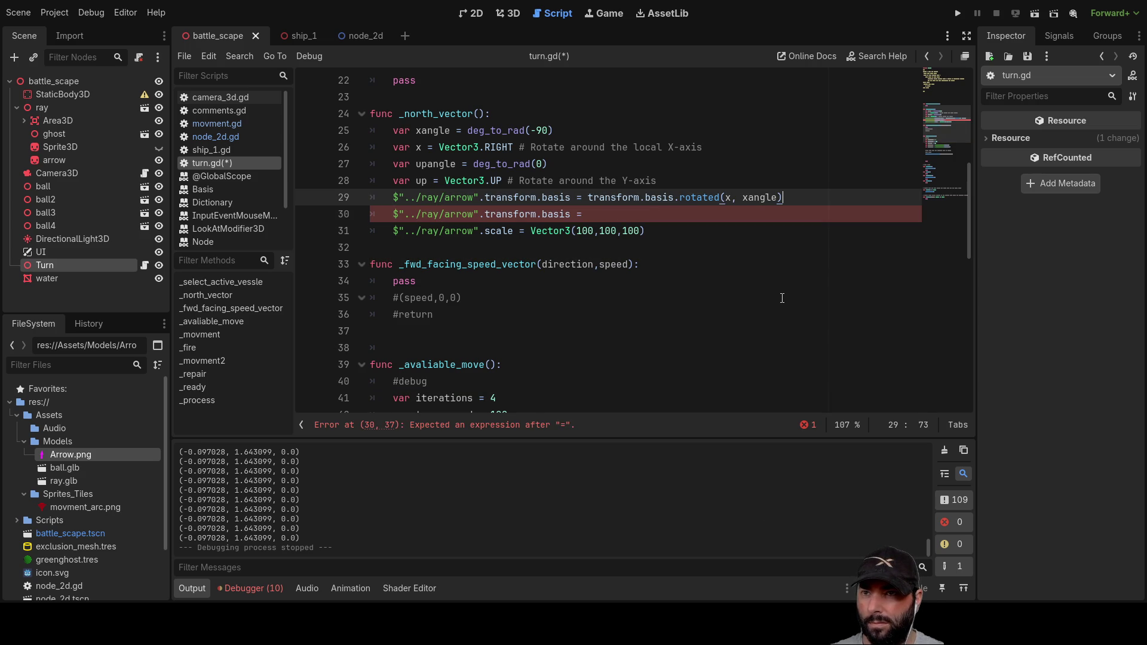
type("transform.basis.rotated(up, upangle)")
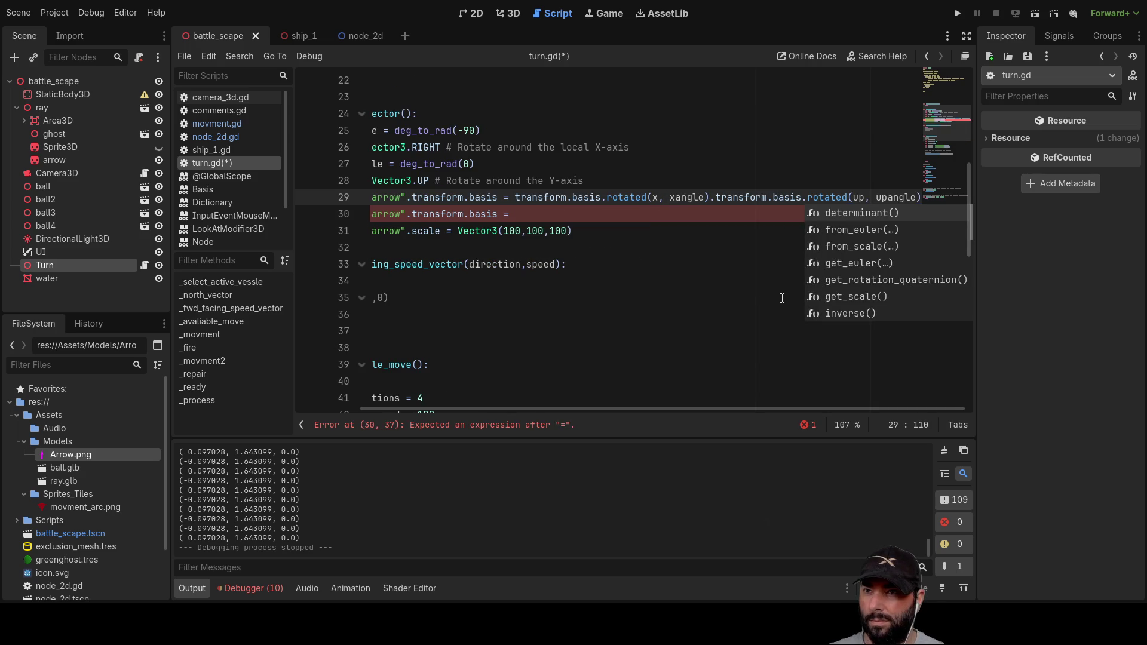
key("Down")
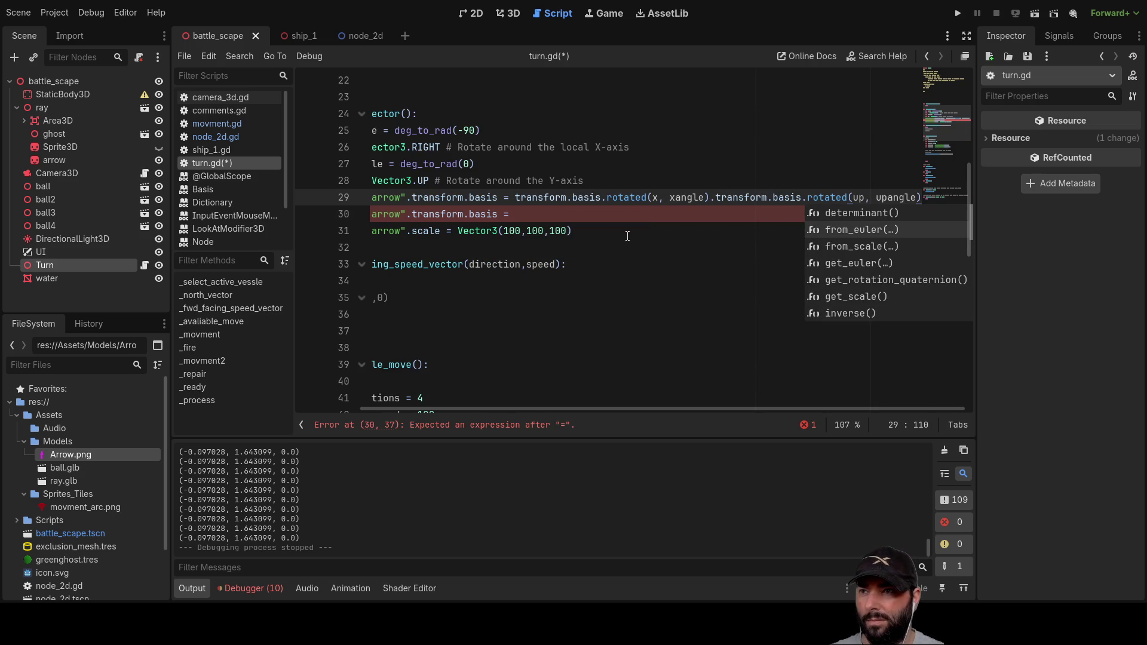
key("Escape")
key("Down")
key("shift+Home")
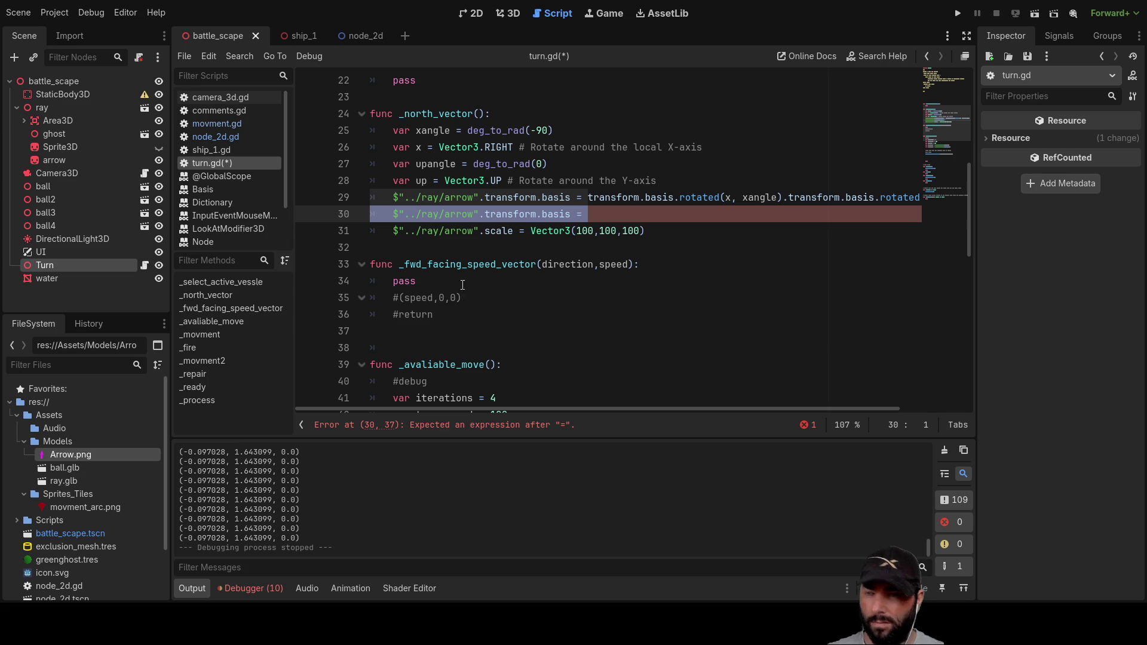
key("BackSpace")
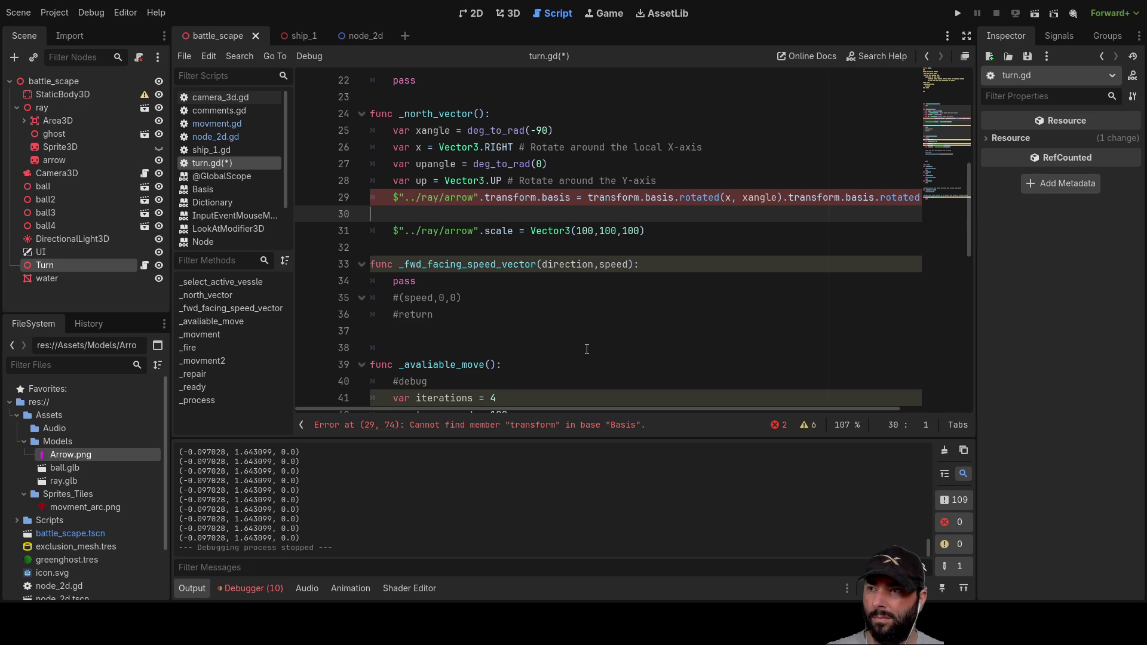
key("Delete")
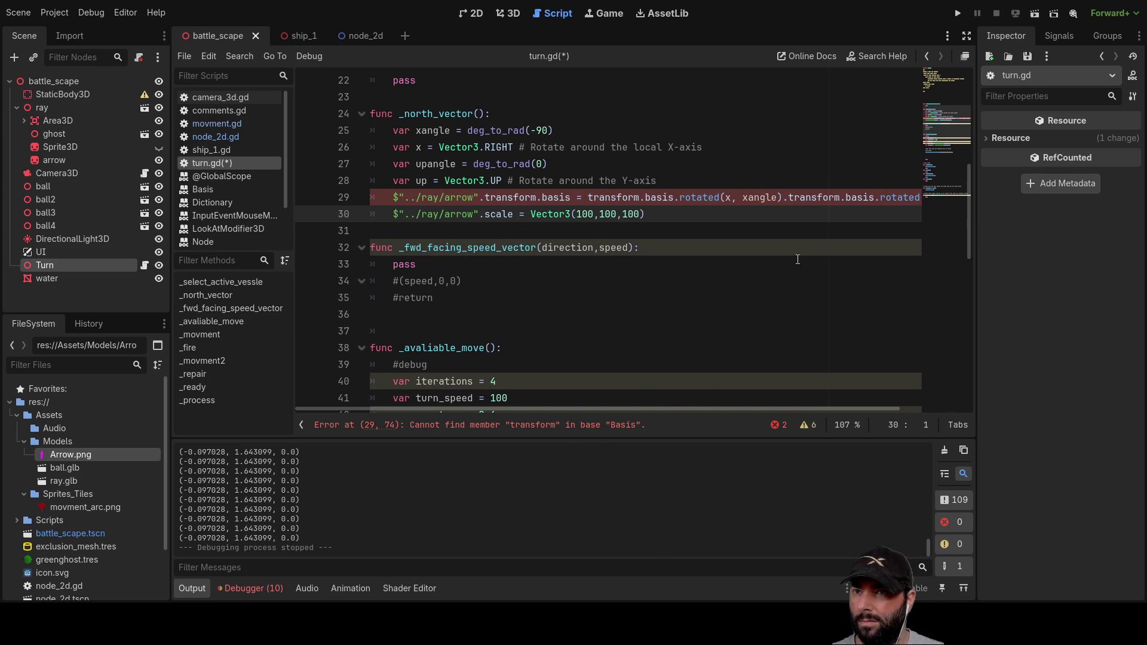
Step: Delete the chained Y-axis rotation so line 29 only rotates around x by xangle
mouse_move(665, 409)
left_mouse_down()
mouse_move(771, 407)
mouse_move(686, 396)
left_mouse_up()
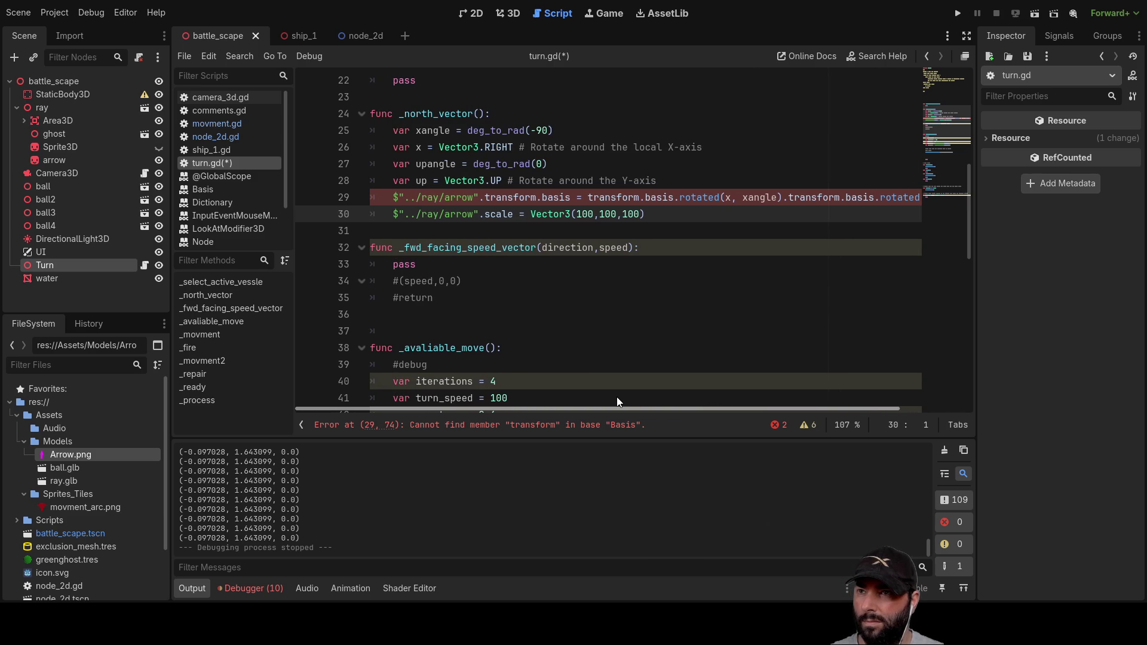
left_click_drag(617, 397, 777, 401)
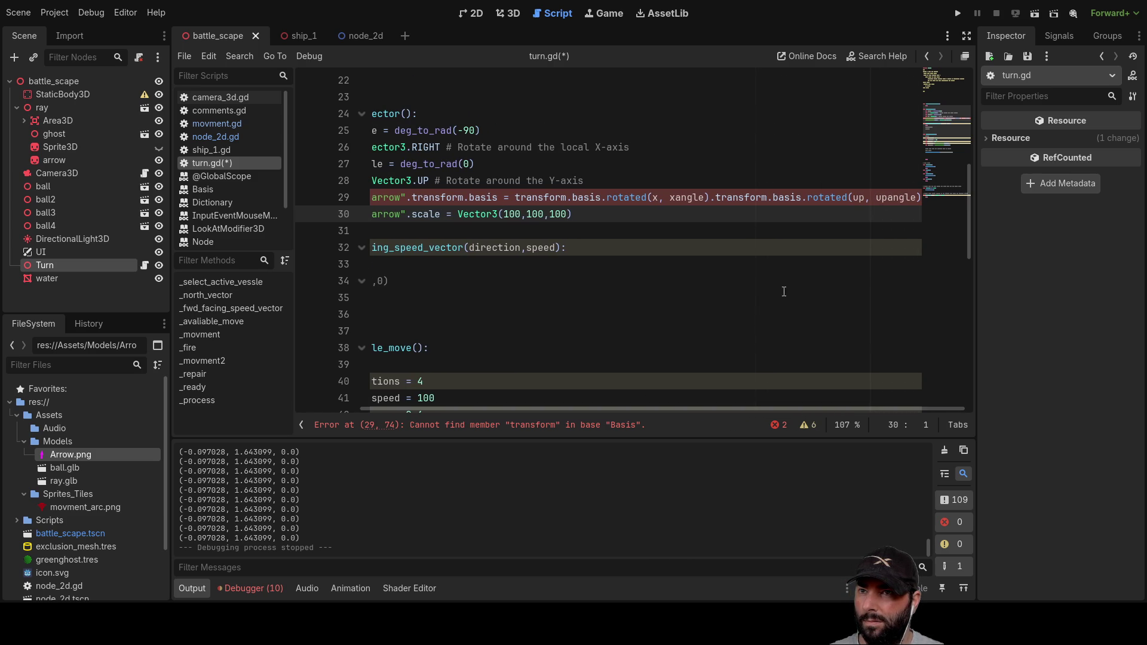
left_click(716, 197)
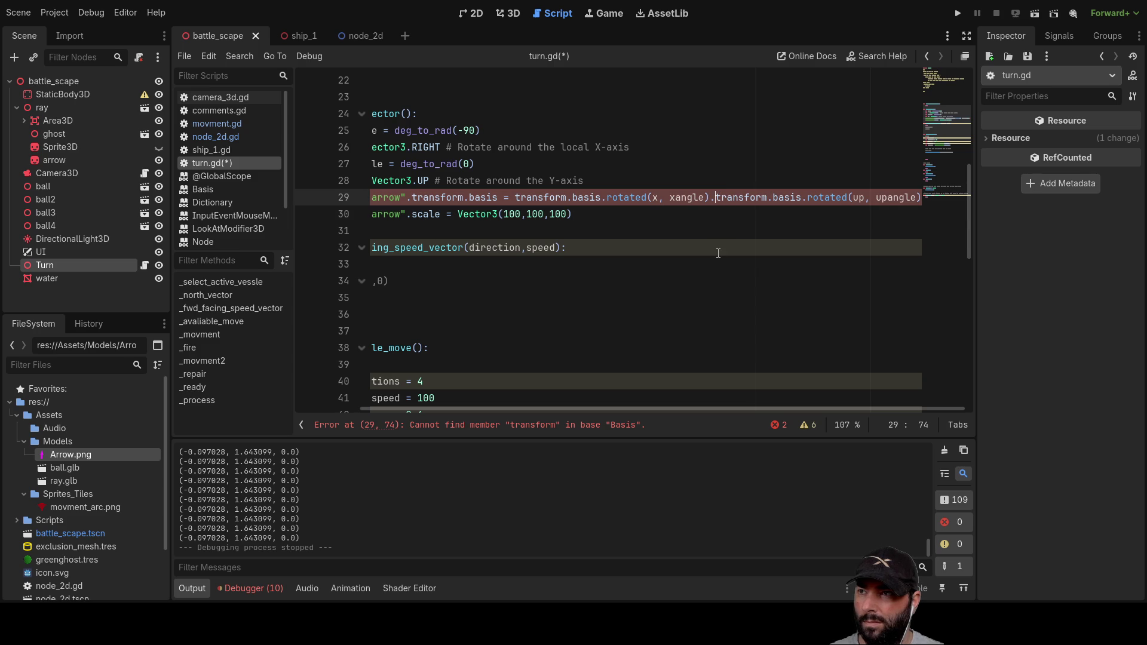
left_click_drag(717, 198, 939, 197)
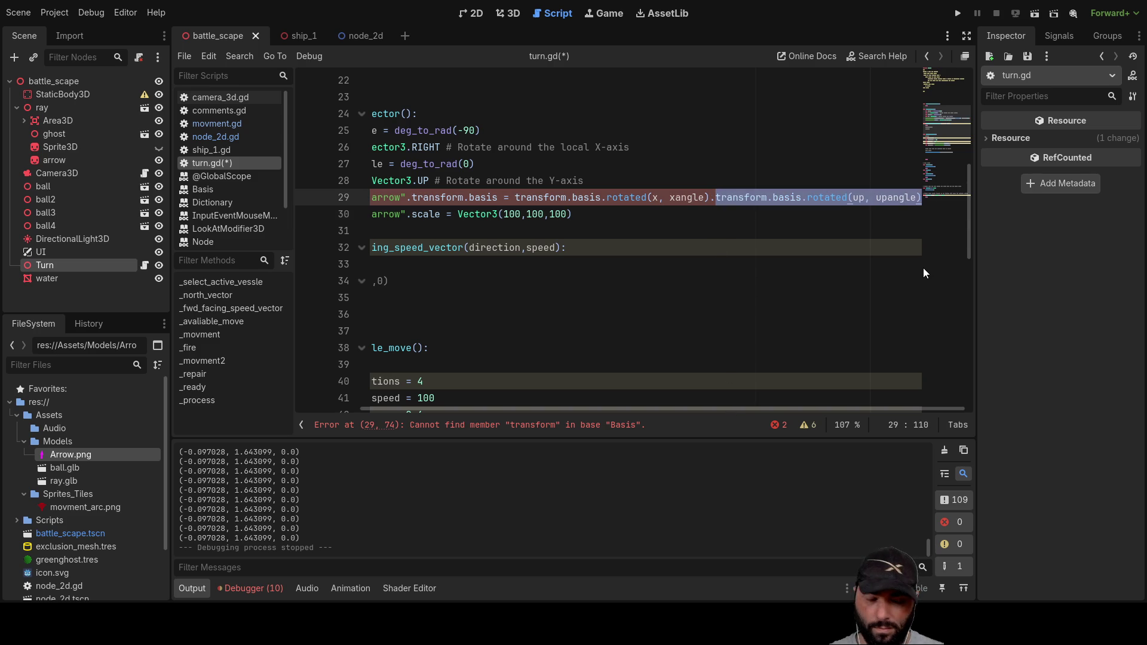
key("BackSpace")
key("Down")
key("Down")
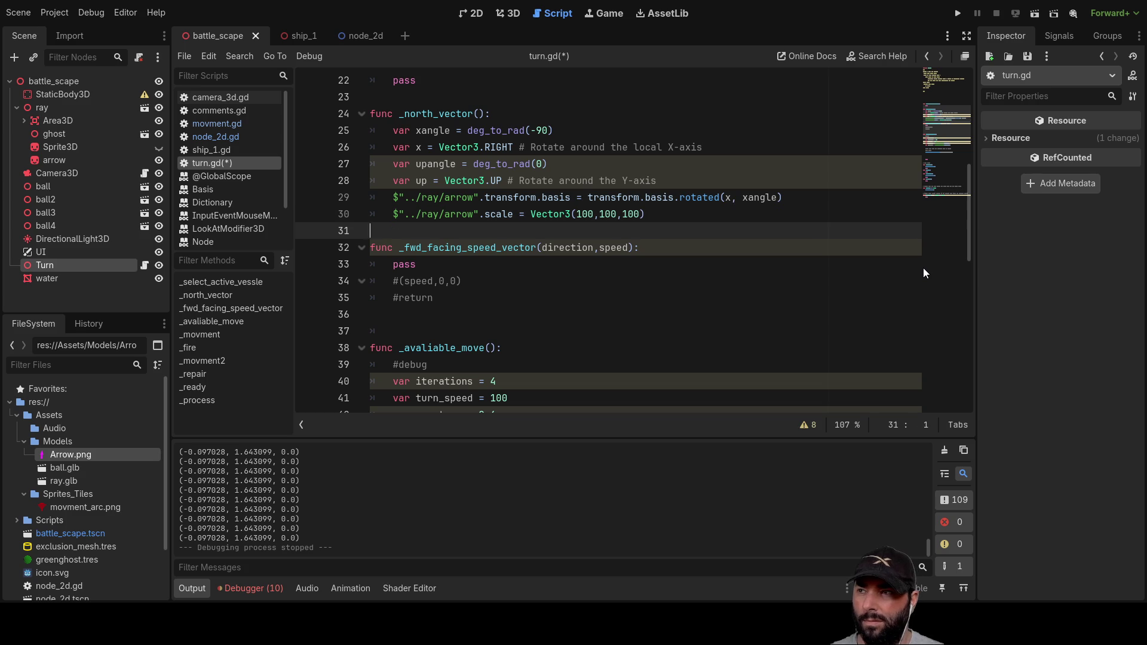
Step: Remove the two blank lines after line 49
key("Up")
key("Up")
key("Down")
key("Down")
key("Down")
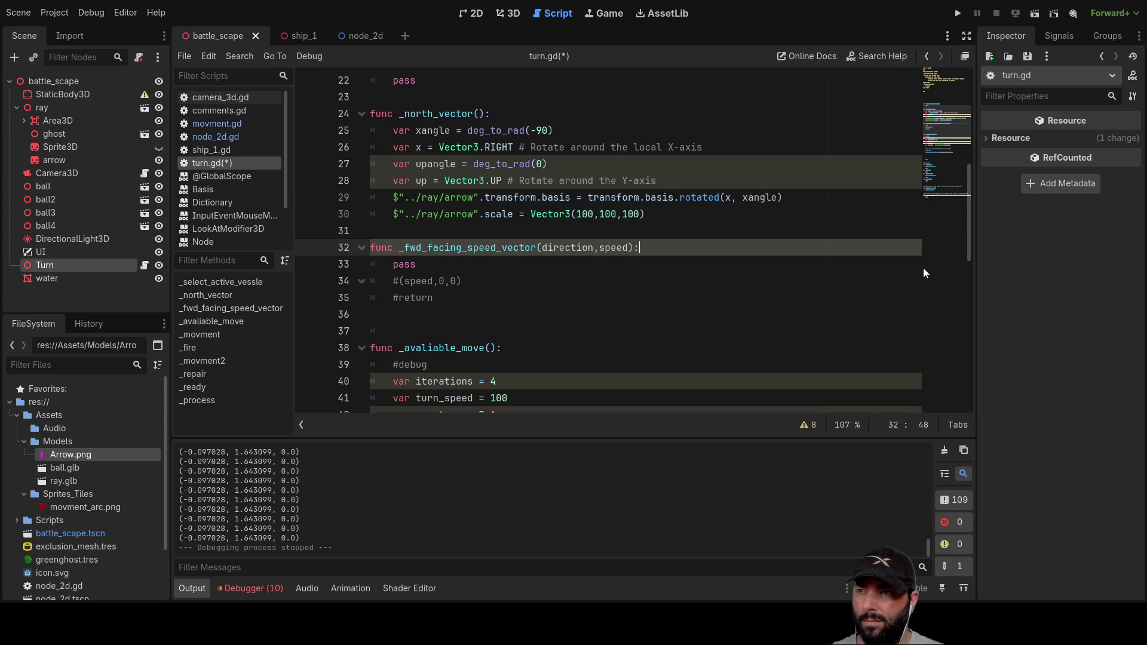
key("Up")
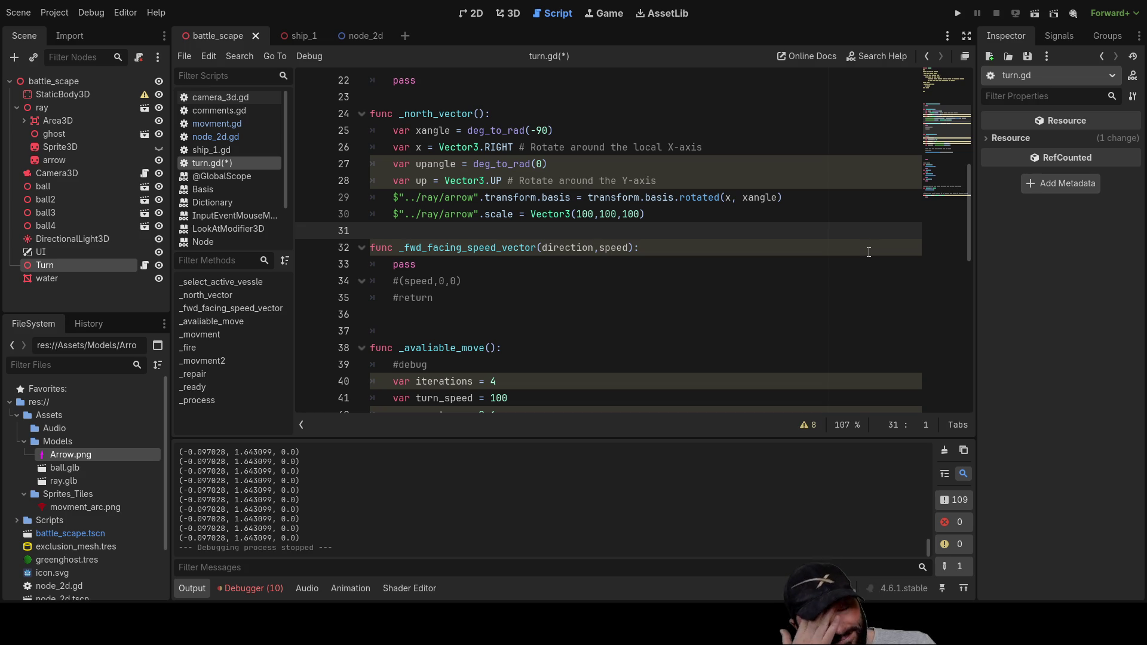
scroll(533, 259, "up", 7)
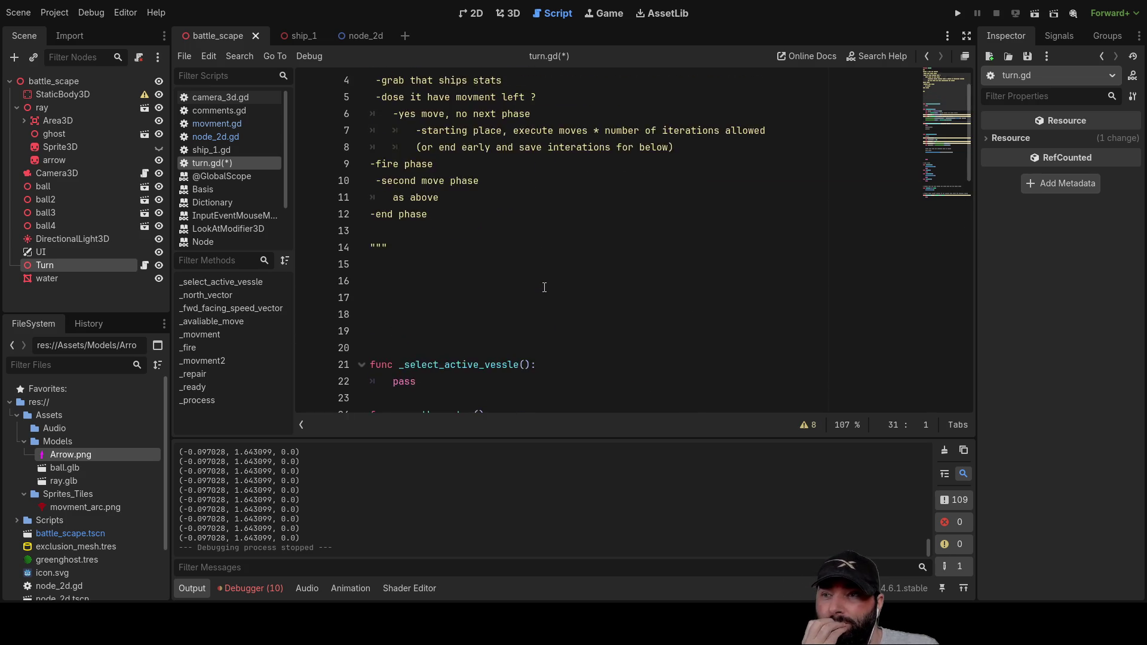
left_click(588, 347)
scroll(588, 349, "down", 3)
scroll(588, 349, "down", 4)
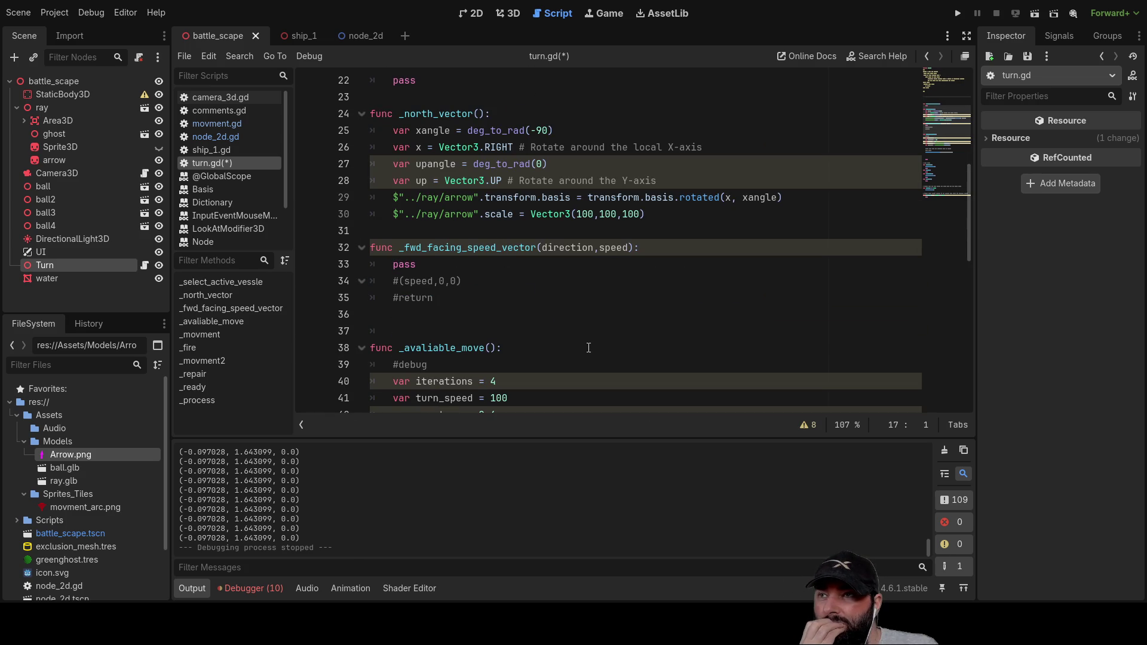
scroll(589, 343, "down", 10)
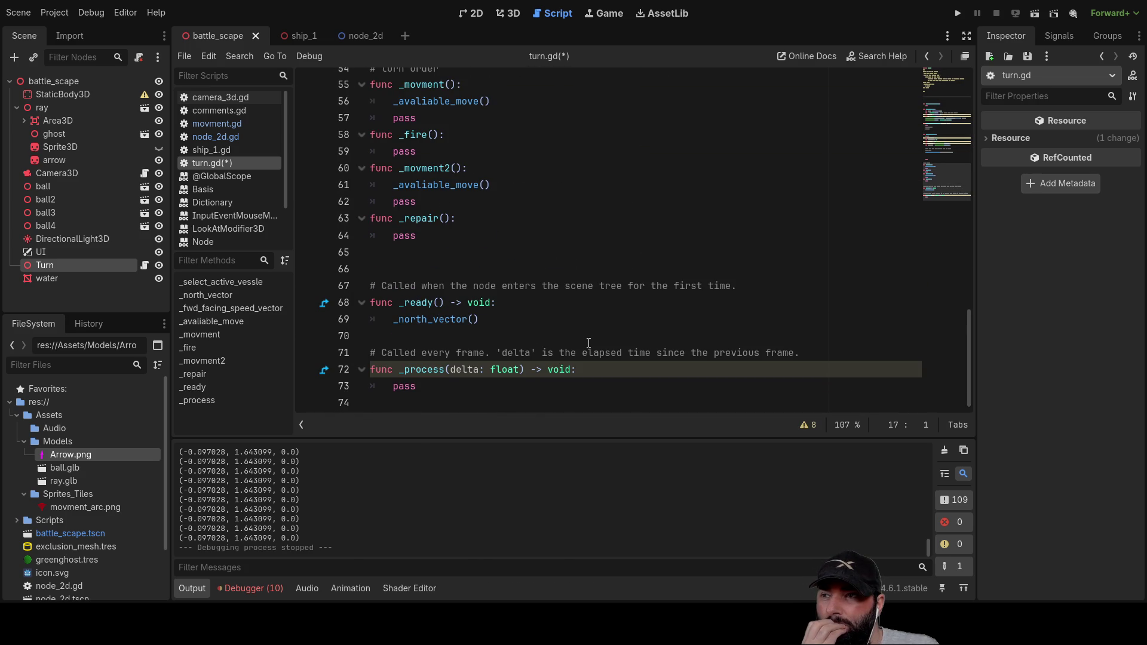
scroll(589, 343, "up", 6)
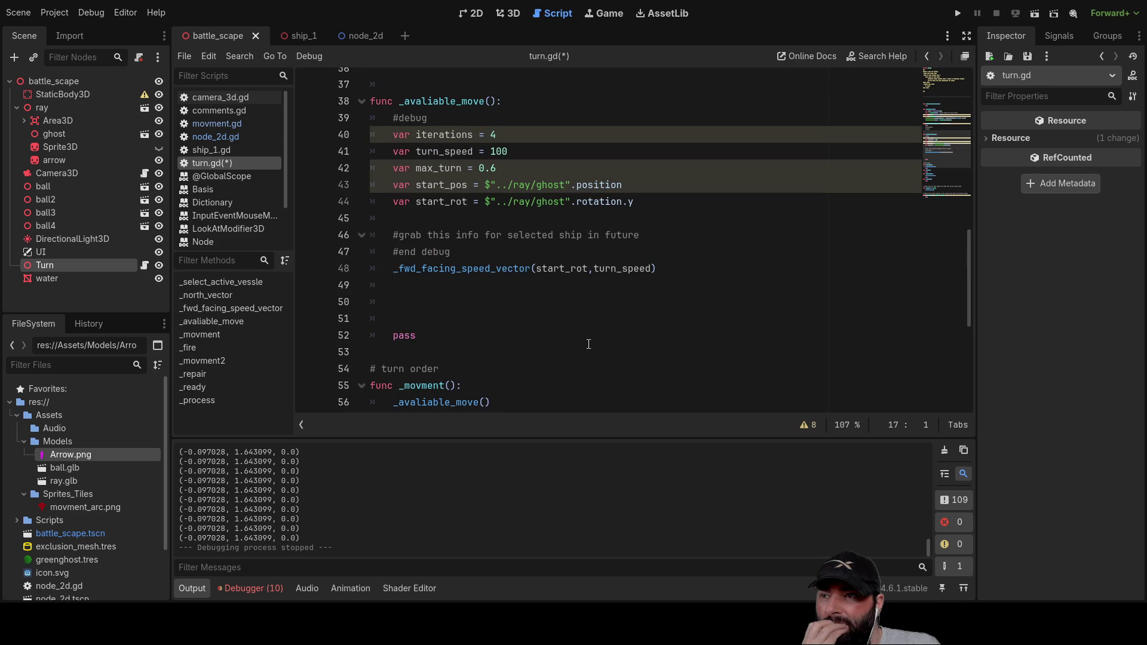
left_click(414, 292)
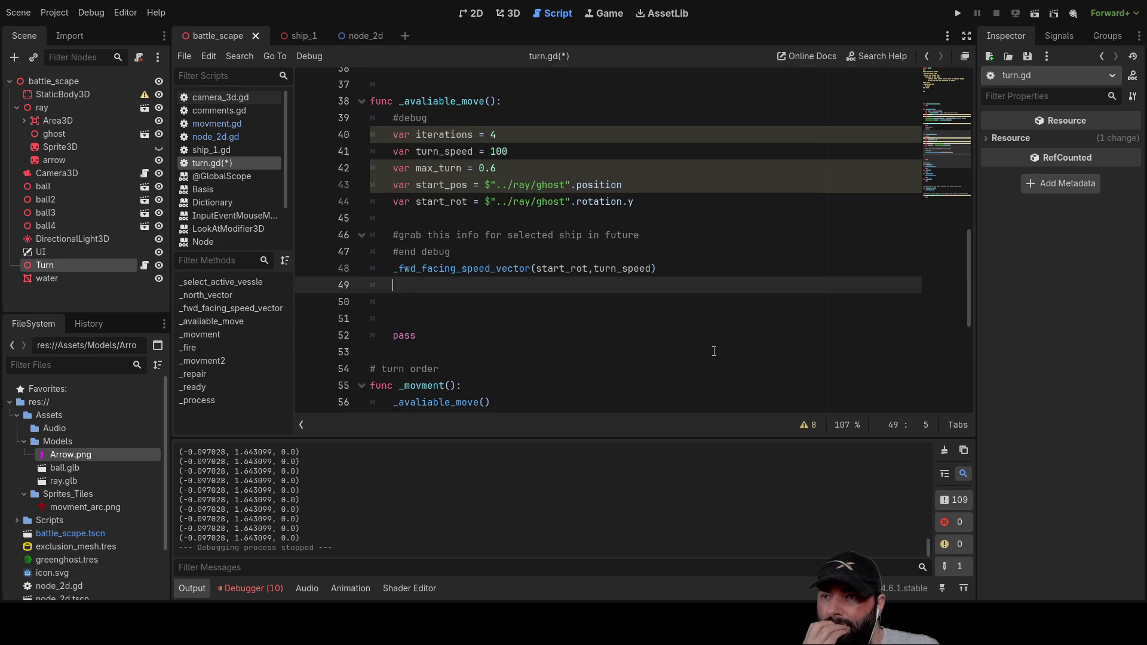
key("Delete")
key("Delete")
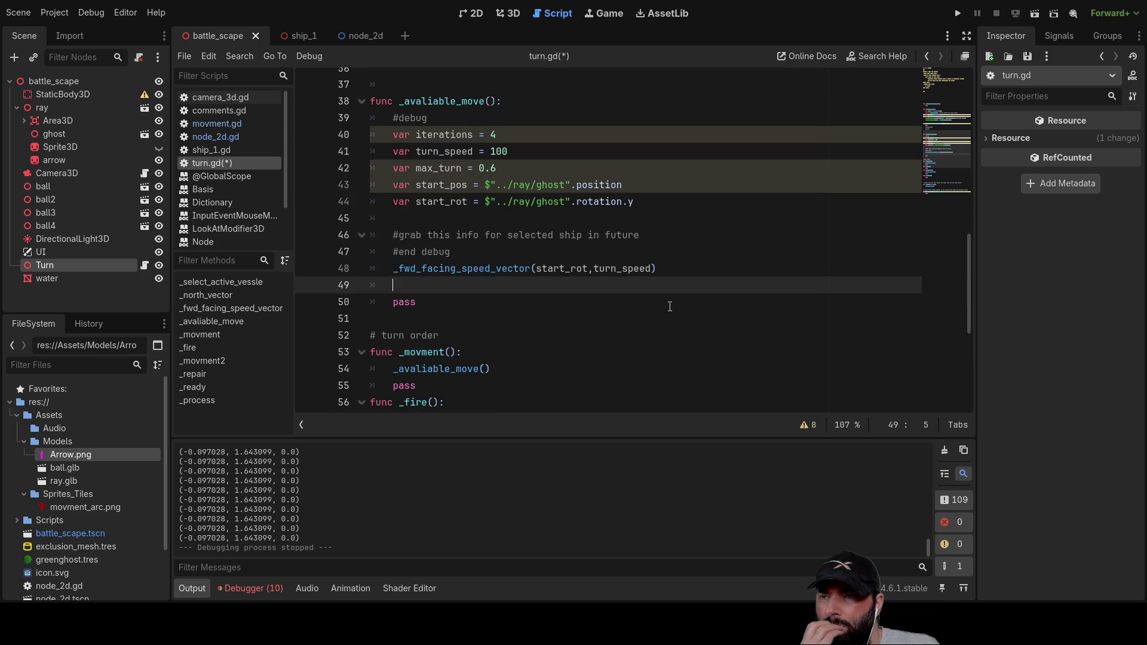
Step: Remove the blank lines above _select_active_vessle
scroll(764, 343, "down", 5)
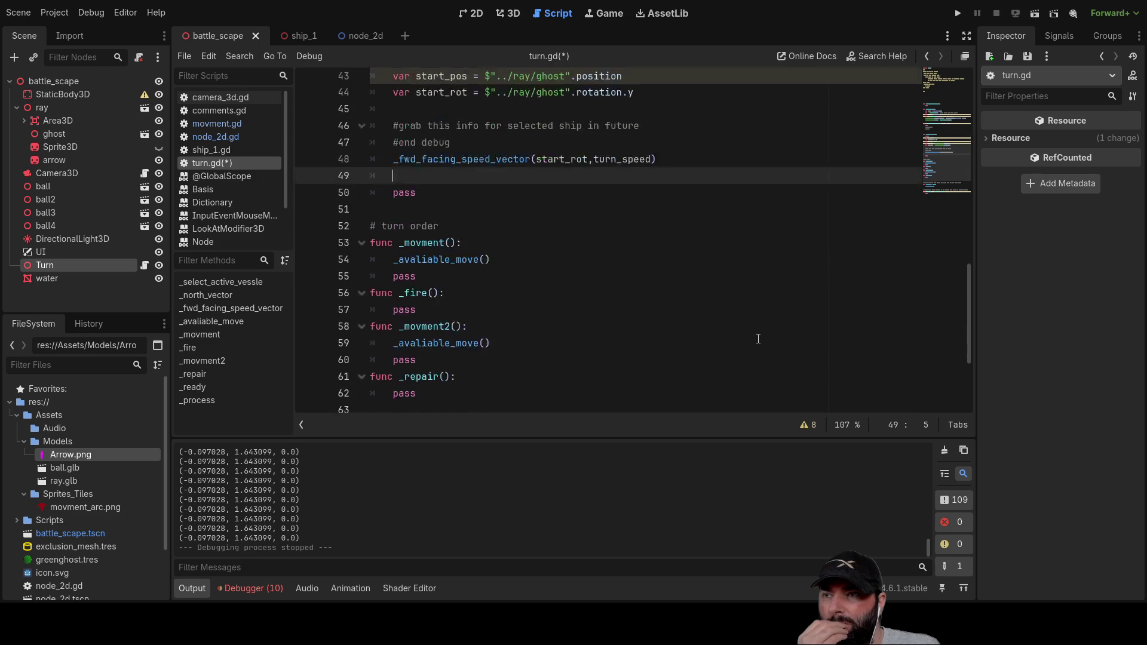
scroll(732, 338, "up", 10)
scroll(732, 338, "up", 8)
scroll(717, 335, "down", 3)
left_click(377, 176)
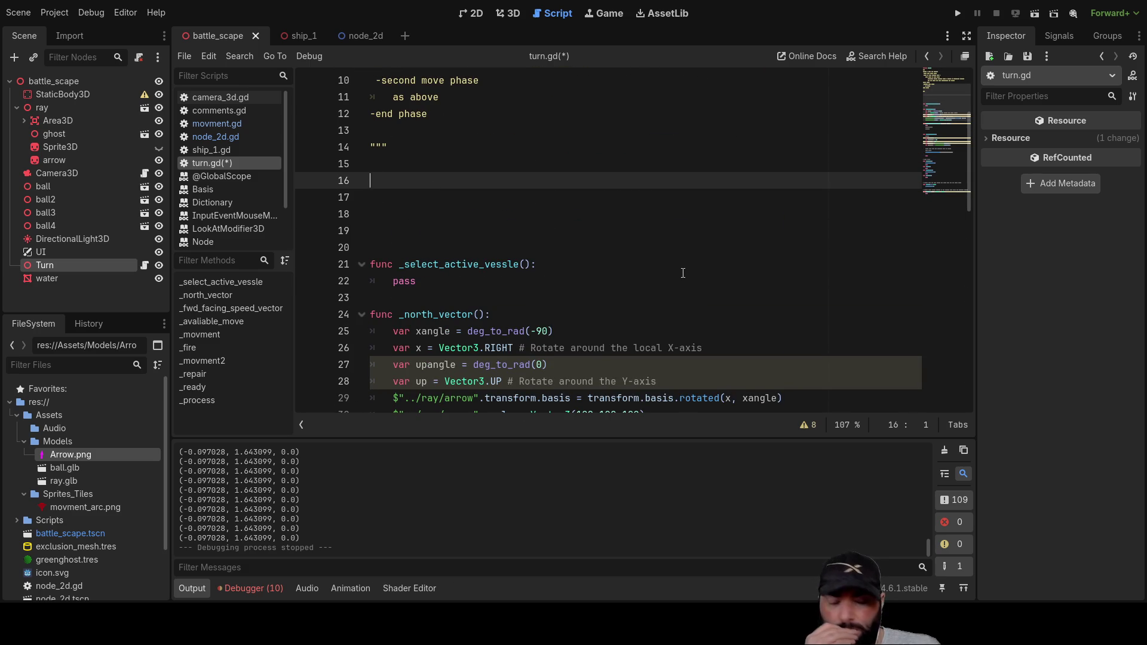
key("Delete")
key("Delete")
key("Delete")
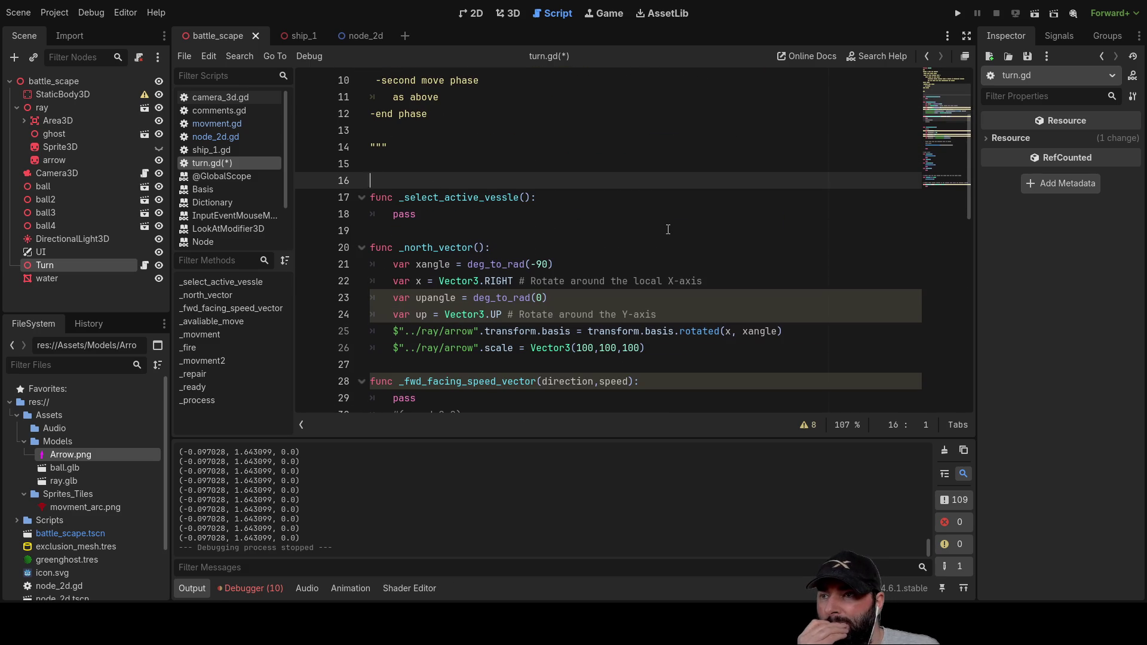
Step: Add blank lines after _north_vector and bring up the Node3D reference for transform
scroll(669, 237, "down", 3)
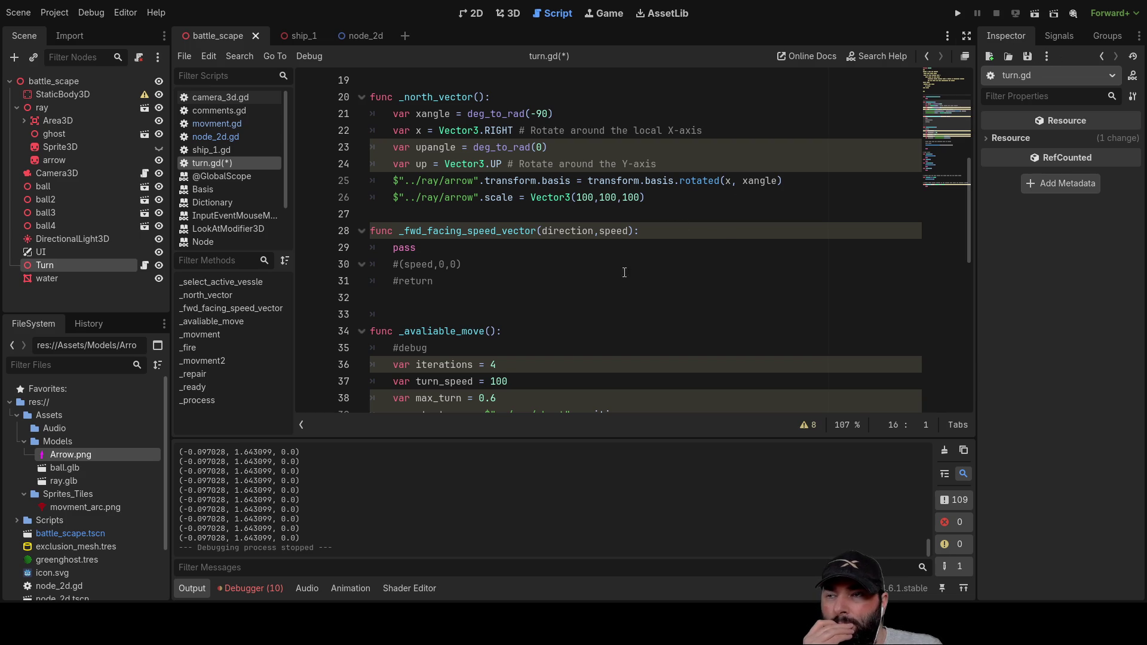
left_click(412, 214)
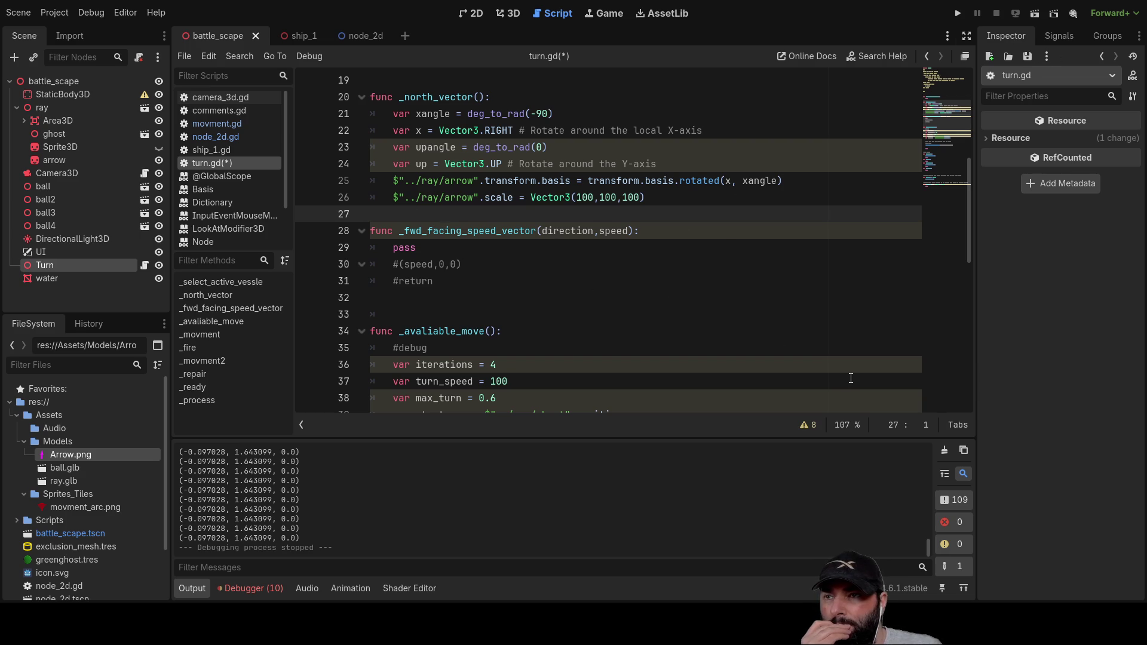
key("Return")
key("Return")
key("Return")
key("Up")
key("Up")
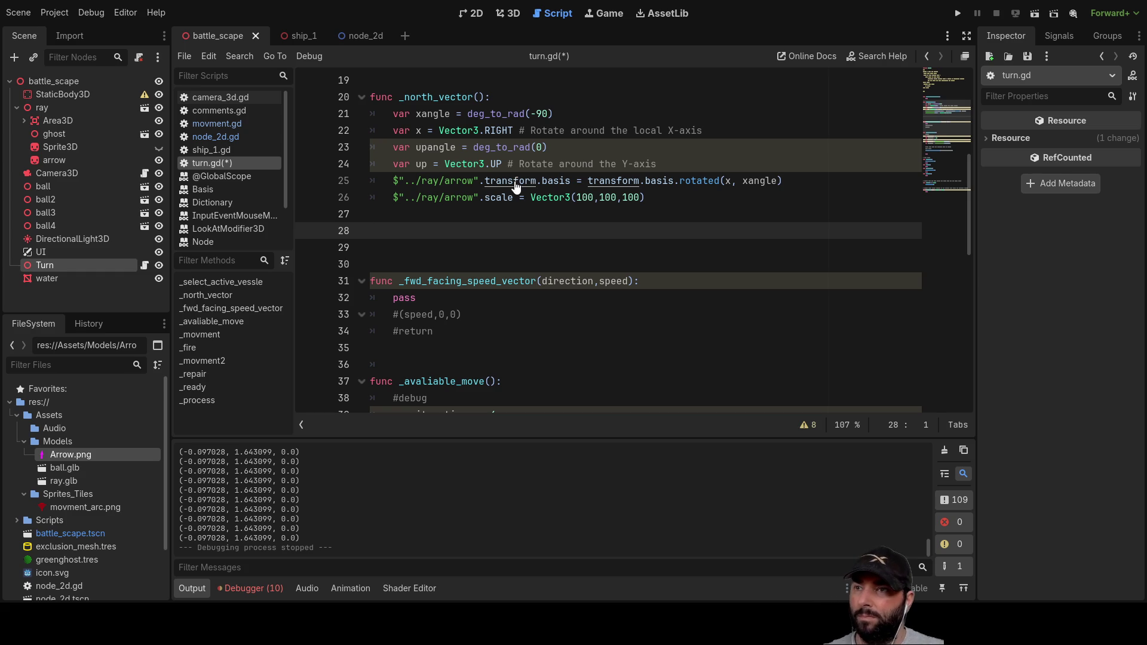
left_click(515, 181, "ctrl")
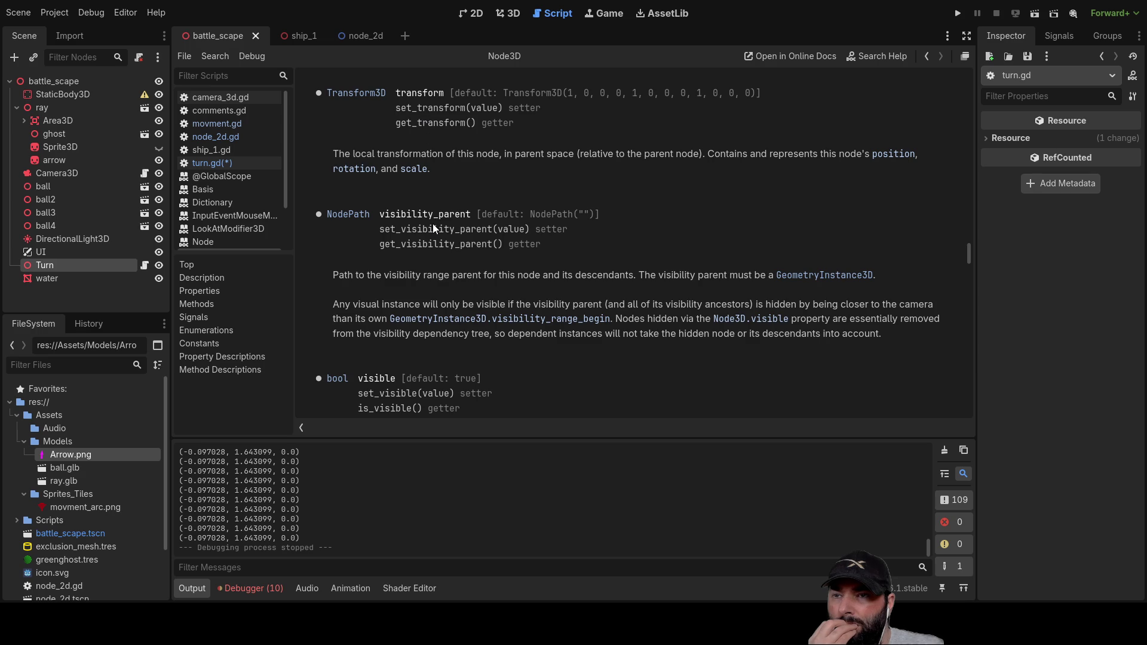
scroll(484, 246, "down", 3)
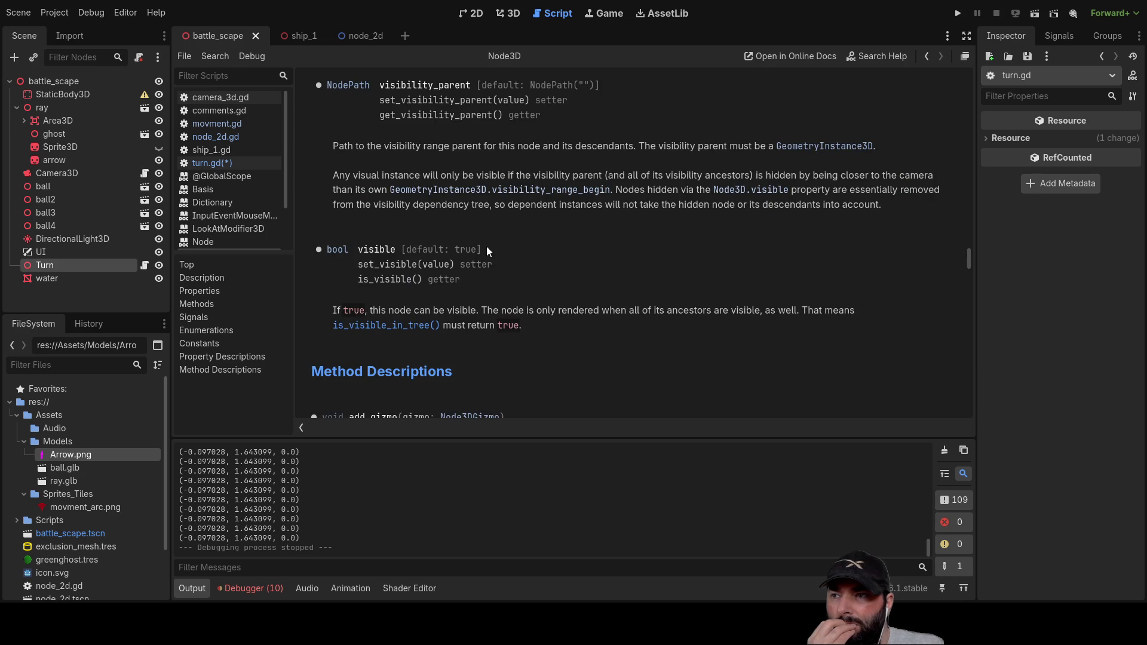
scroll(491, 248, "down", 5)
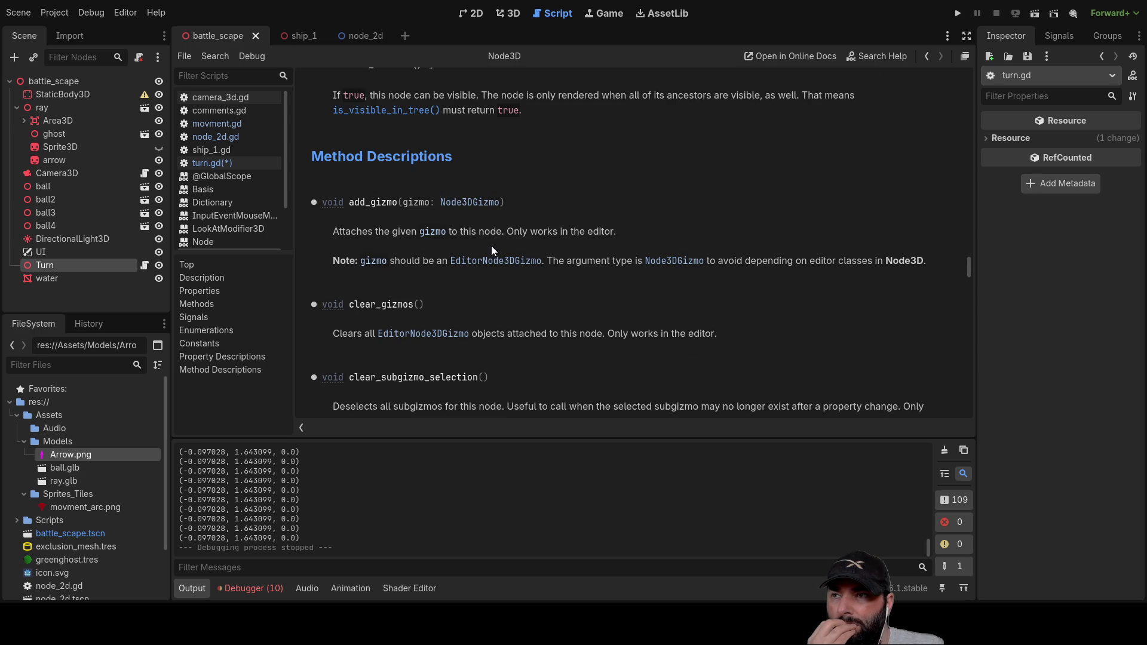
scroll(491, 245, "up", 10)
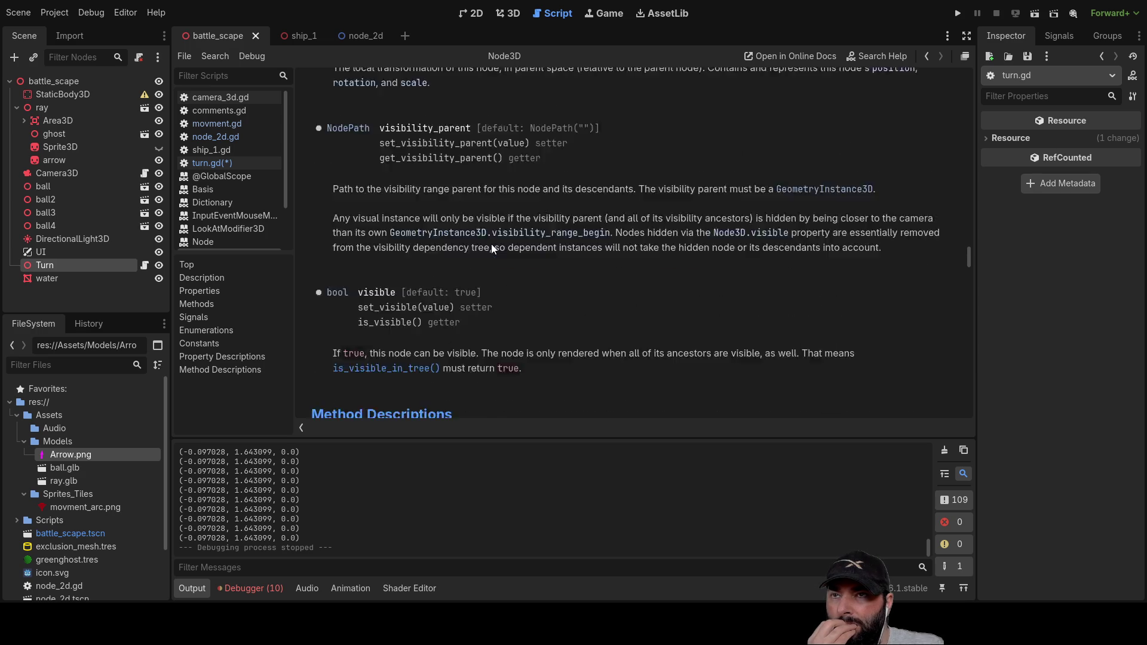
left_click(227, 125)
Step: Switch to node_2d.gd and collapse the Models and Sprites_Tiles folders in the FileSystem dock
left_click(226, 137)
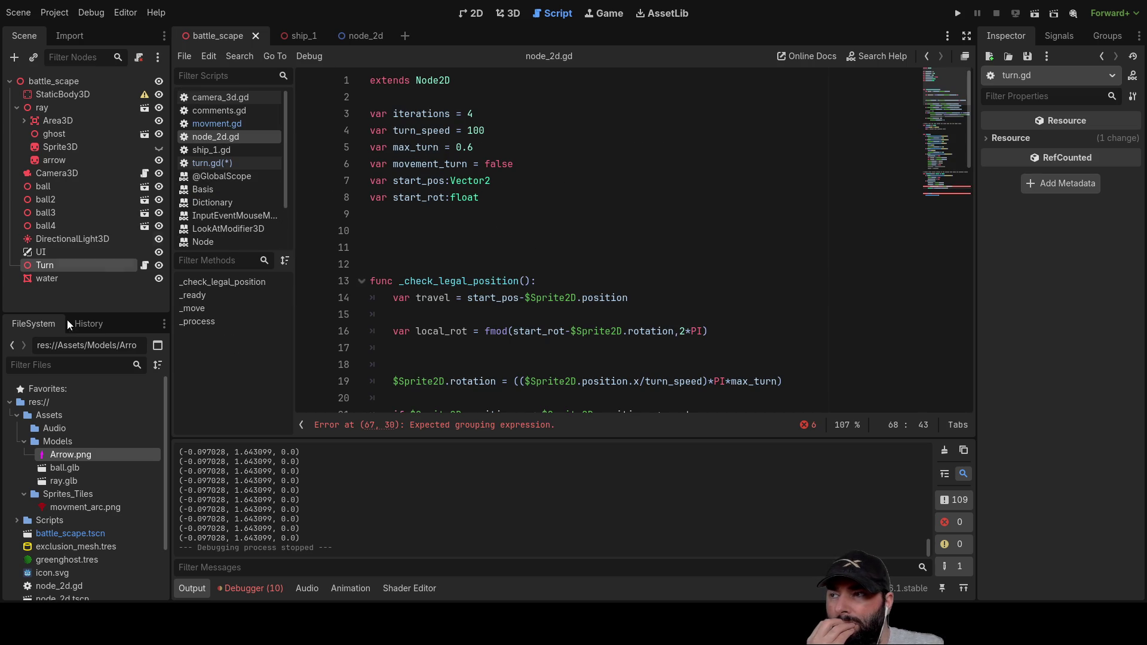
scroll(106, 475, "down", 3)
scroll(101, 464, "up", 3)
left_click(32, 441)
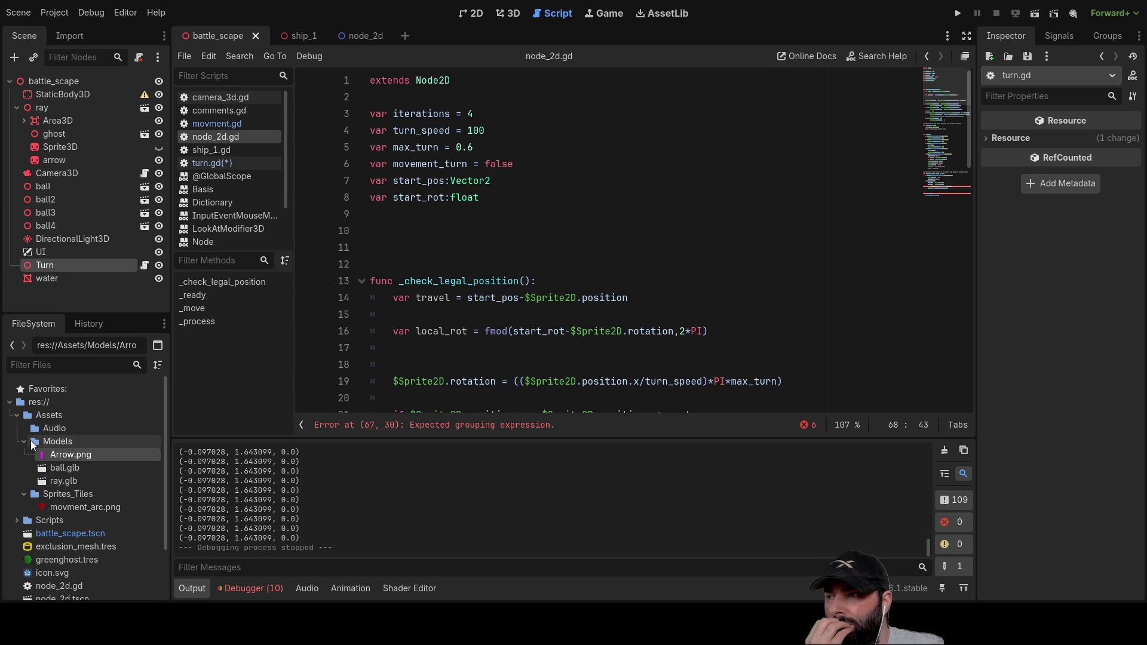
left_click(26, 454)
left_click(24, 441)
left_click(23, 454)
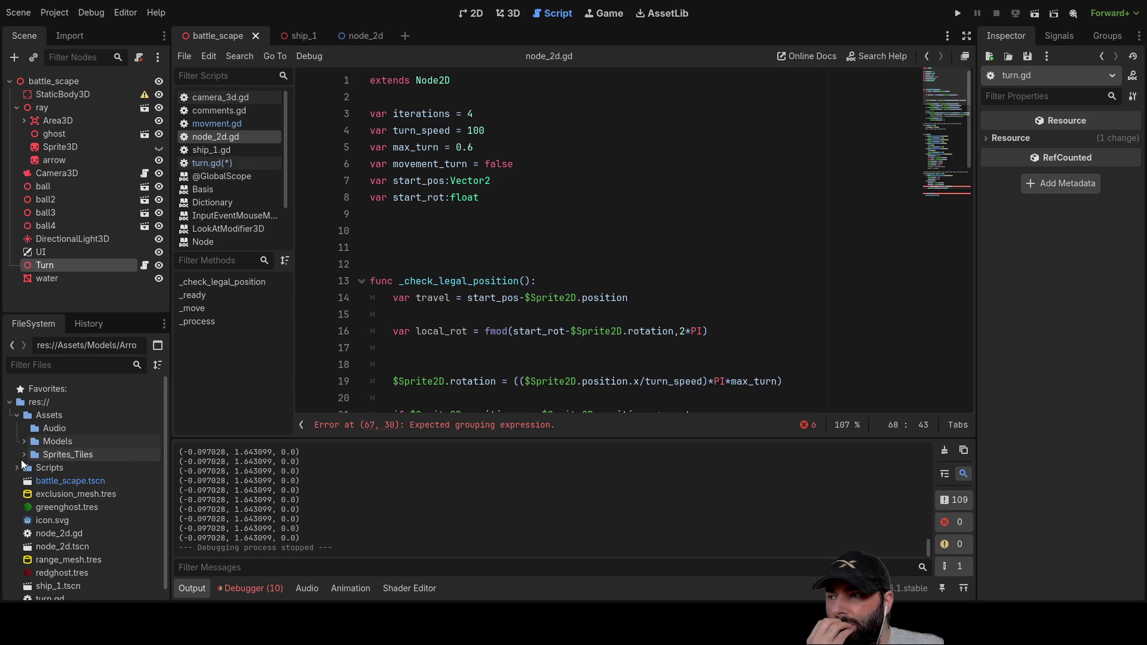
Step: Expand res://Scripts and open comments.gd, placing the caret under ideas:
left_click(18, 470)
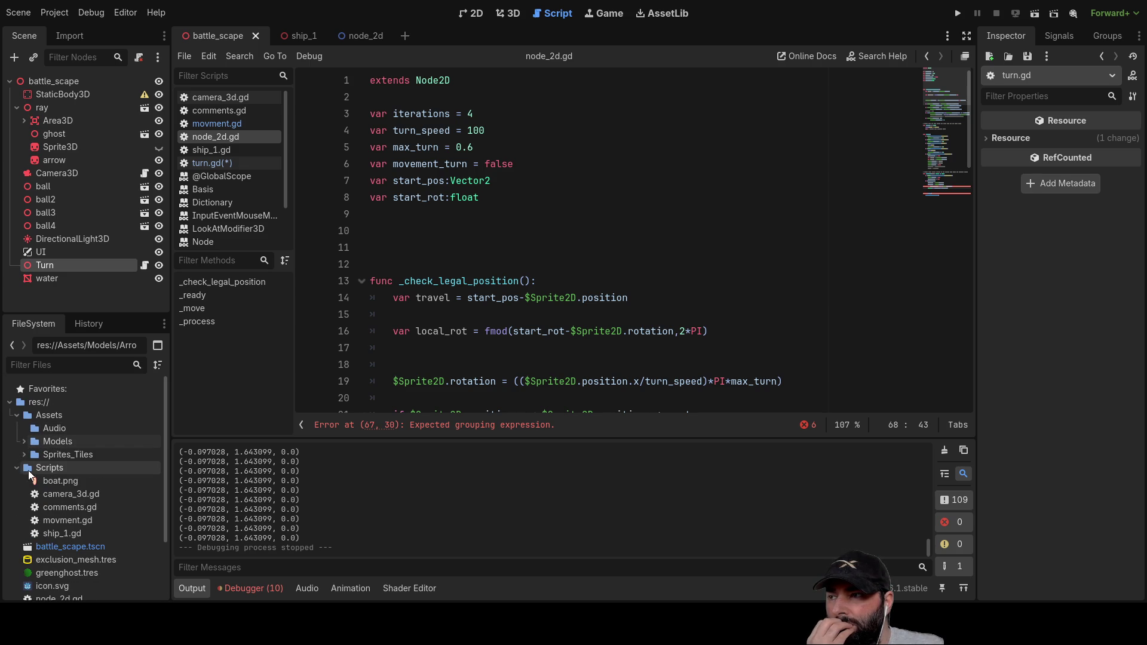
left_click(62, 427)
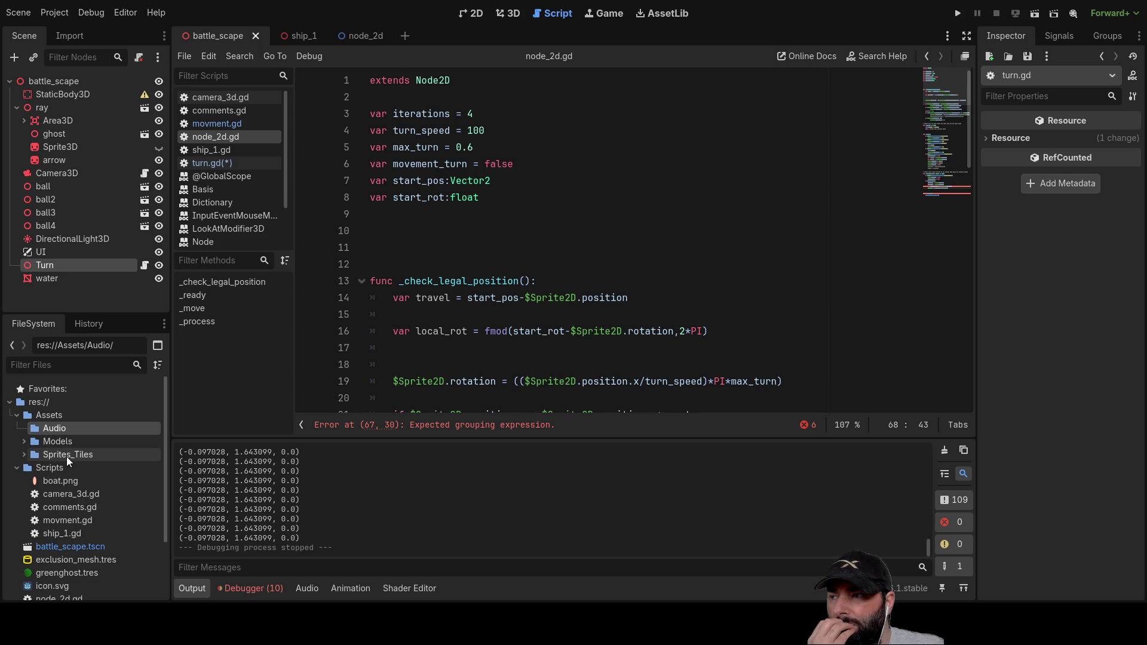
left_click(37, 442)
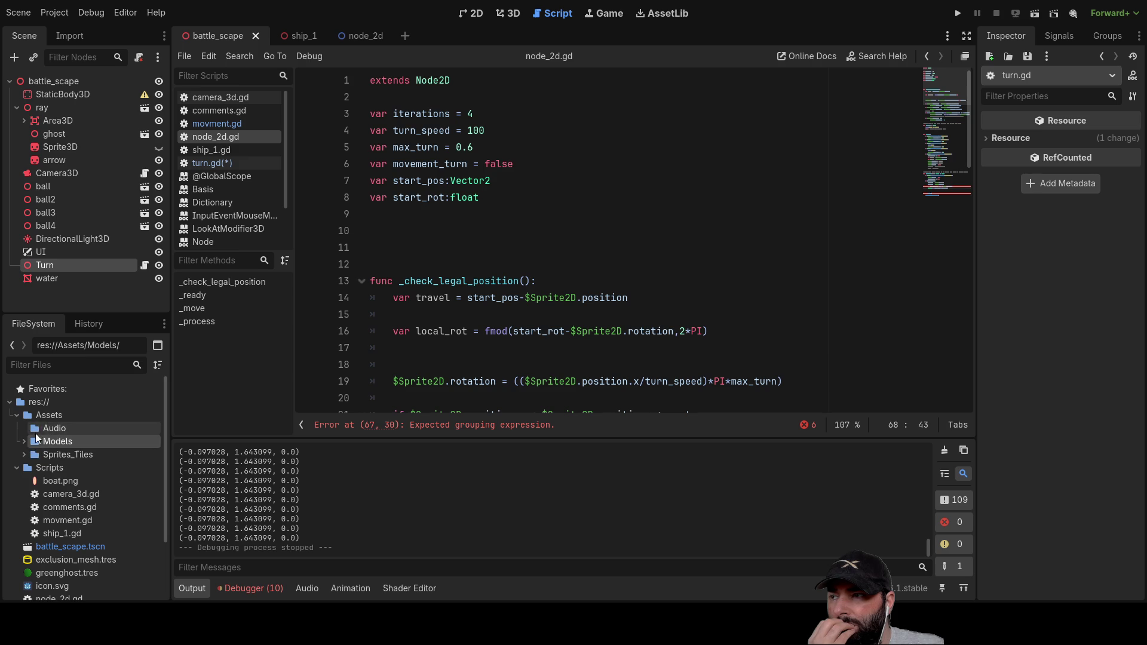
left_click(27, 467)
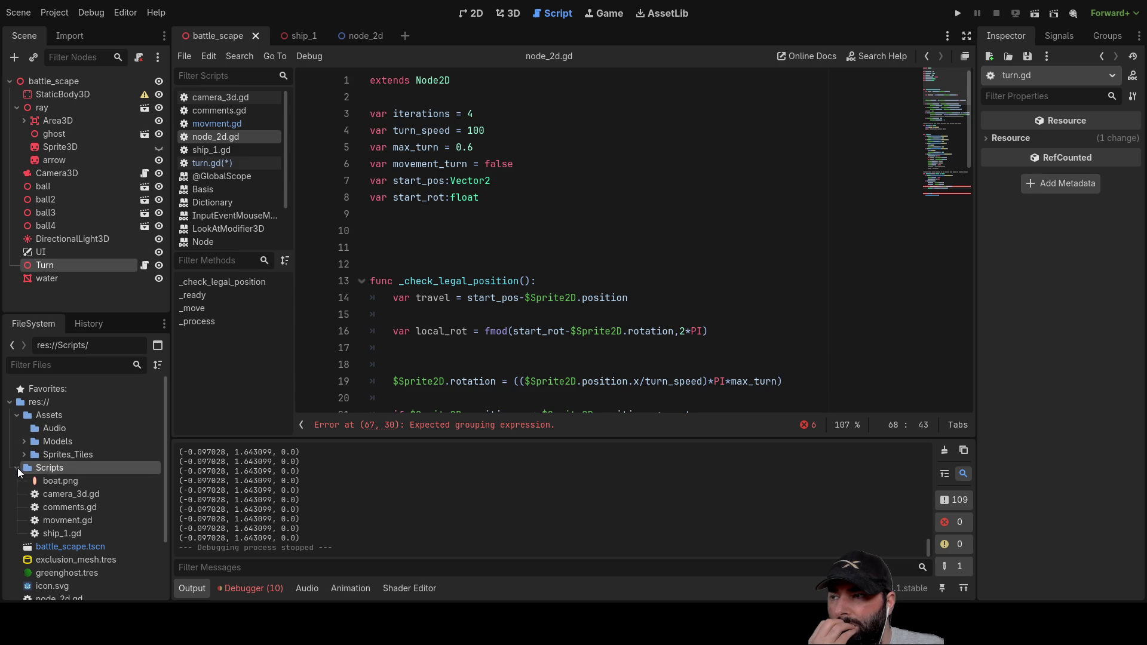
double_click(78, 508)
left_click(379, 338)
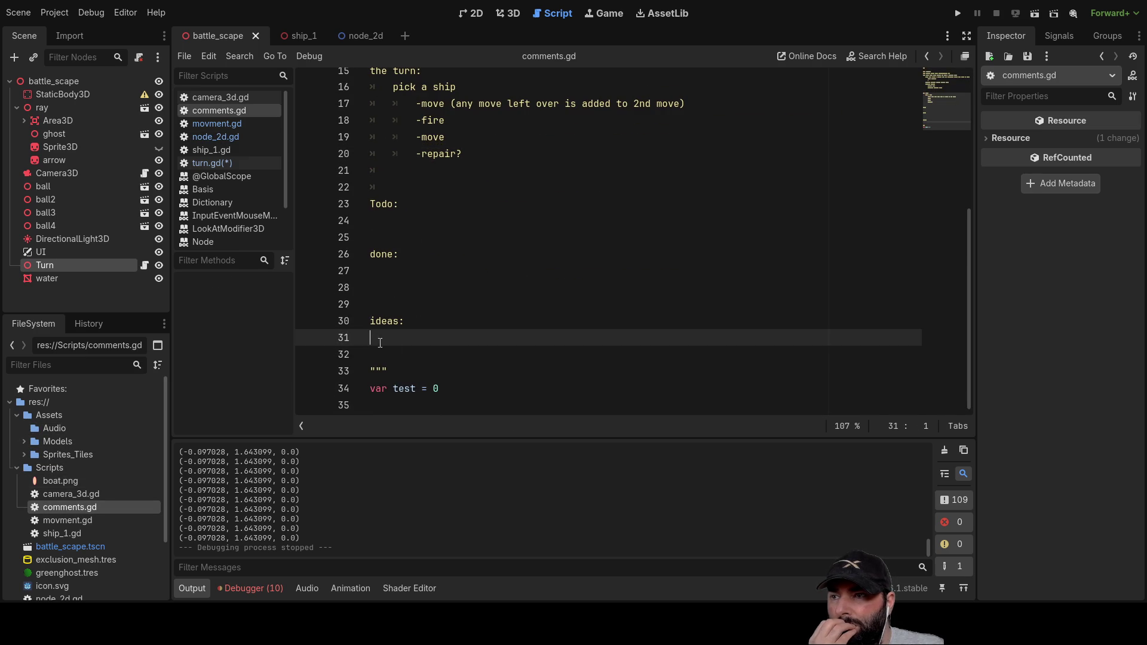
Step: Delete the word 'Notes' that was typed in the wrong place below var test = 0
scroll(460, 364, "up", 5)
scroll(470, 337, "down", 5)
key("Down")
key("Down")
key("Down")
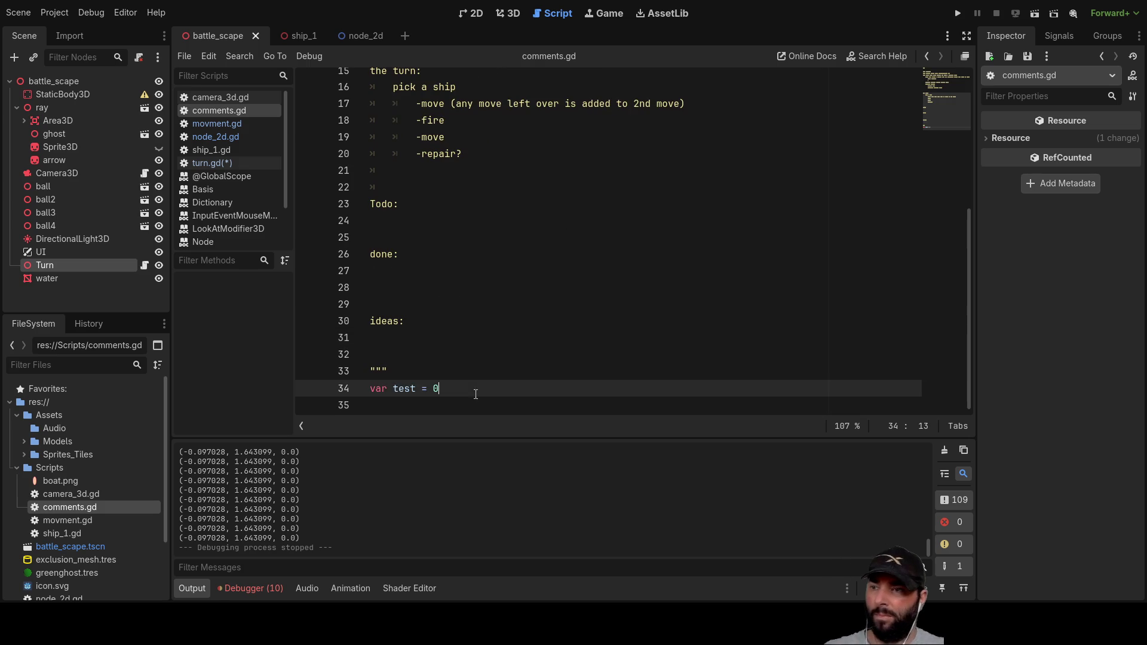
key("Up")
key("Up")
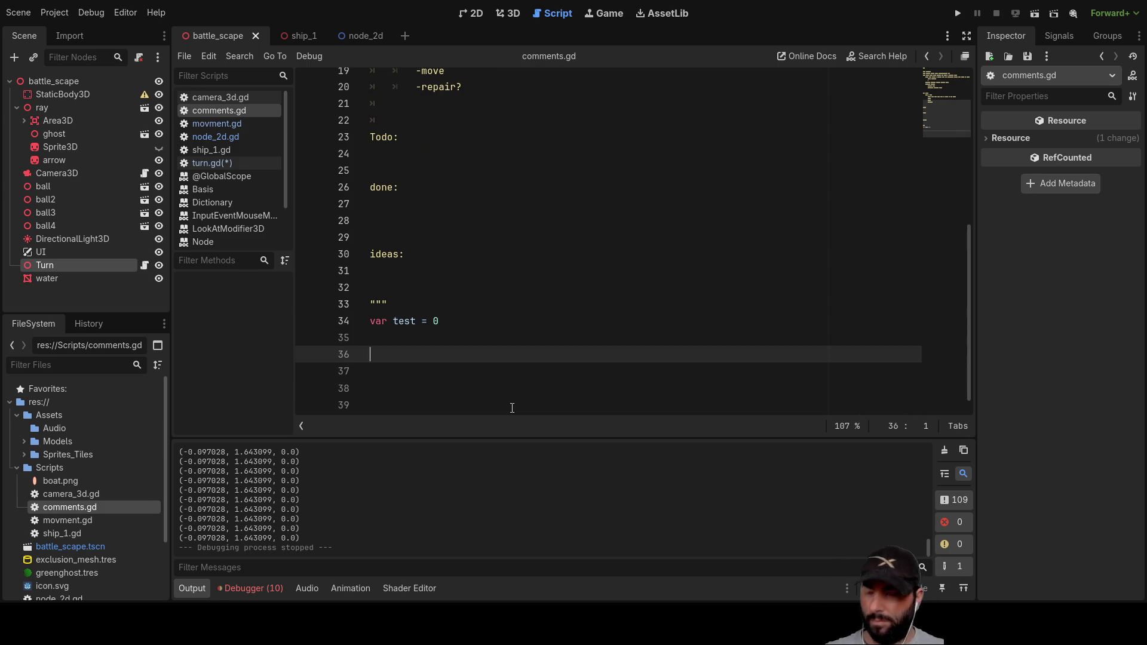
type("Notes")
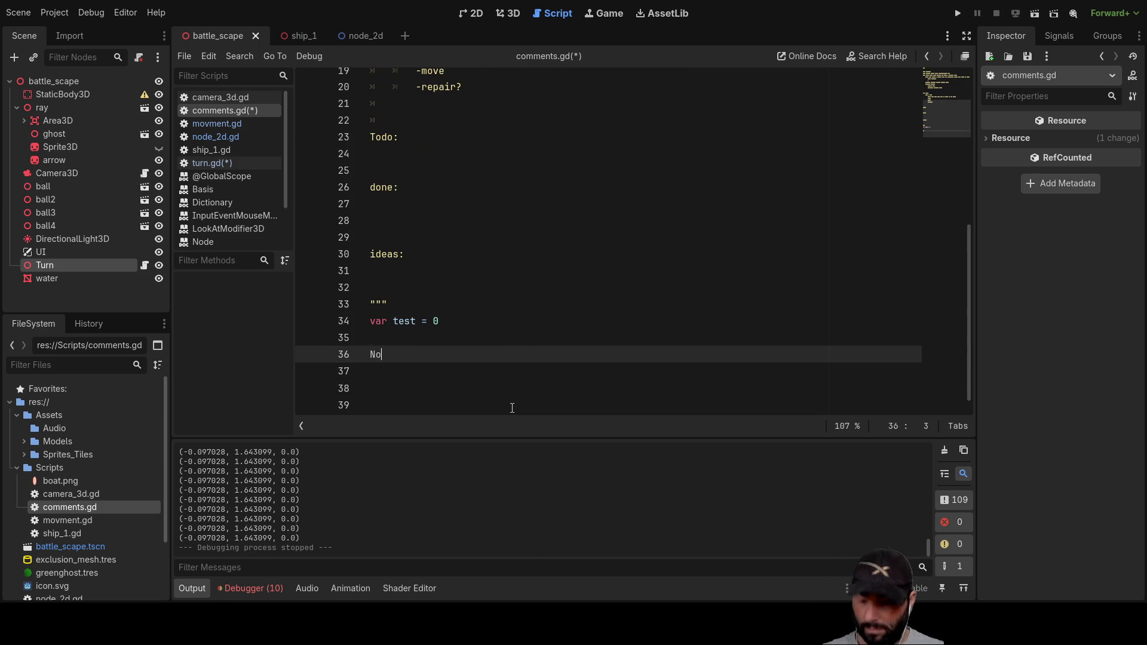
key("Escape")
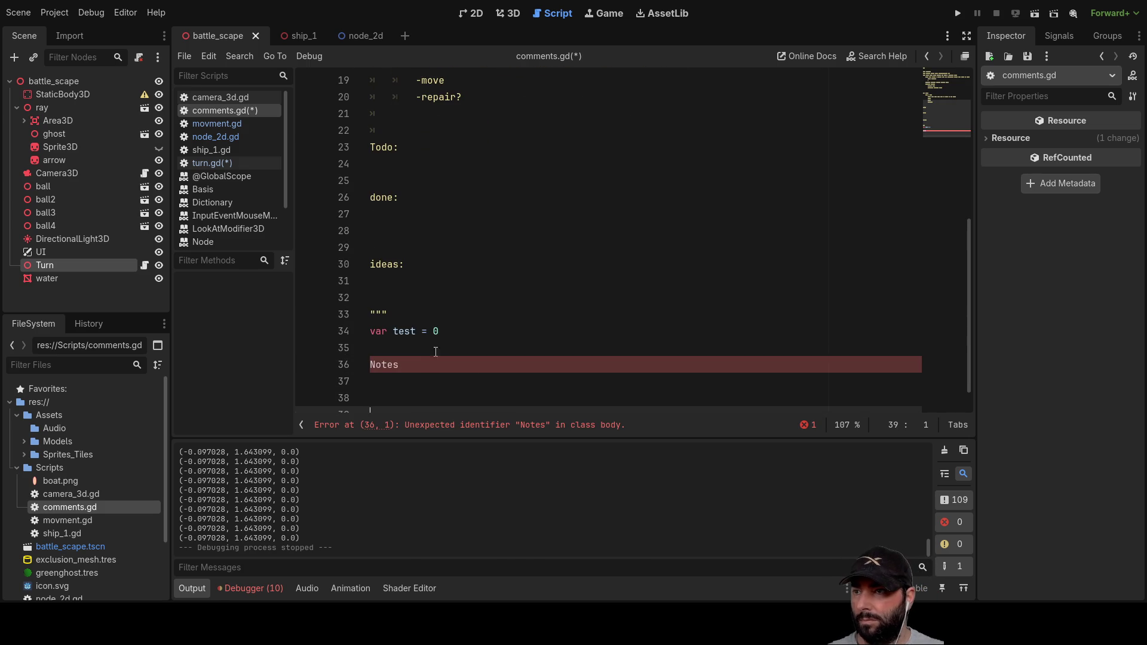
left_click_drag(399, 365, 339, 365)
key("BackSpace")
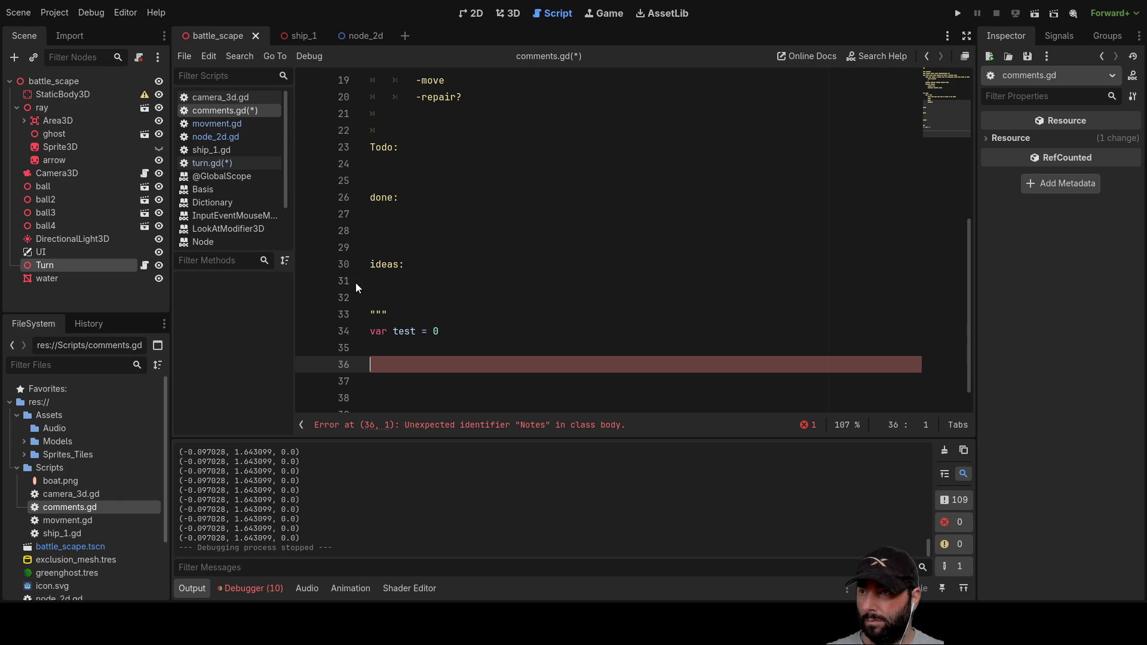
Step: Add a 'Notes:' heading under ideas: and delete the var test = 0 line
left_click(356, 281)
key("Return")
key("Return")
key("Return")
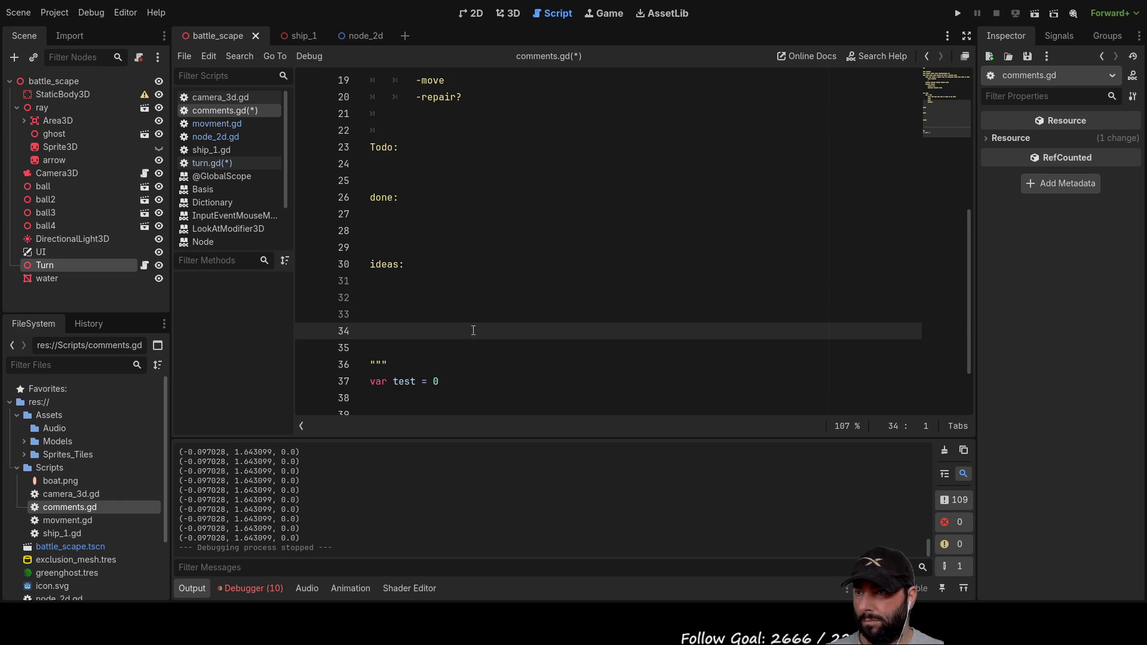
key("Up")
type("Notes")
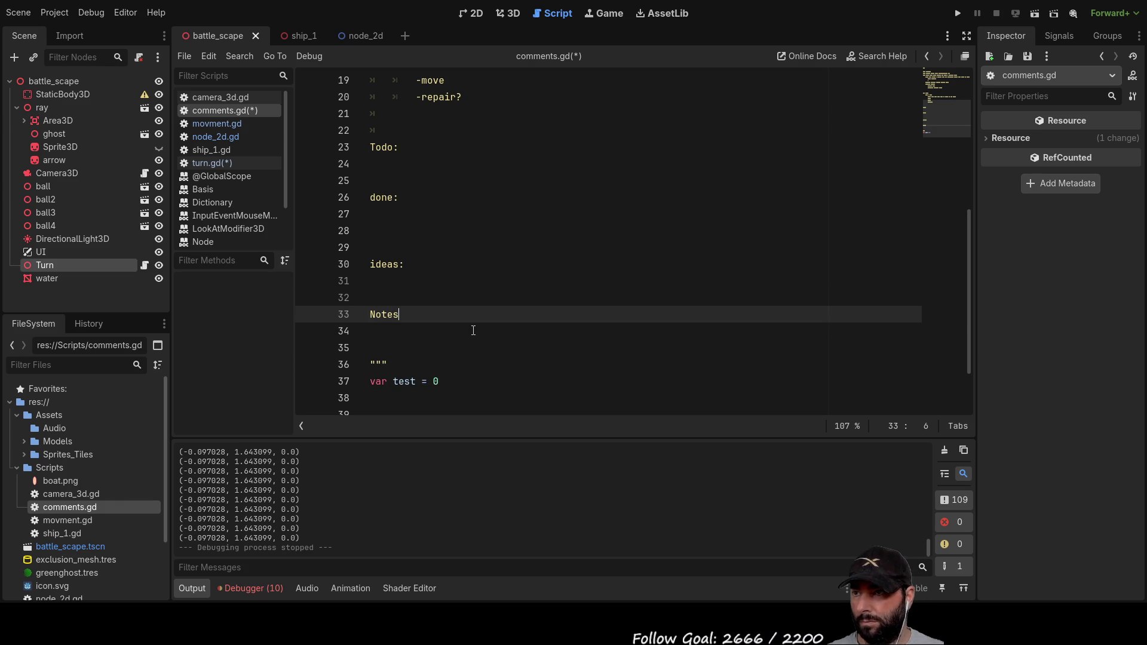
type(":")
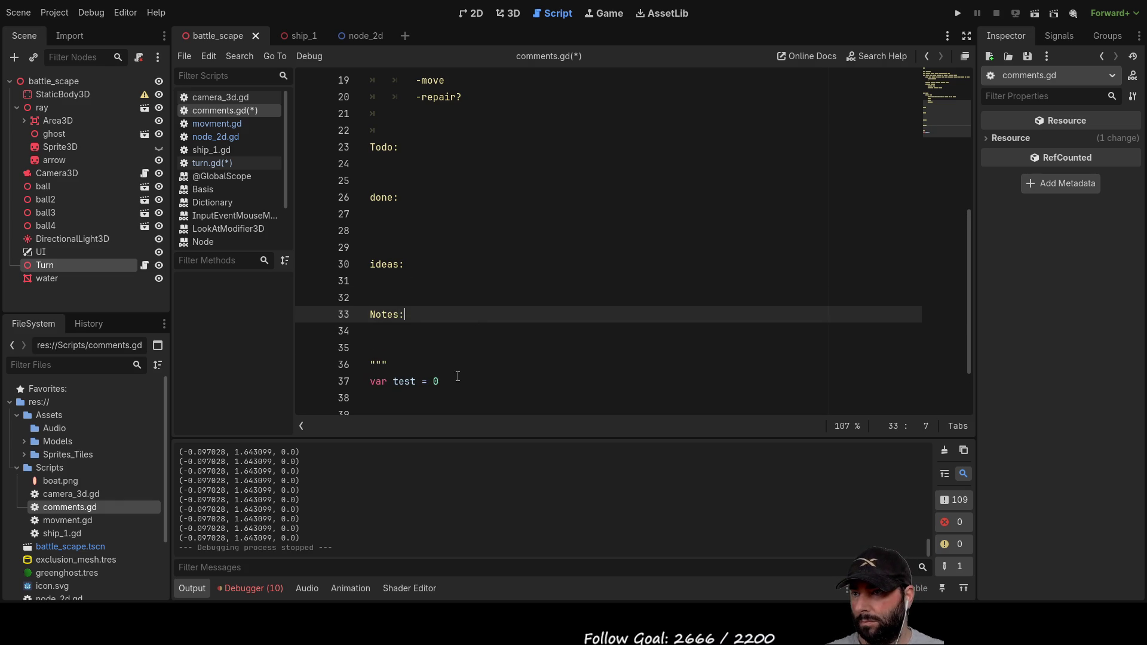
left_click_drag(455, 381, 343, 380)
key("BackSpace")
Step: Add a '-vectors-' entry under Notes: with blank lines around it
key("Up")
key("Up")
key("Up")
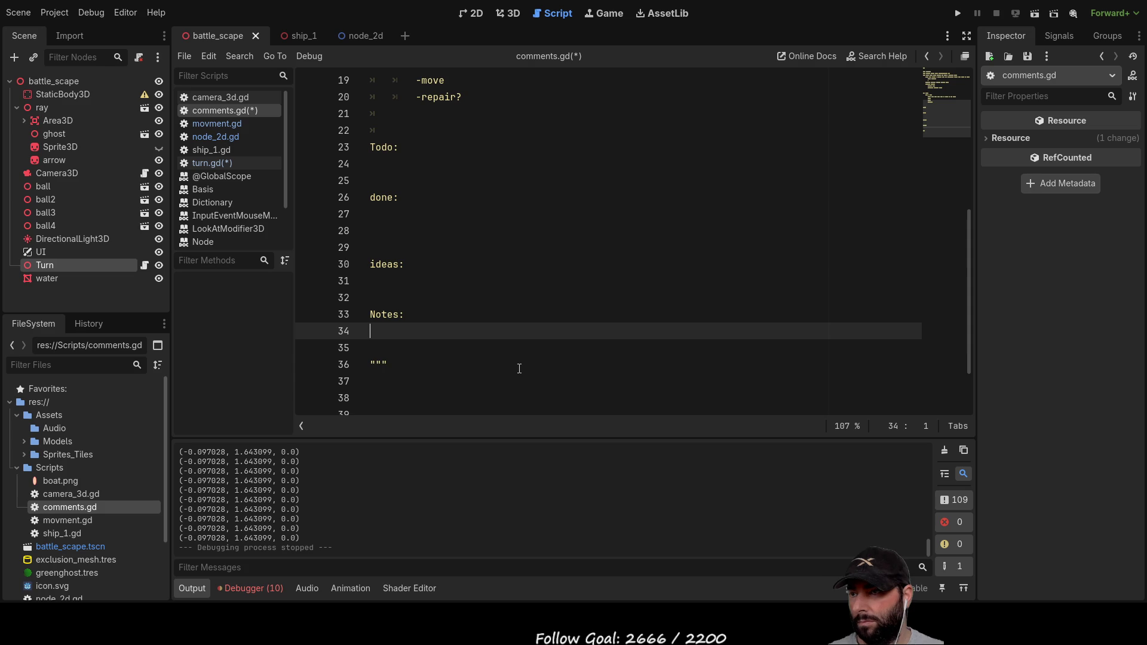
key("Return")
key("Return")
key("Up")
key("Up")
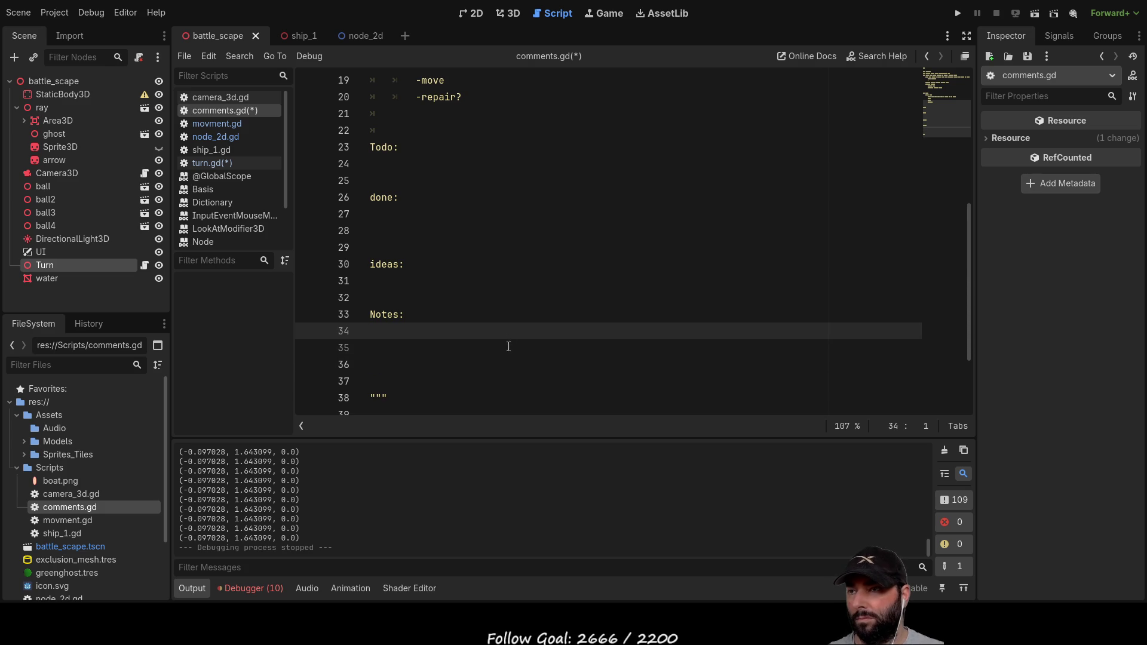
type("-vectors")
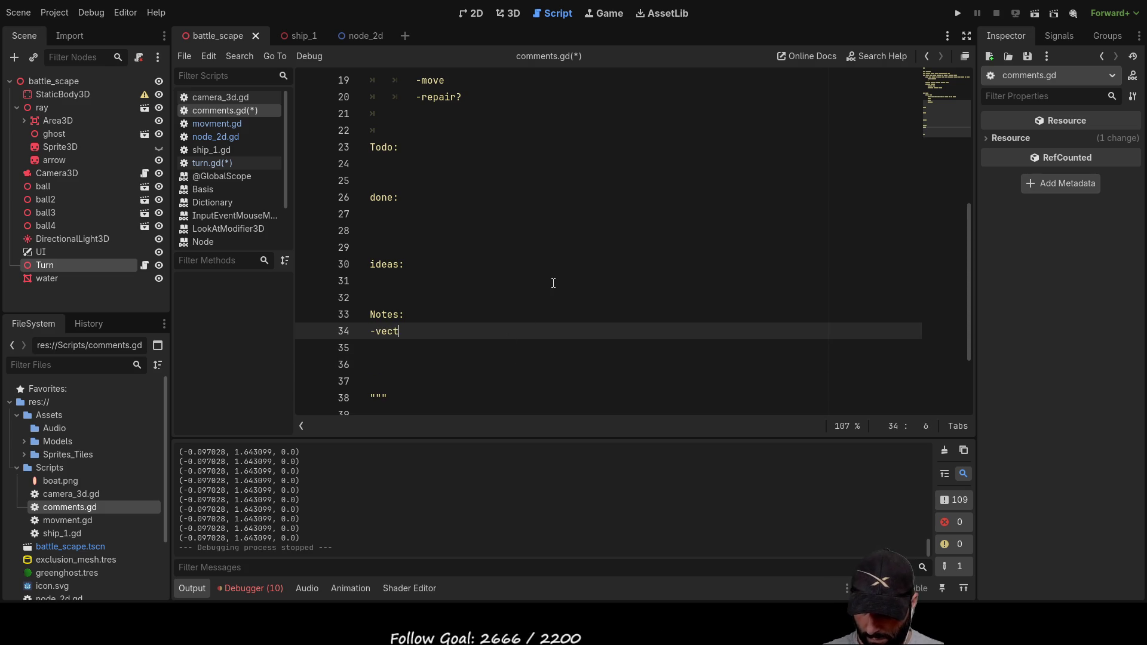
type("-")
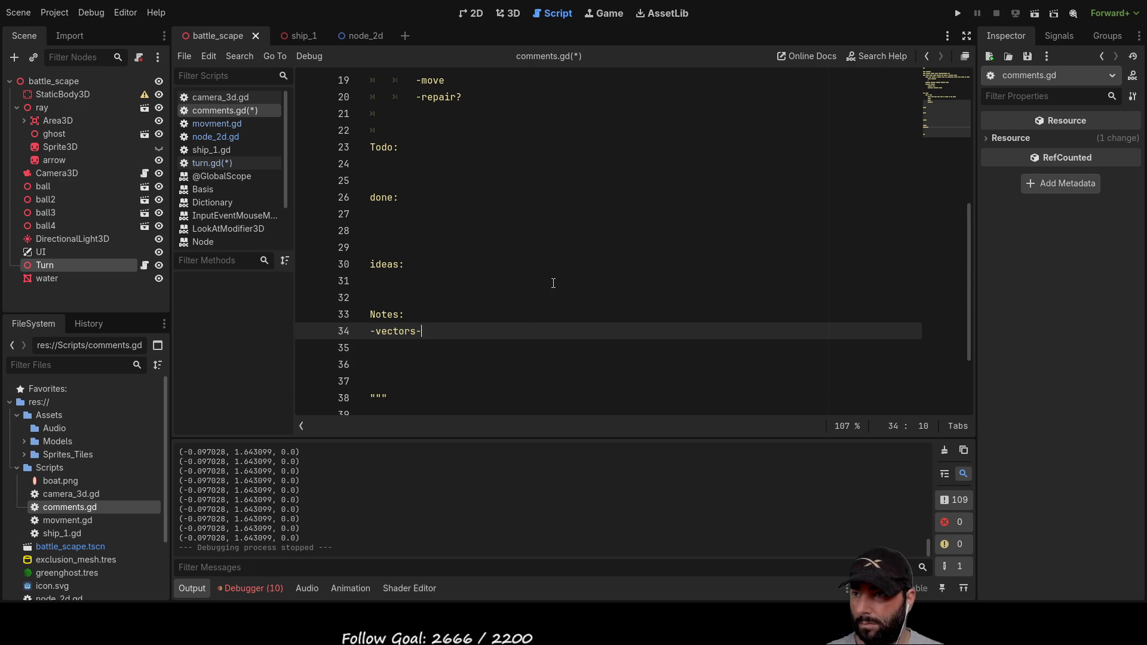
key("Return")
key("Return")
key("Up")
key("Down")
key("Up")
key("Down")
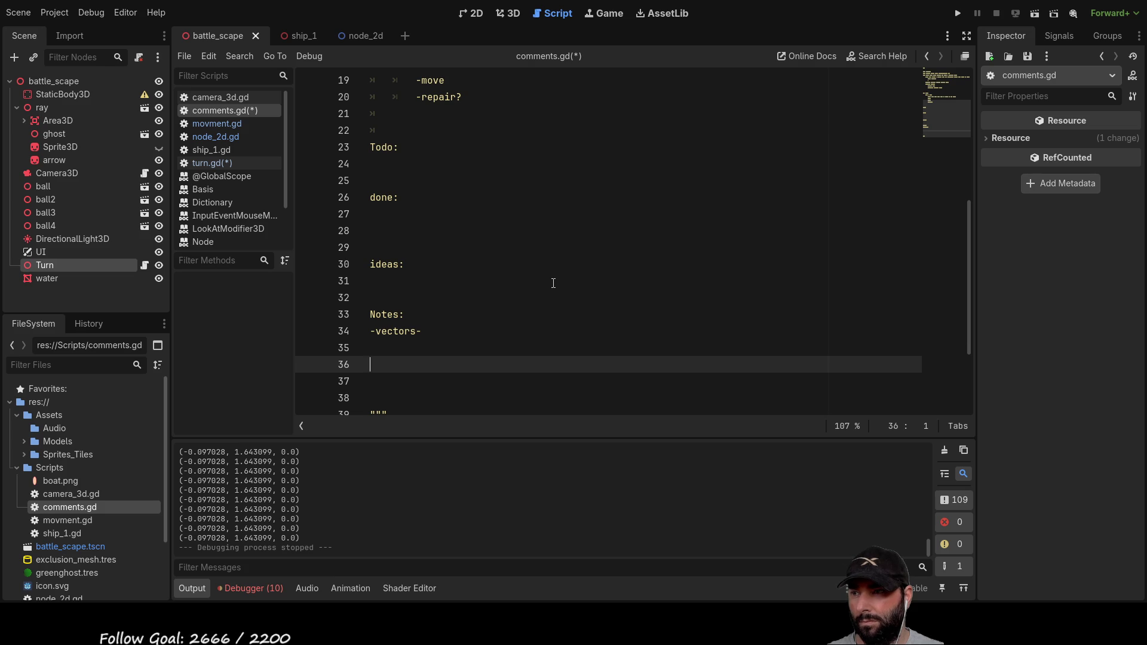
key("Up")
key("Down")
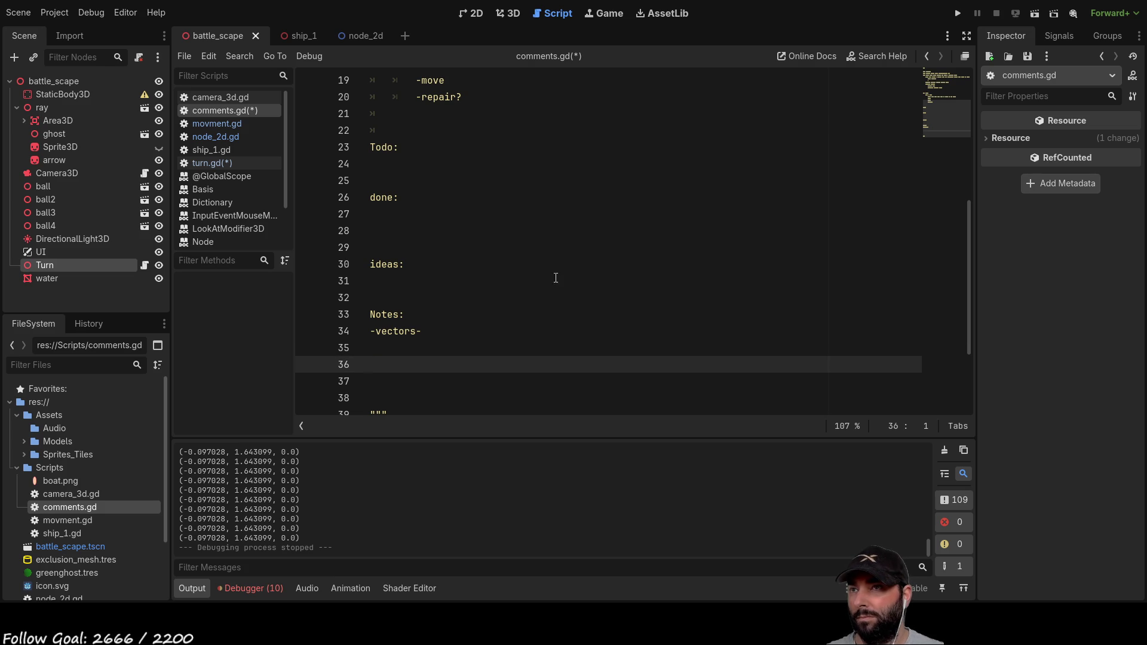
scroll(481, 250, "up", 6)
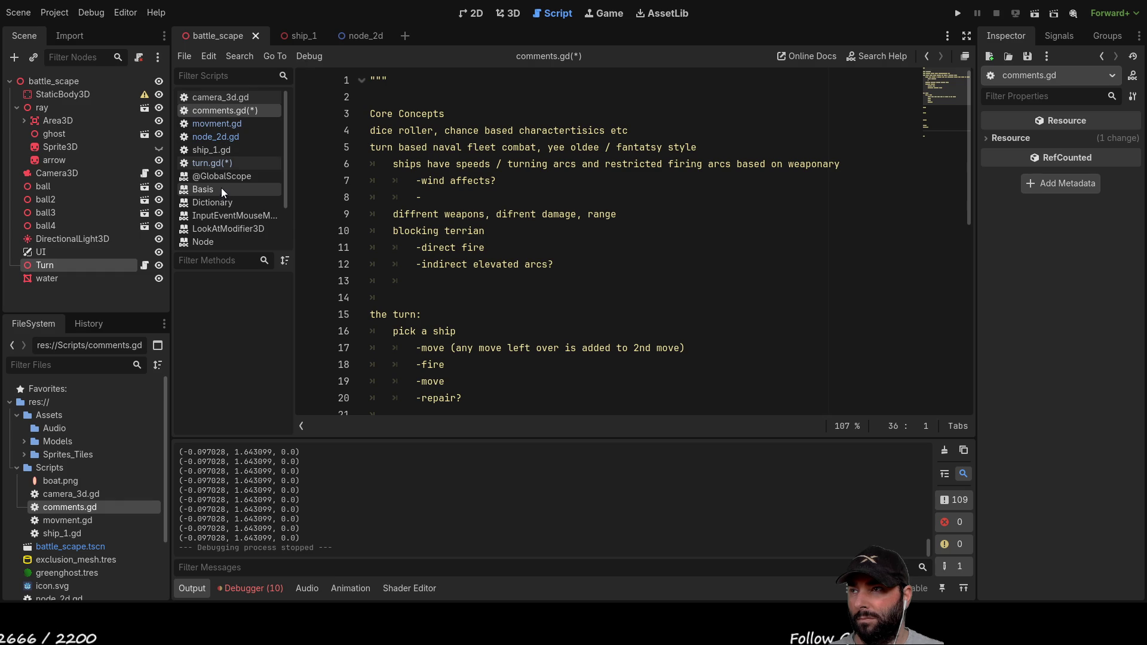
Step: Look over ship_1.gd and node_2d.gd, then return to comments.gd
left_click(219, 149)
left_click(220, 137)
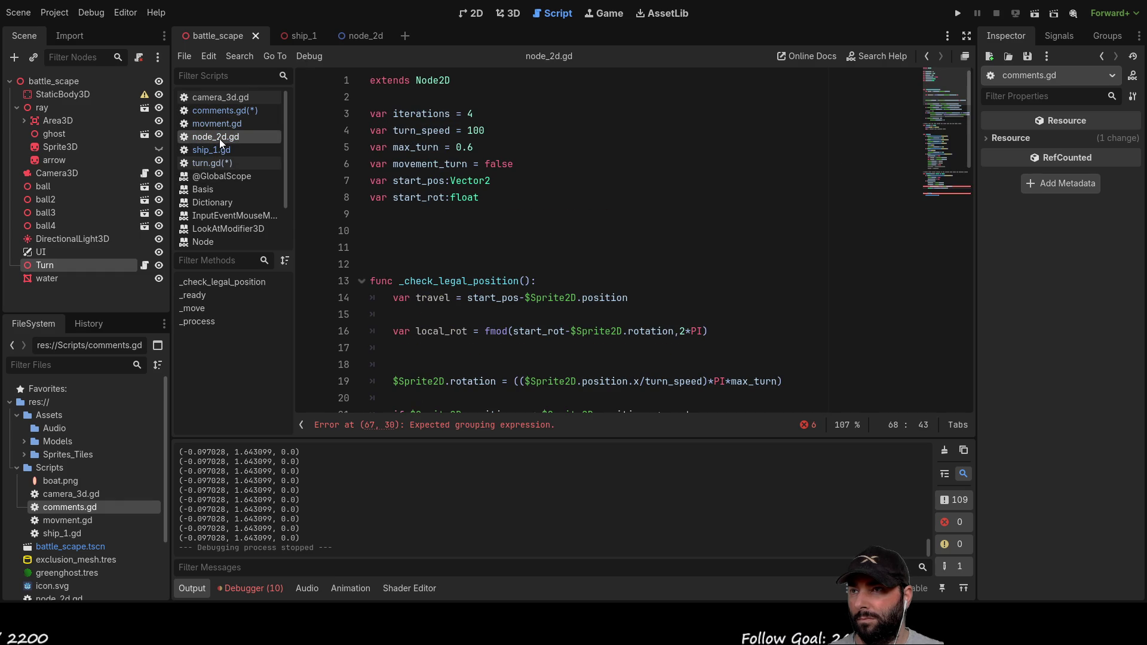
scroll(552, 305, "down", 1)
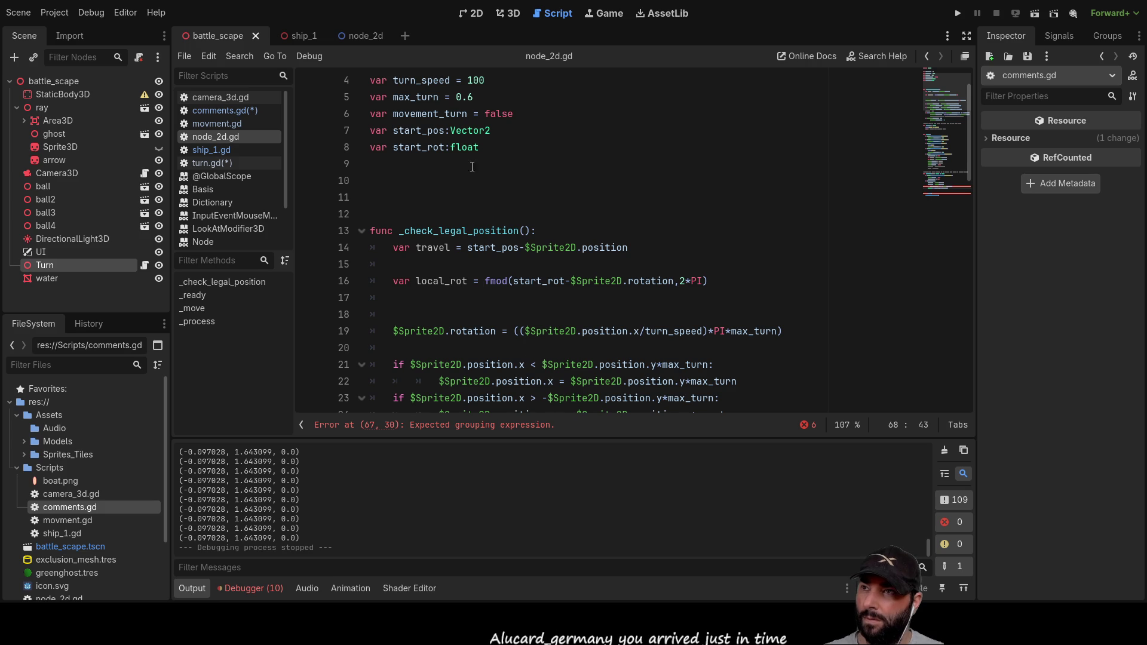
left_click(220, 111)
scroll(501, 360, "down", 8)
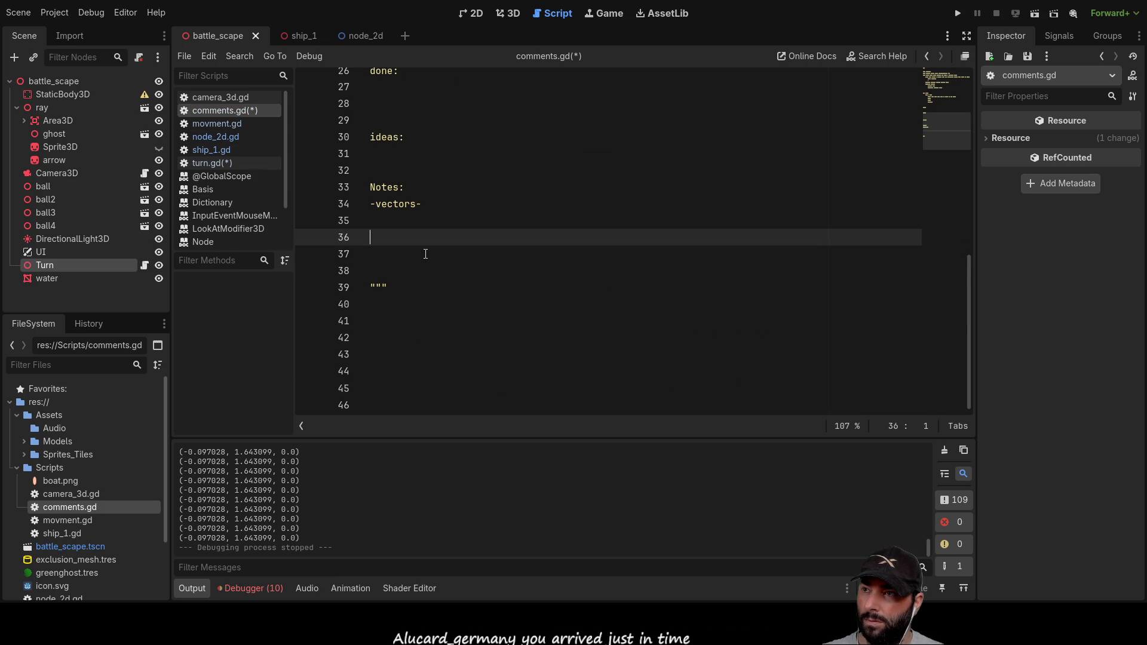
Step: Under -vectors-, add notes for querying .position and .rotation, fixing the stray space
left_click(381, 221)
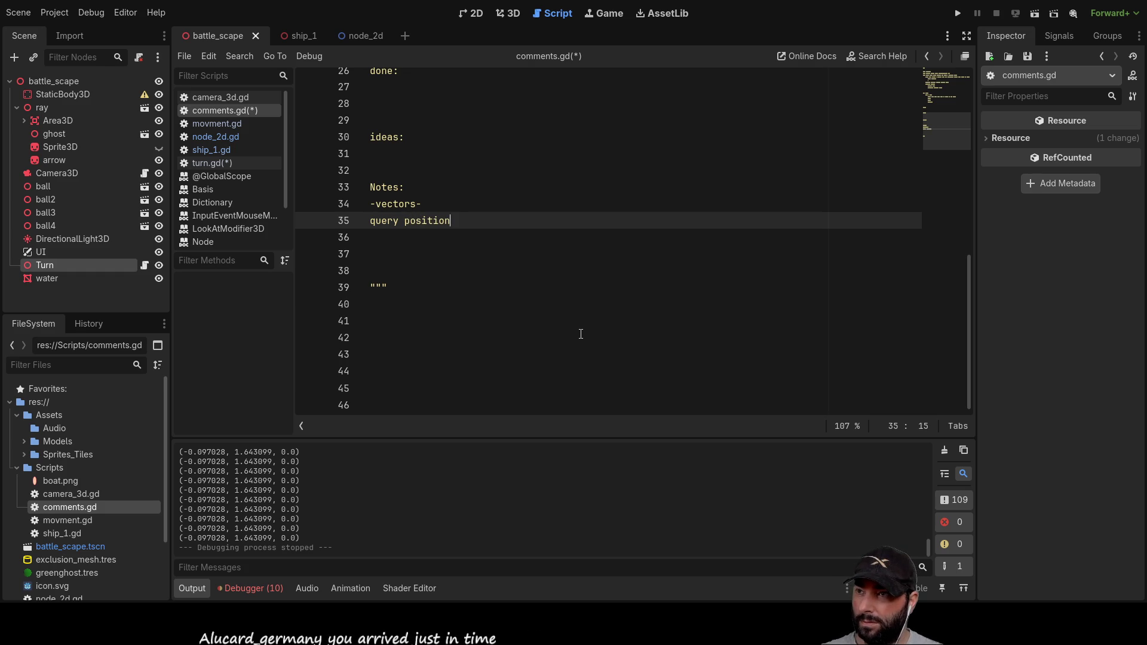
type("query position of an e")
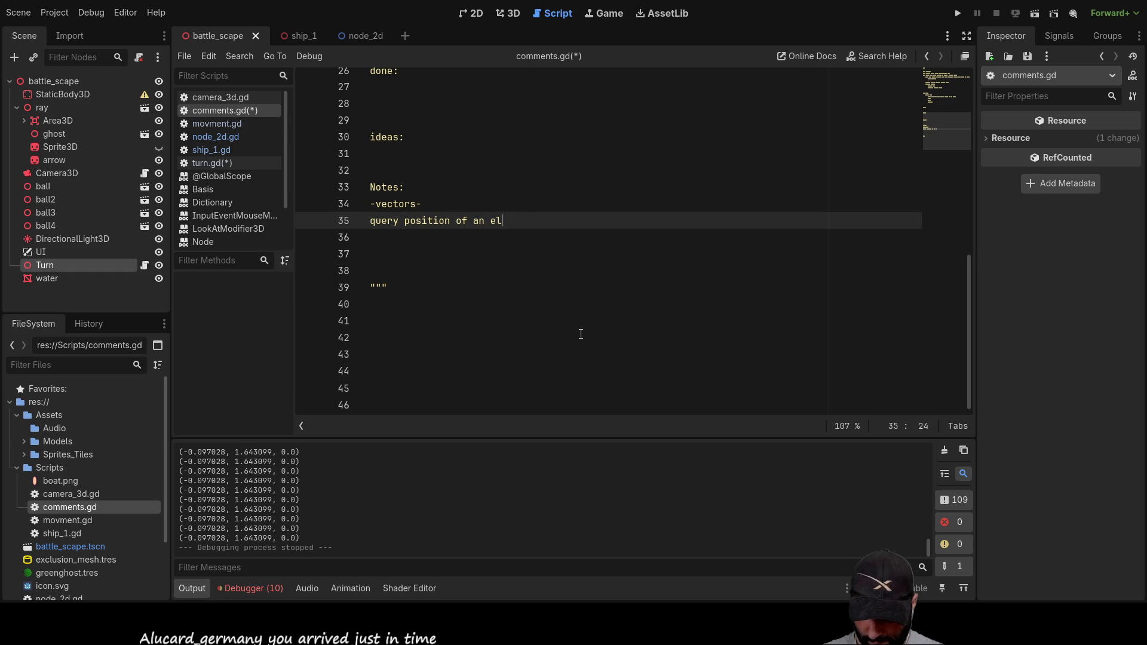
type("lement ")
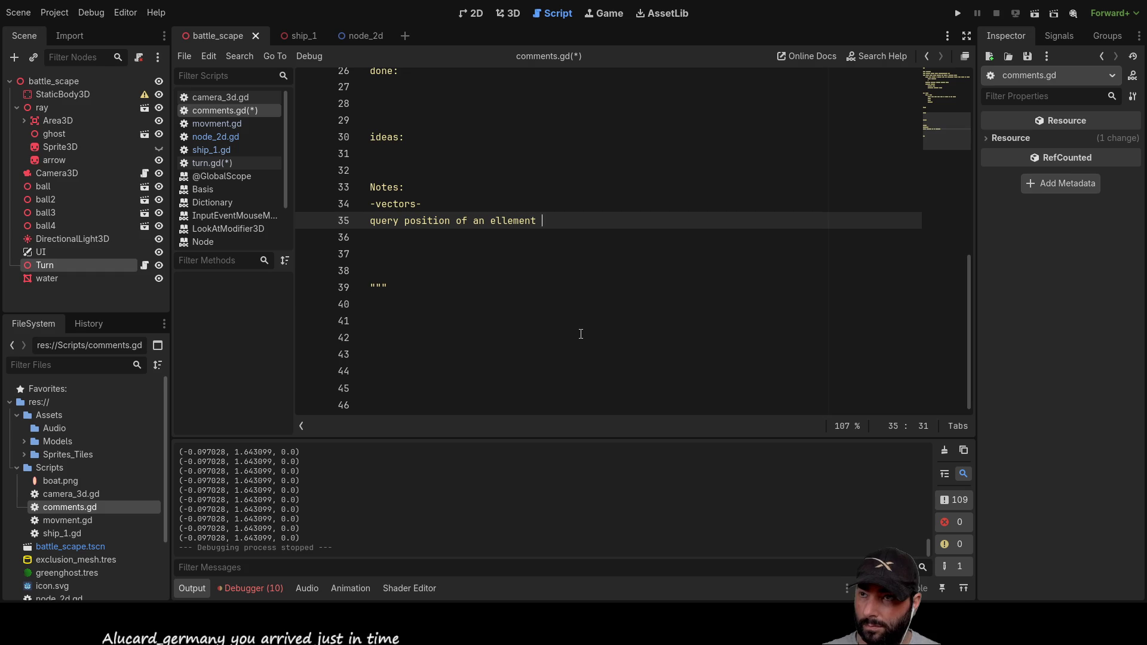
type(": ")
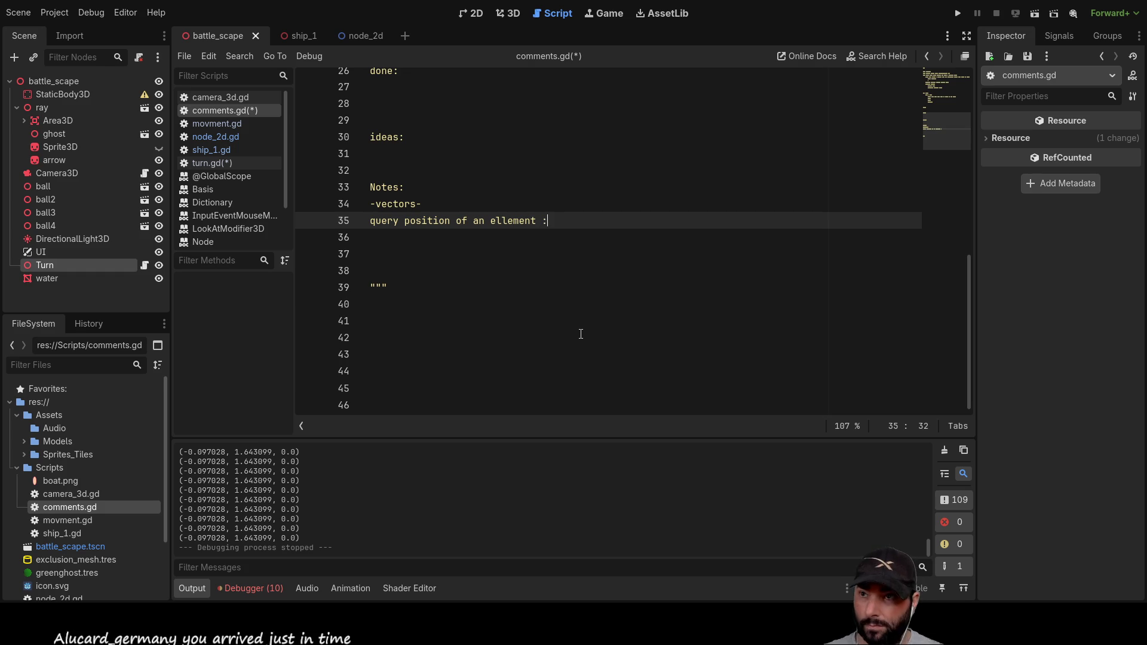
type(". pos")
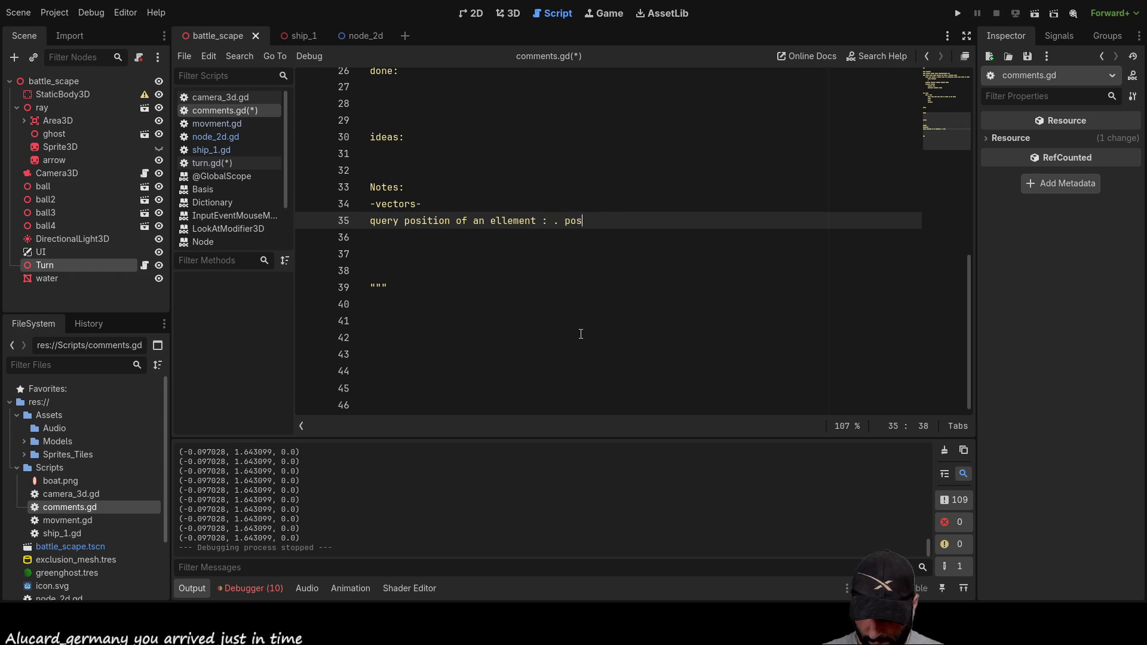
type("ition")
key("Return")
type("query")
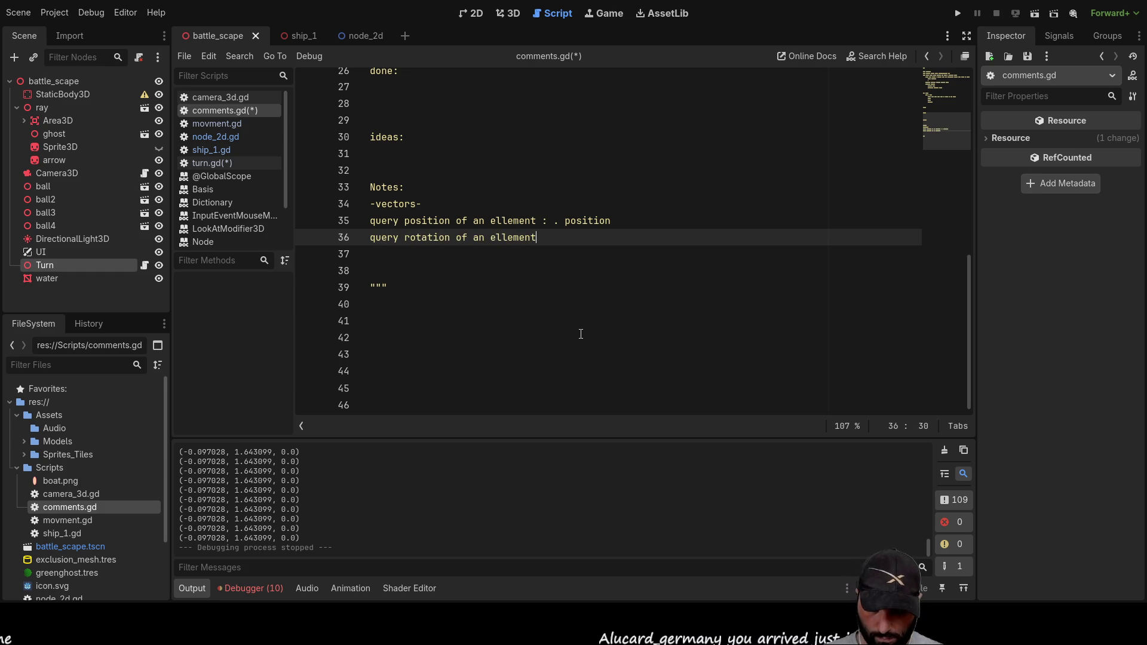
type("rotation")
key("Up")
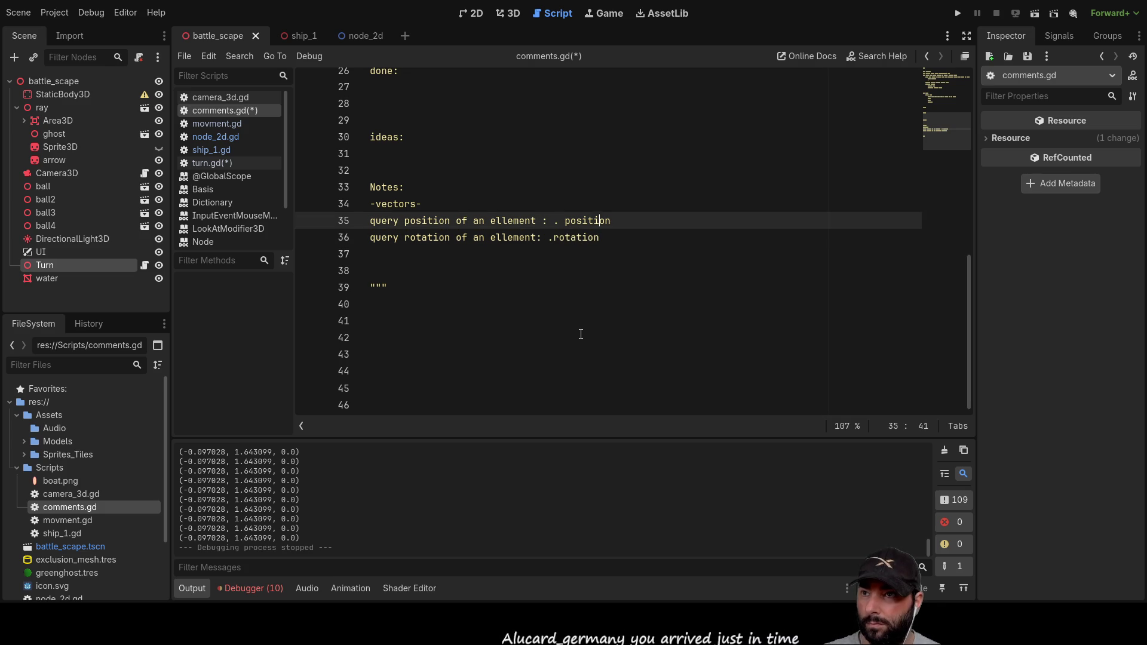
key("ctrl+Left")
key("BackSpace")
key("Down")
key("Down")
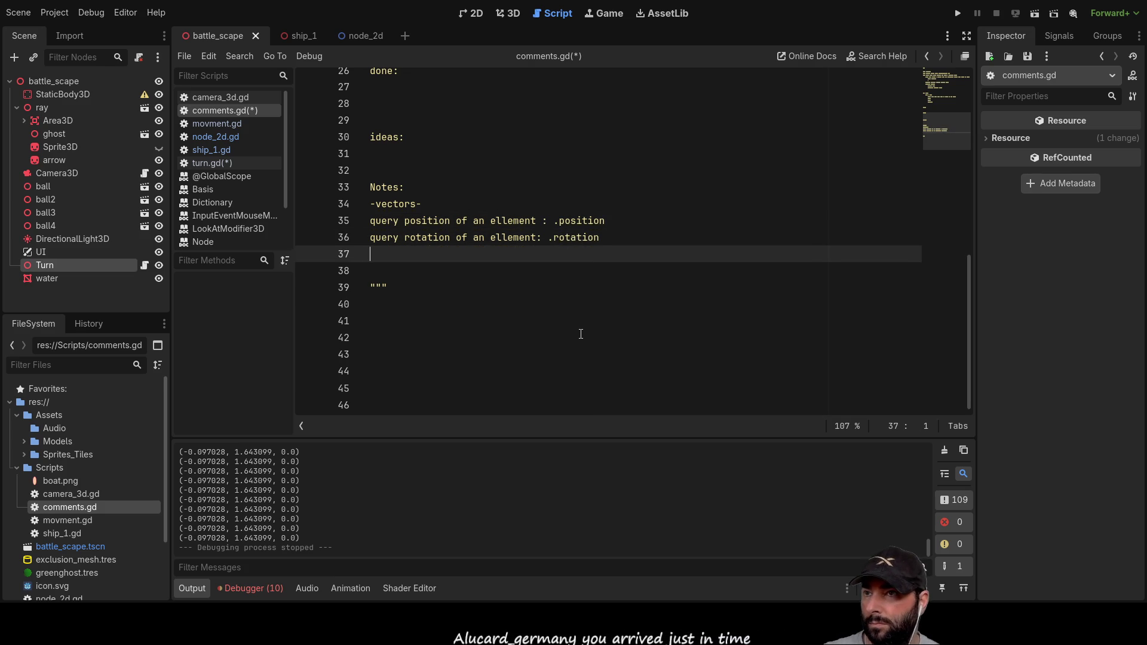
Step: Add the note 'rotate a ellement by a set amount:' with a -2d heading above -3d
key("Return")
key("Return")
key("Up")
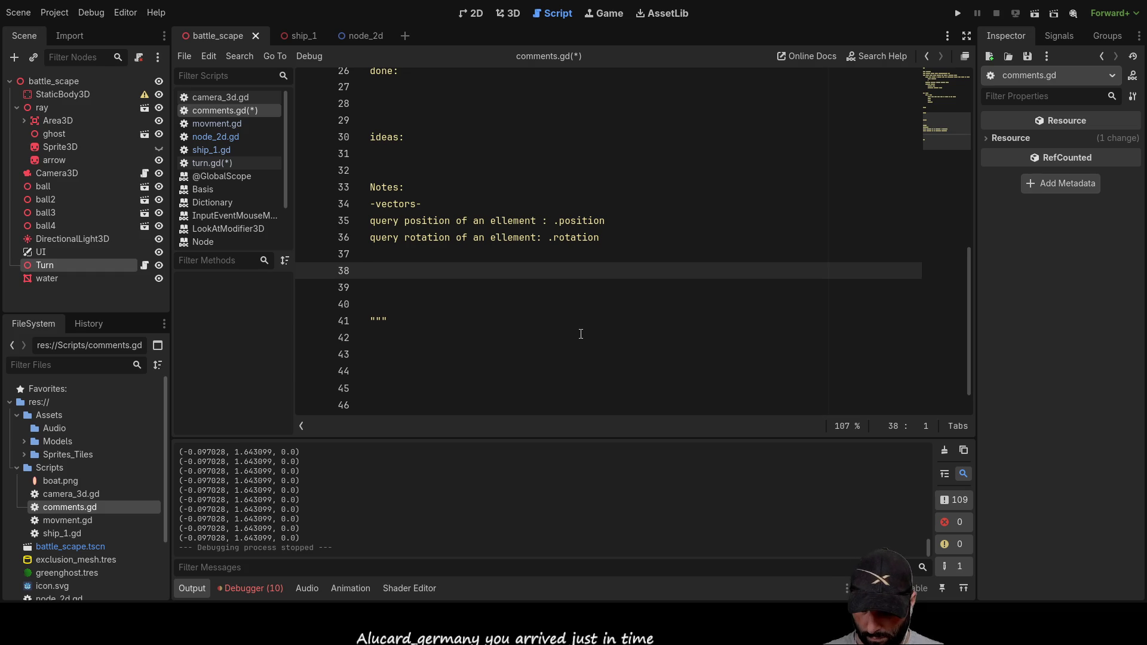
type("rotate ")
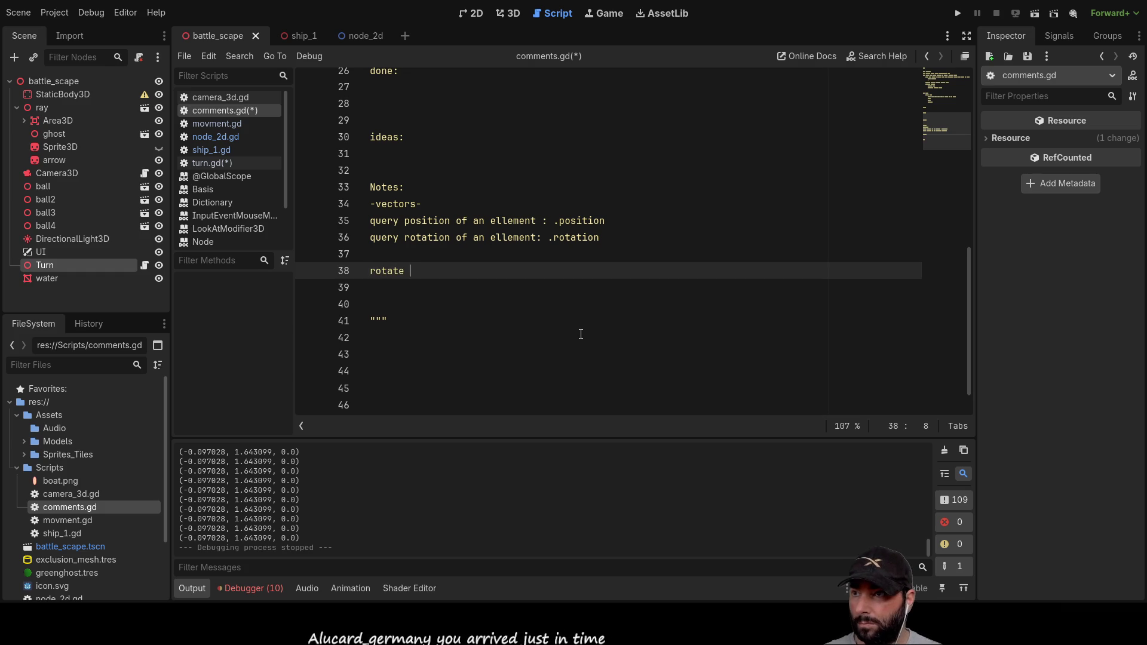
type("a ")
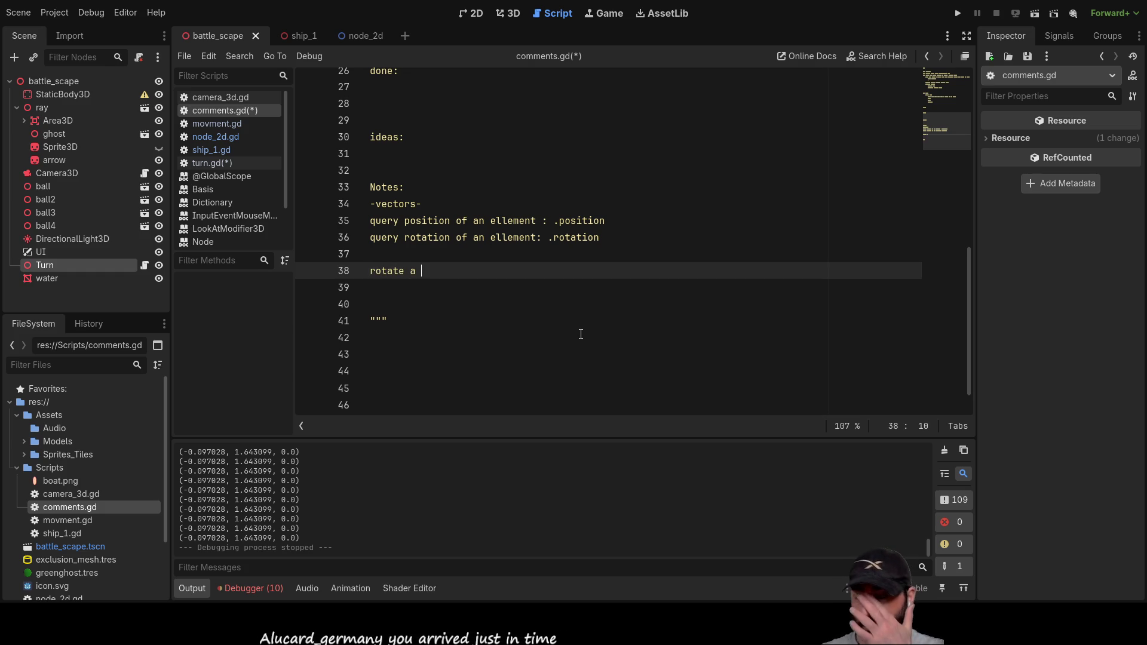
type("ellement by a set ")
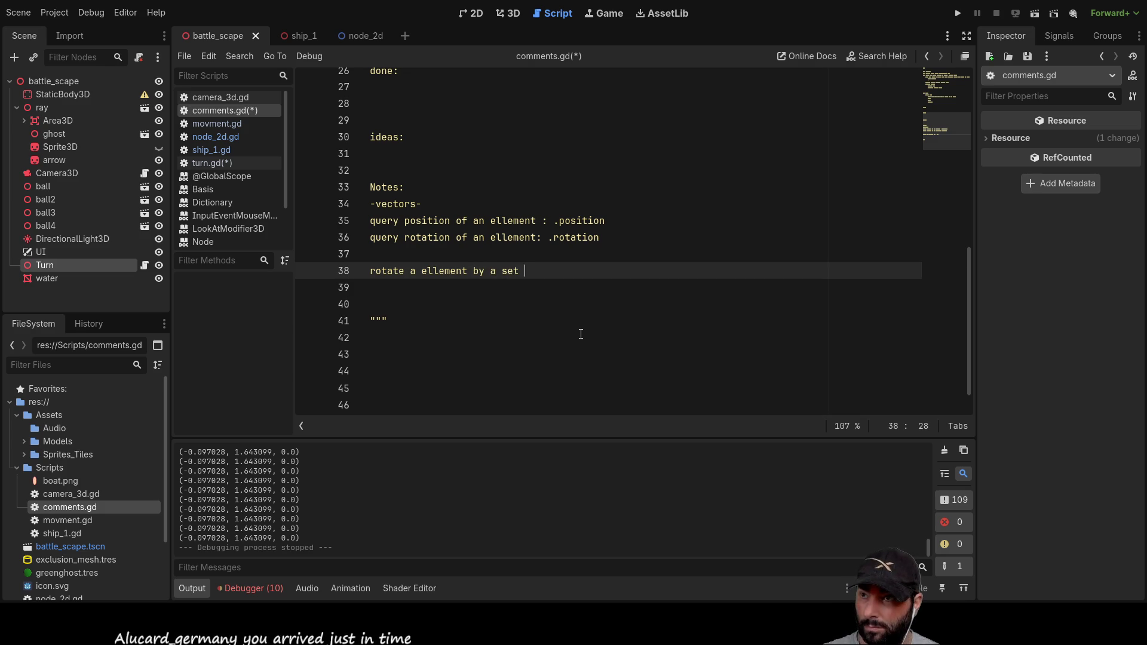
type("amount")
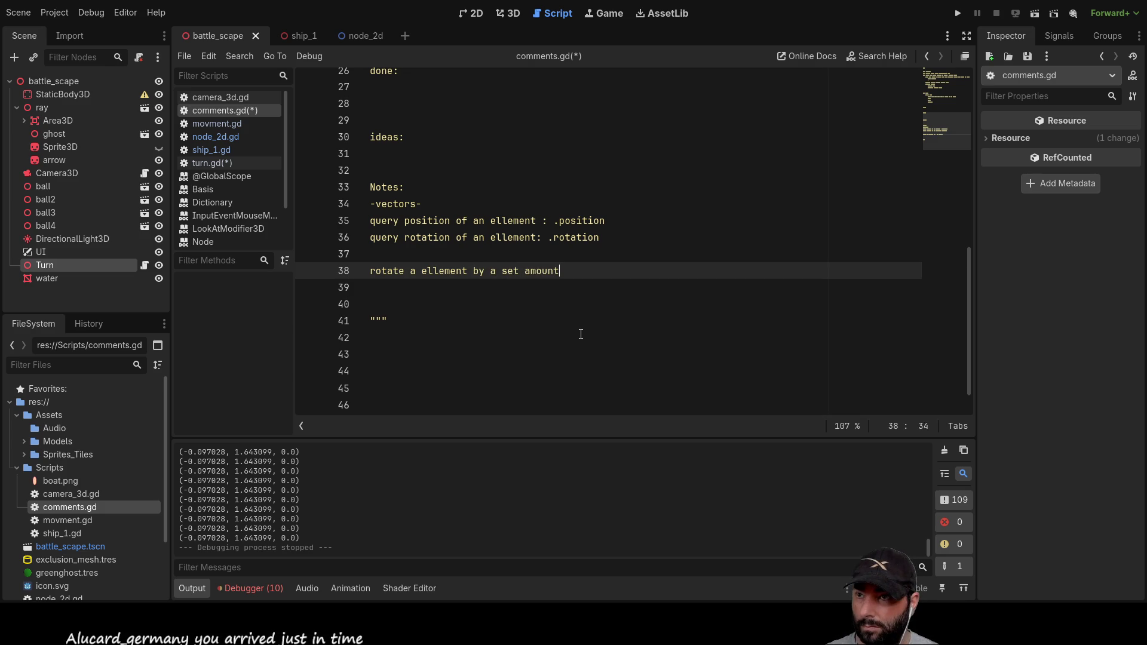
type(":")
key("Return")
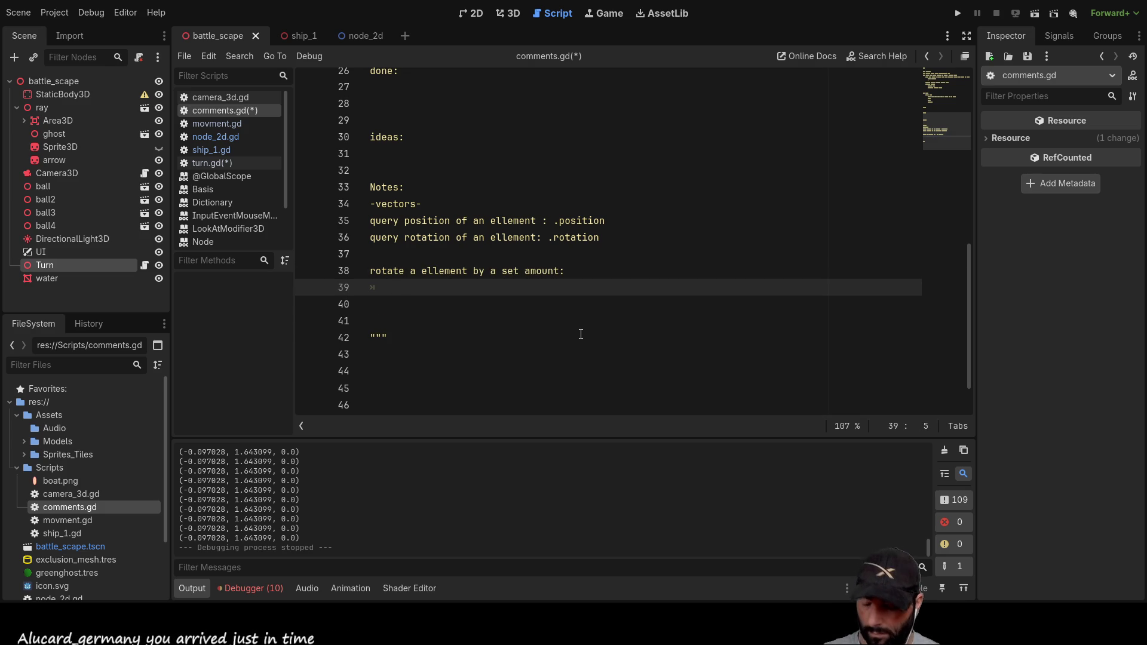
type("-2d")
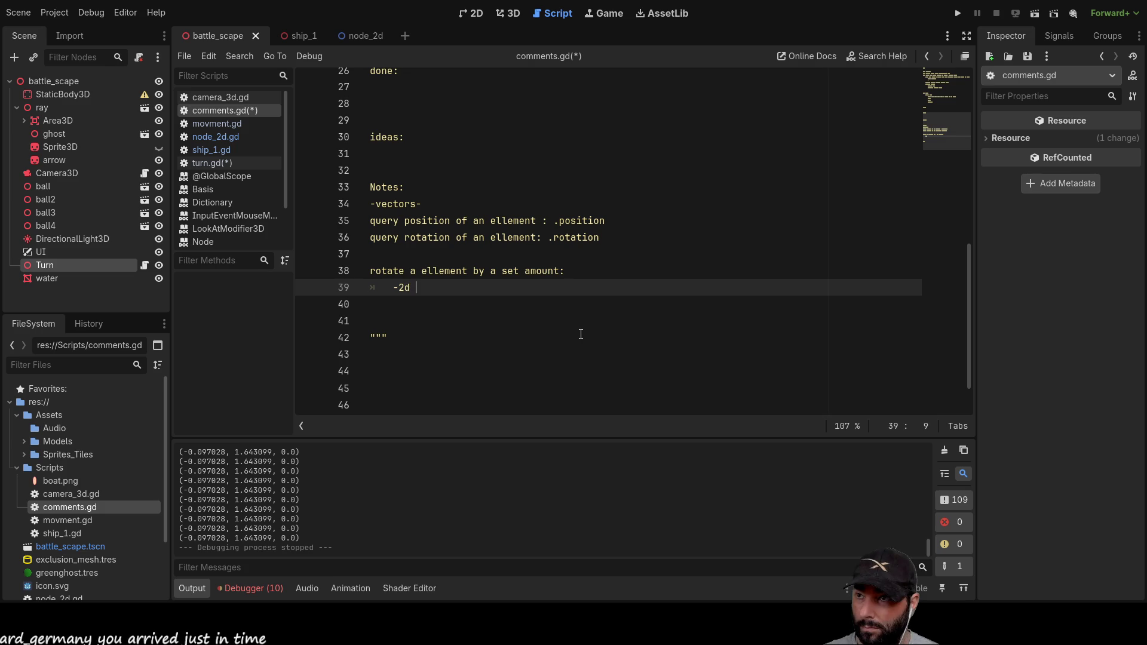
key("Return")
type("-3d")
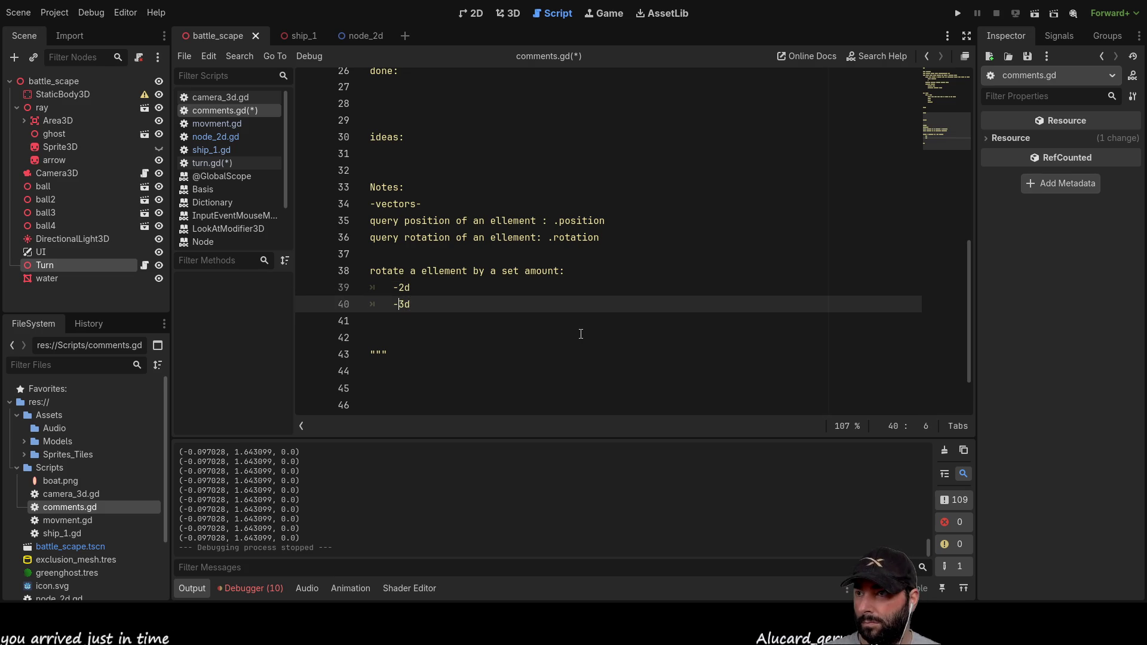
key("Return")
key("Return")
key("Up")
key("Up")
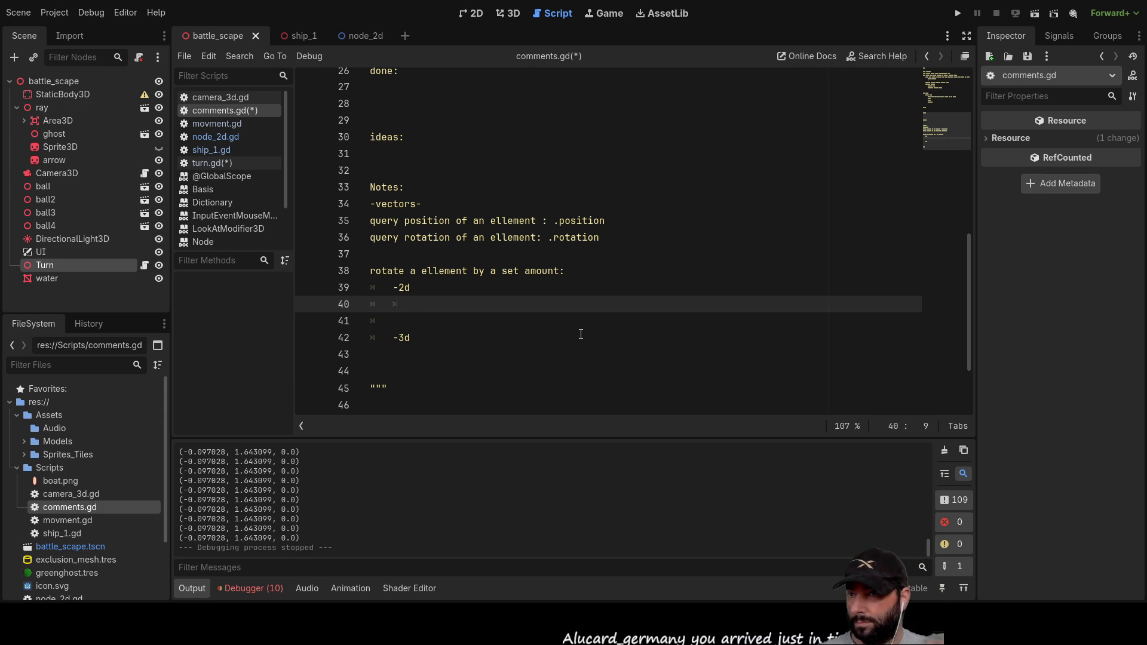
Step: Under -2d, write the example thing.rotate(radians_to_rotate_by)
type("thing")
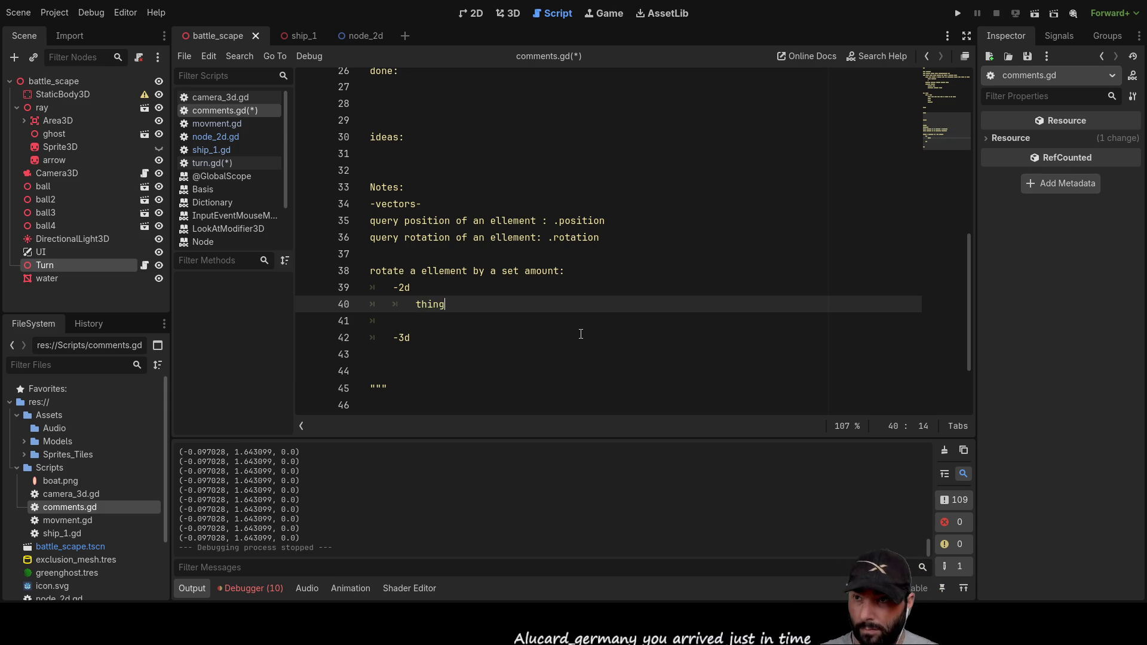
type(".ro")
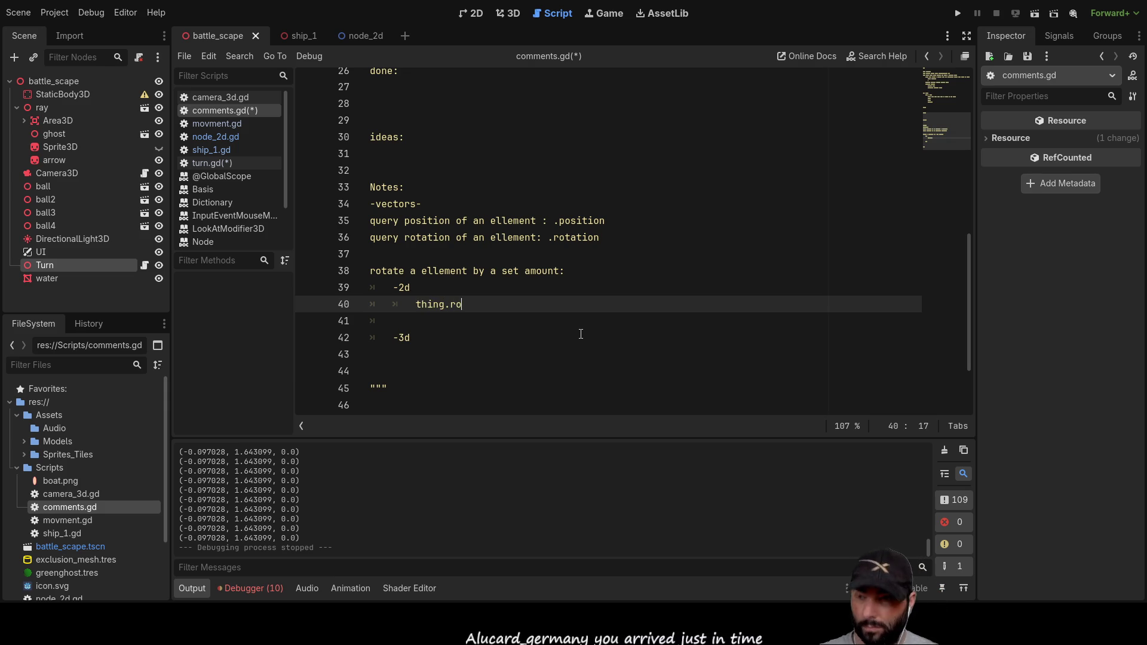
type("ta")
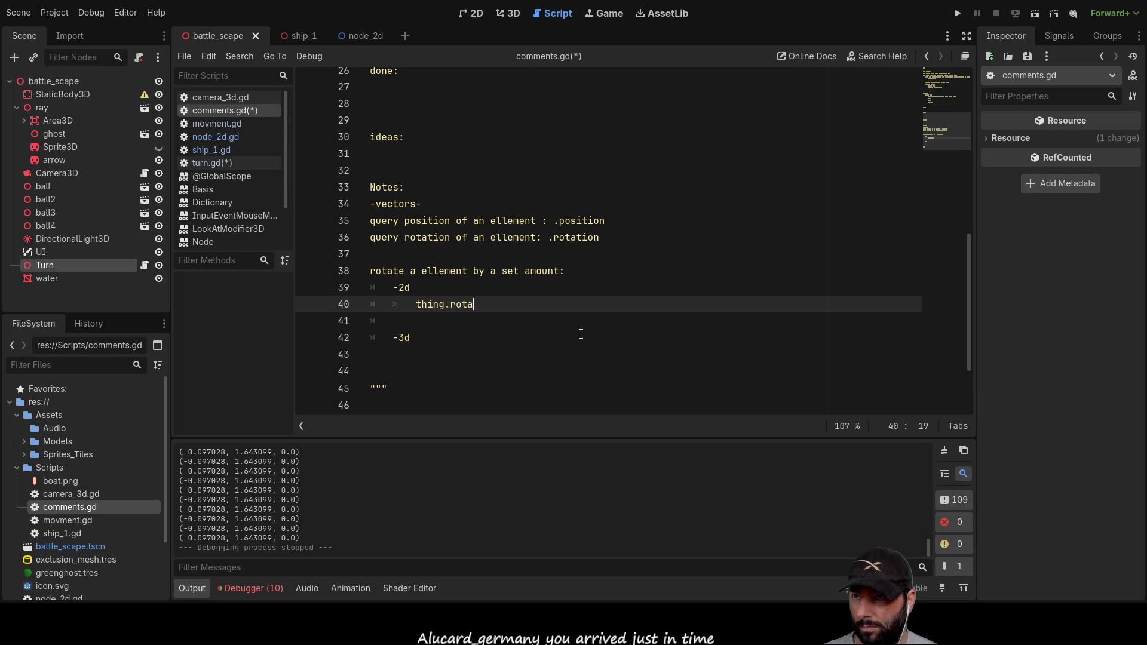
type("te")
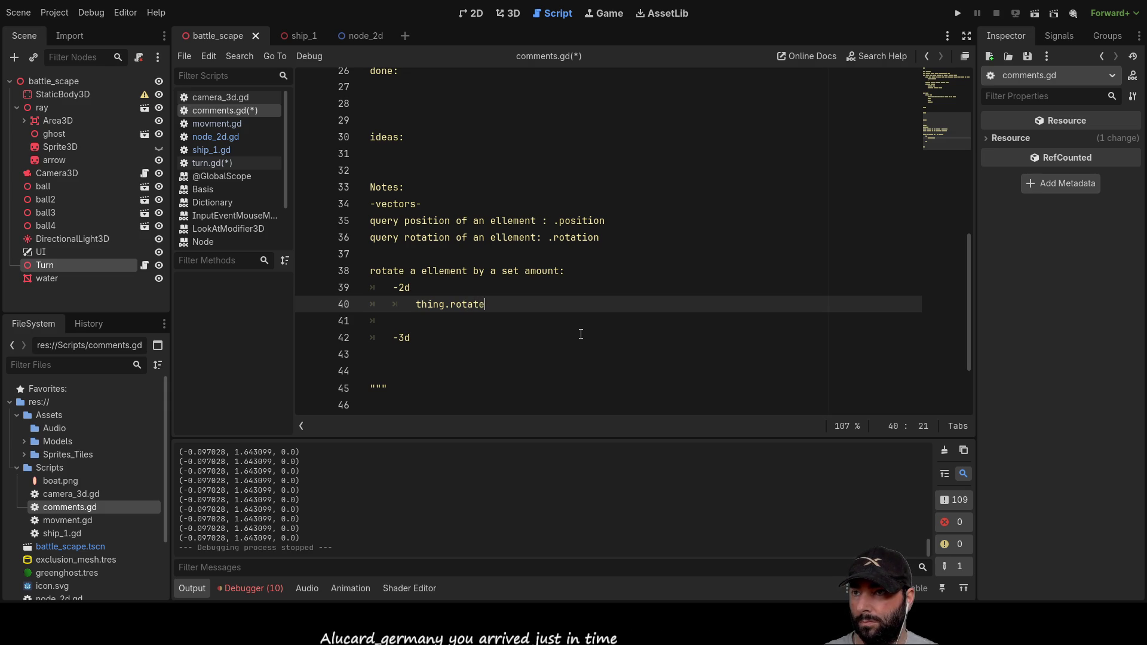
type("()")
key("Left")
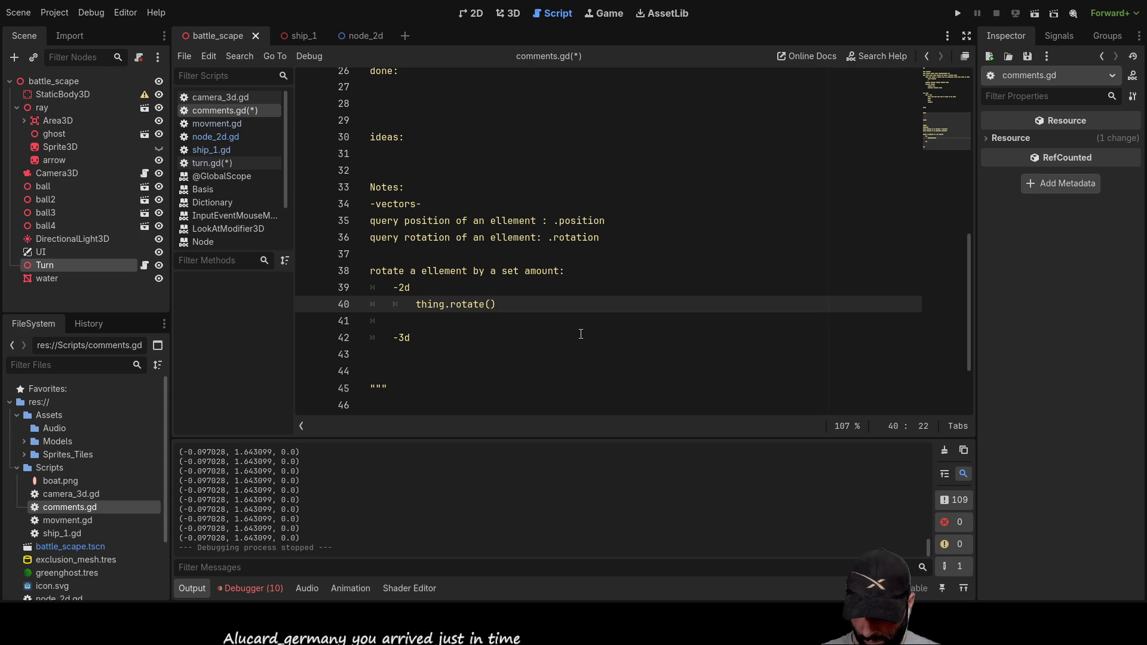
type("radians")
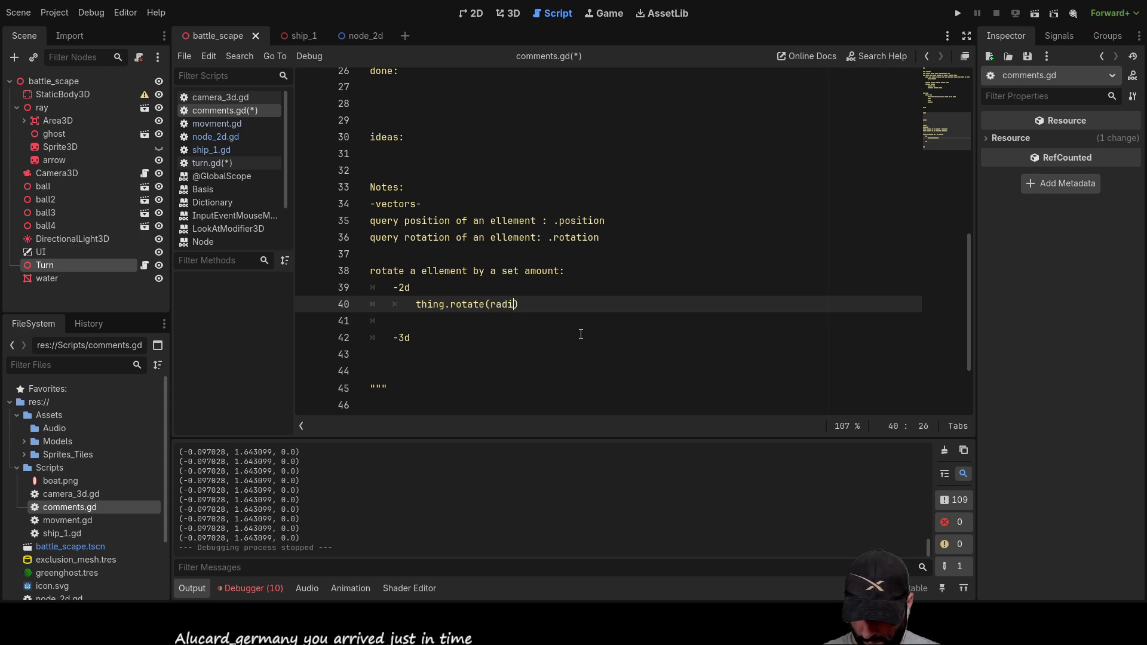
type(" to ")
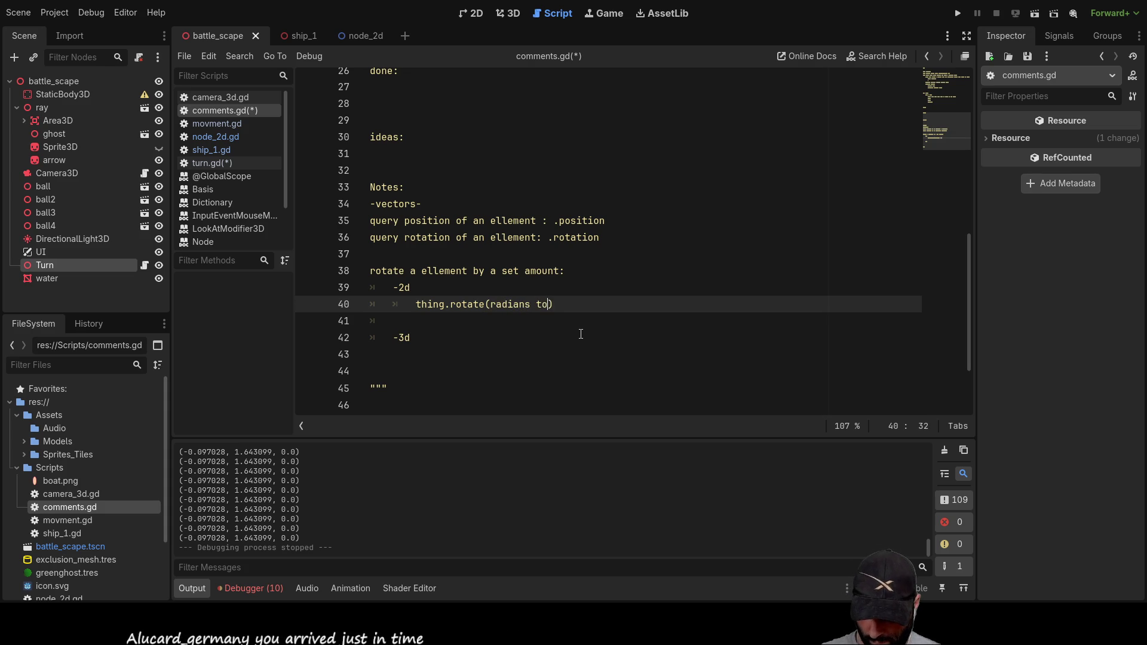
type("rotate")
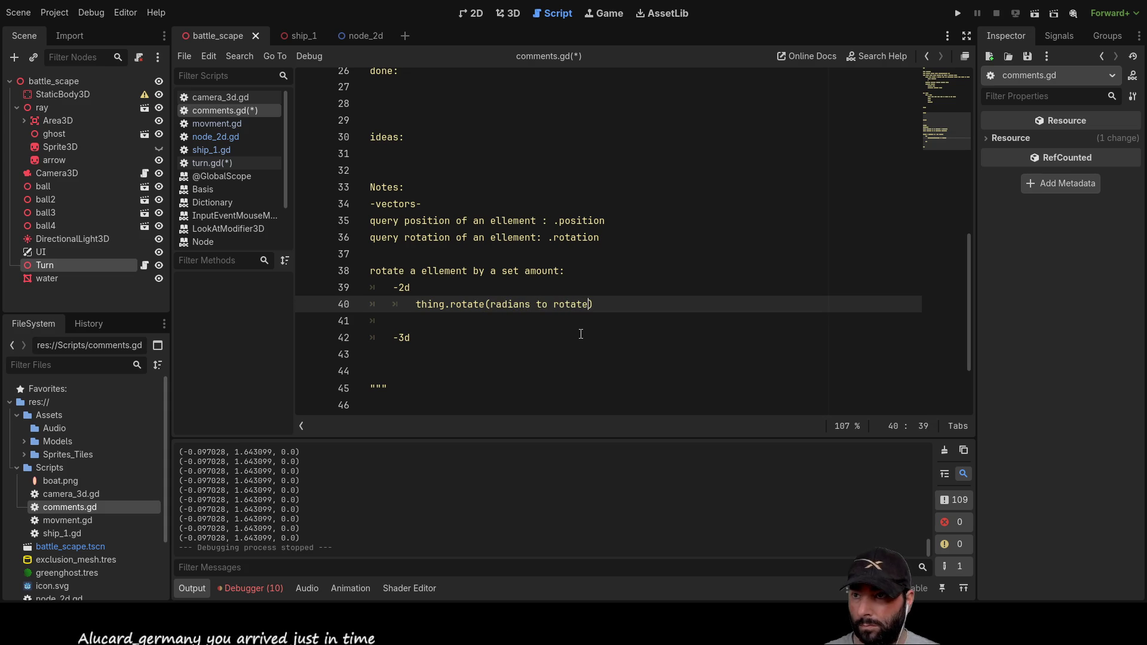
type(" by")
key("Left")
key("Left")
key("BackSpace")
type("_")
key("Left")
key("Left")
key("Left")
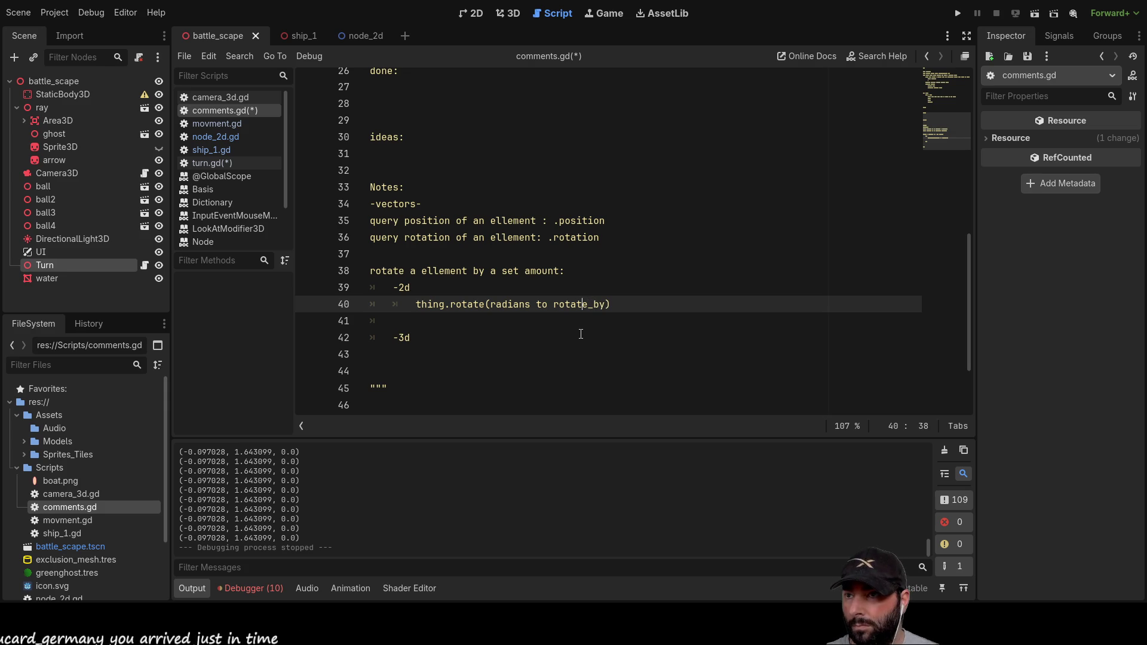
key("Left")
key("Left")
key("BackSpace")
type("_")
key("Left")
key("BackSpace")
type("_")
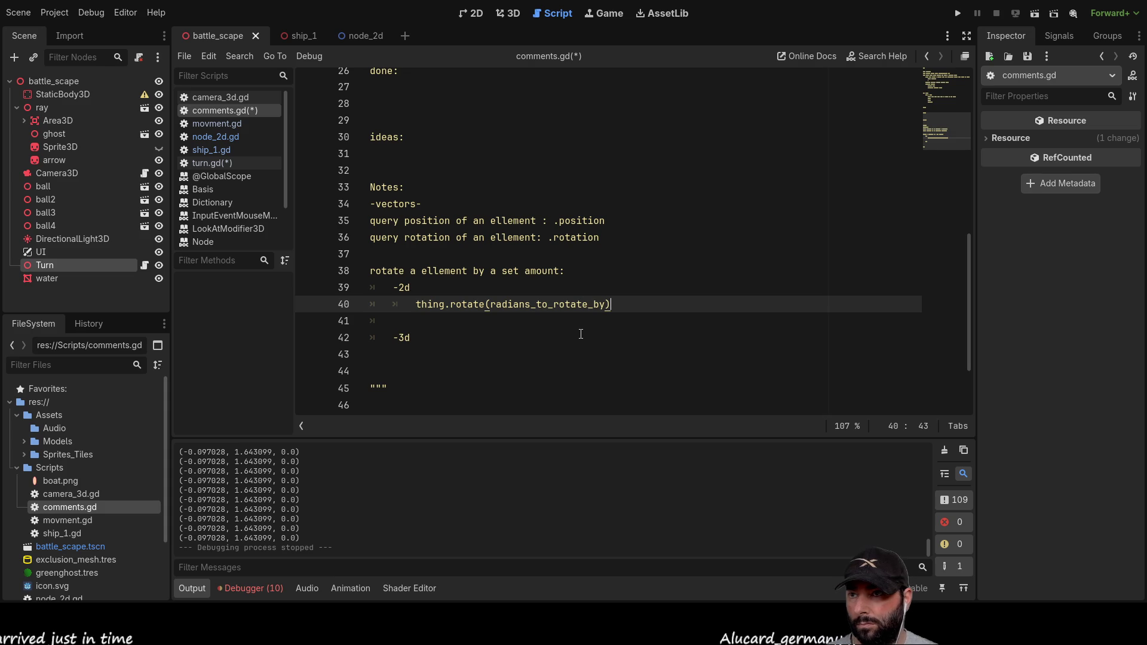
key("Return")
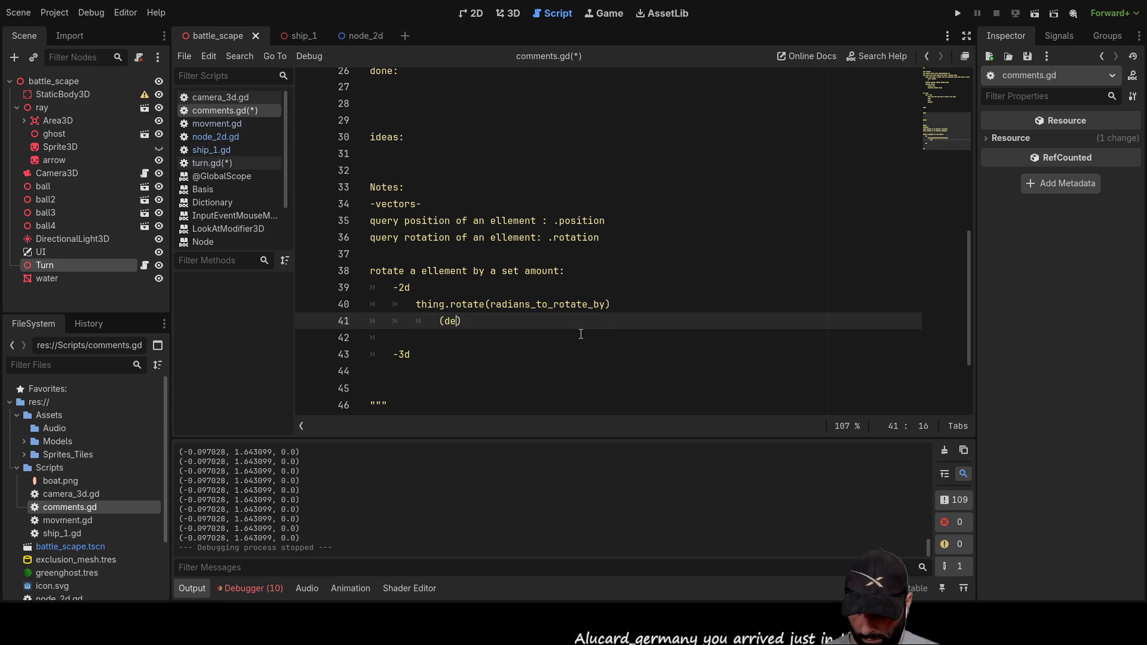
Step: Type the degree/radian conversion note and fetch rad_to_deg() through autocomplete
type("g_to_radi")
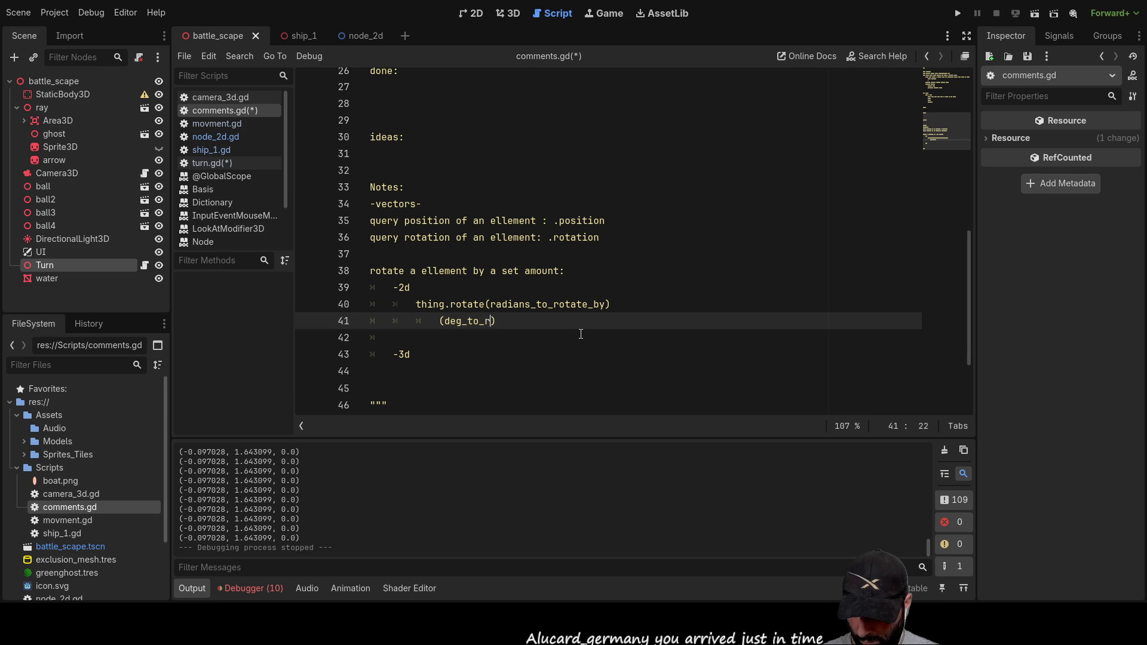
type("ans) ")
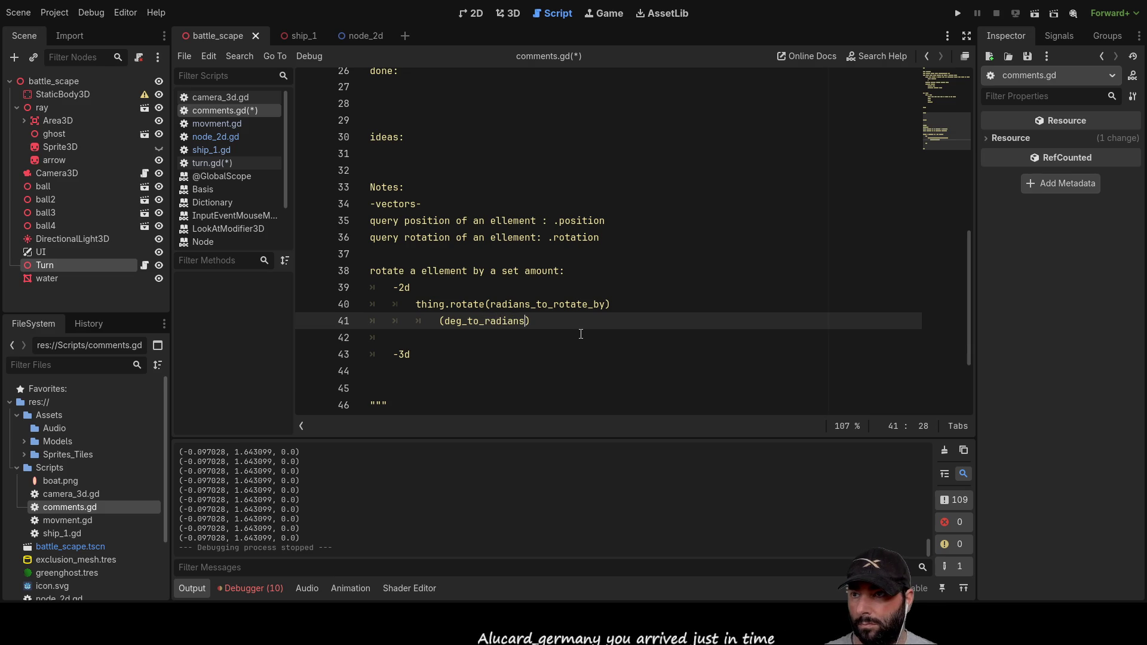
type("/ ")
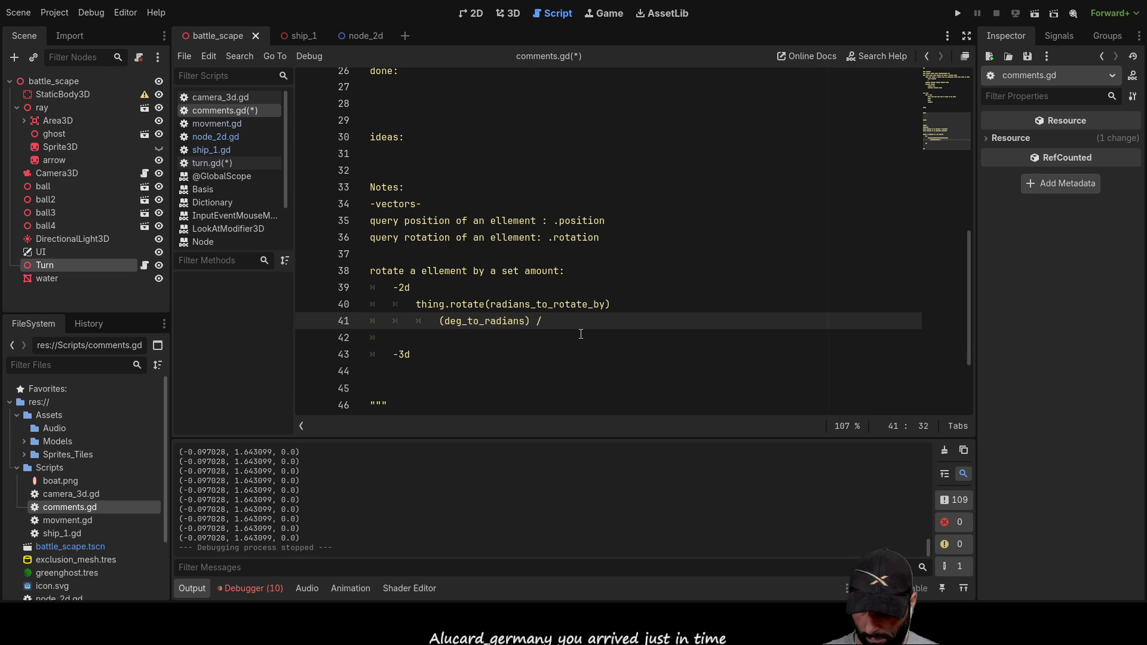
type("rad-to")
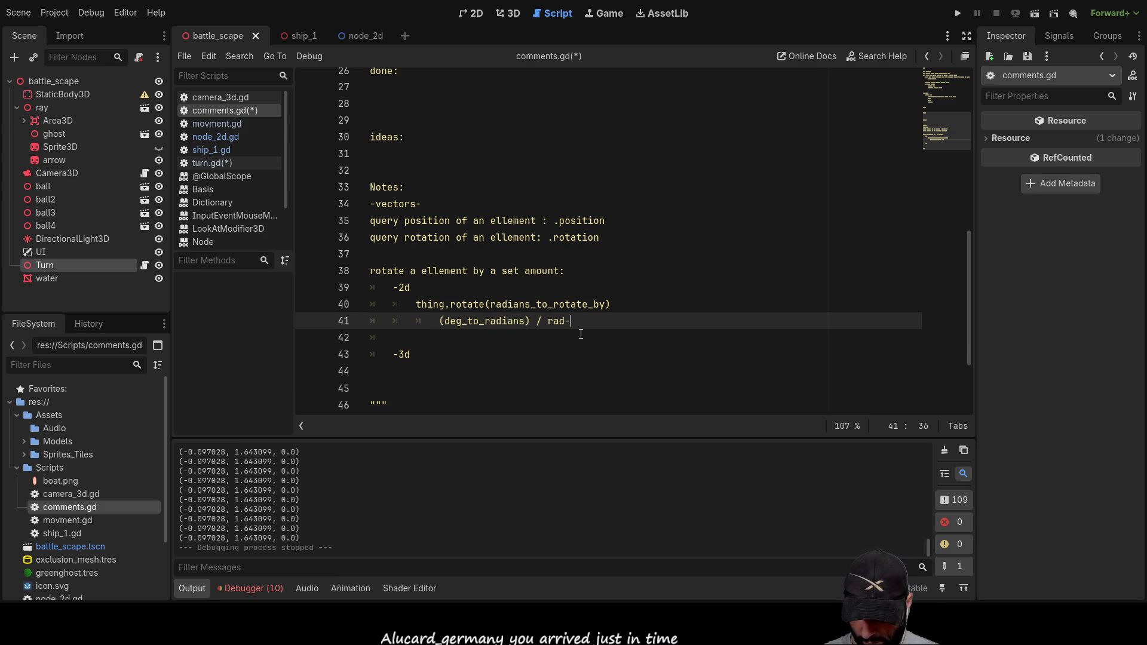
key("BackSpace")
key("BackSpace")
key("BackSpace")
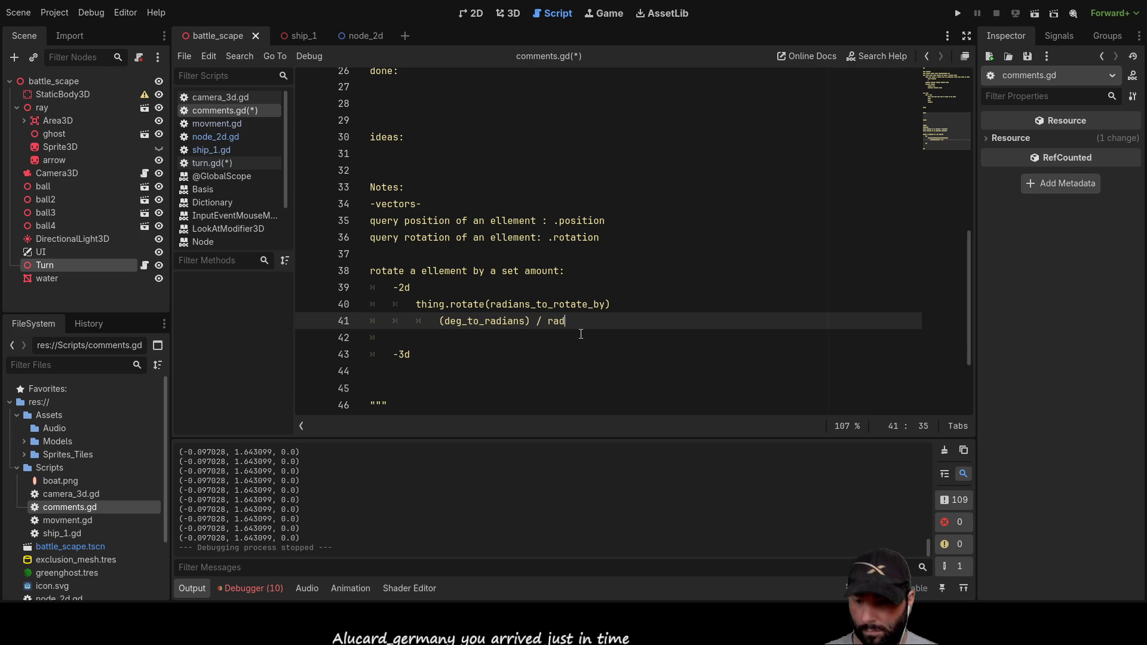
type("_")
key("Left")
key("Left")
key("Left")
type("(")
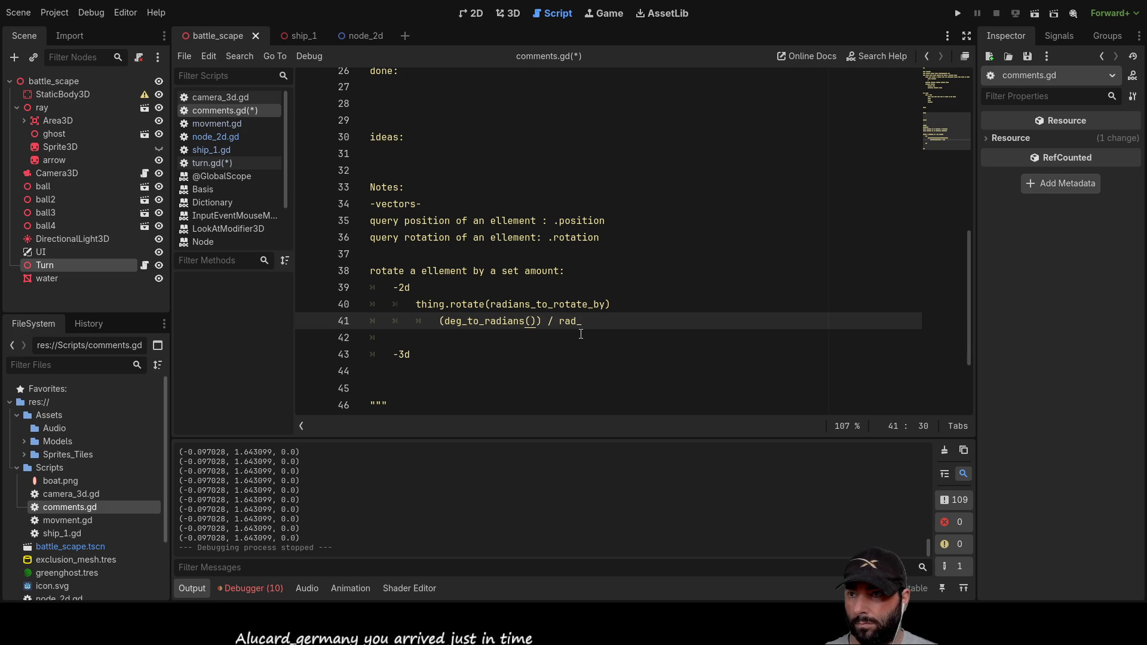
key("Right")
key("Right")
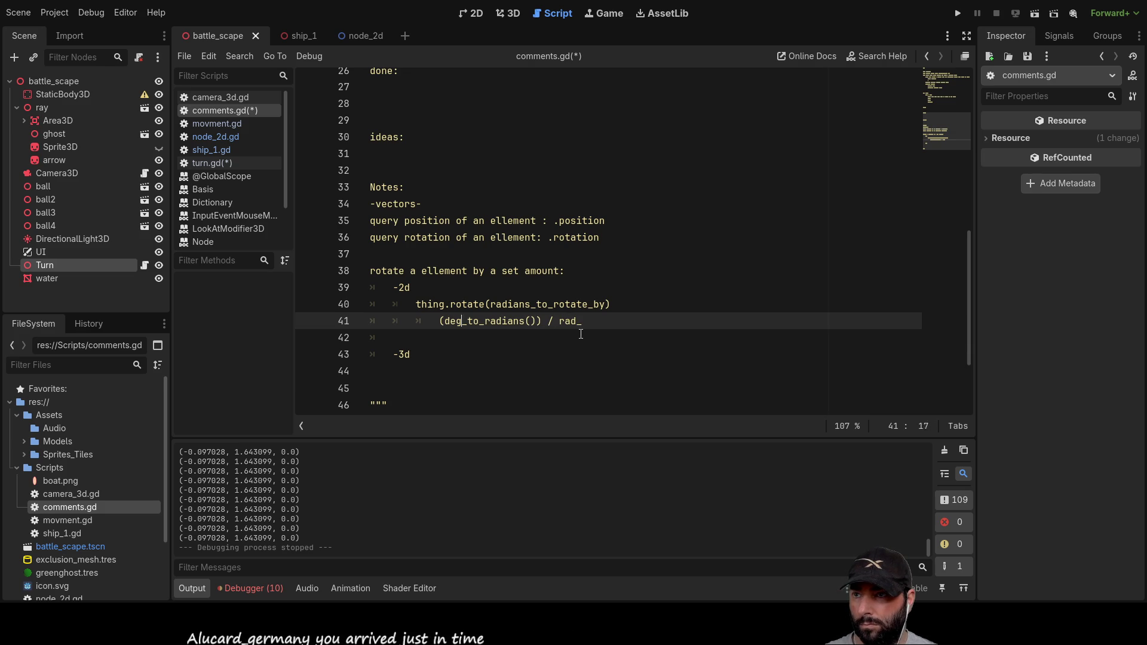
key("Down")
key("Down")
key("Down")
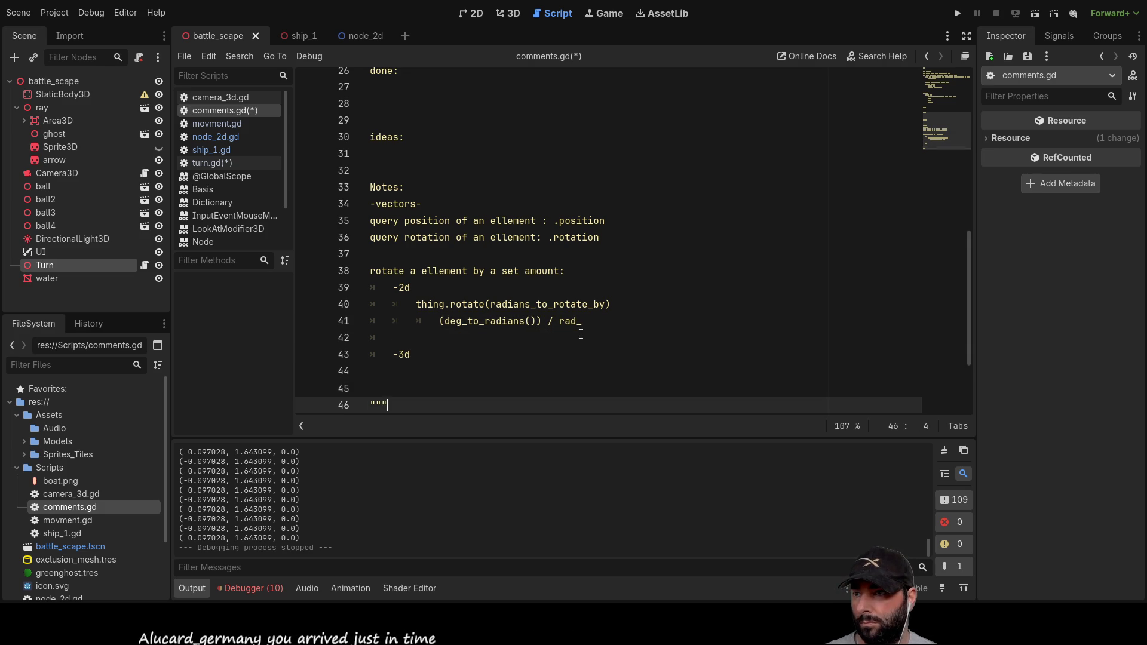
type("rad")
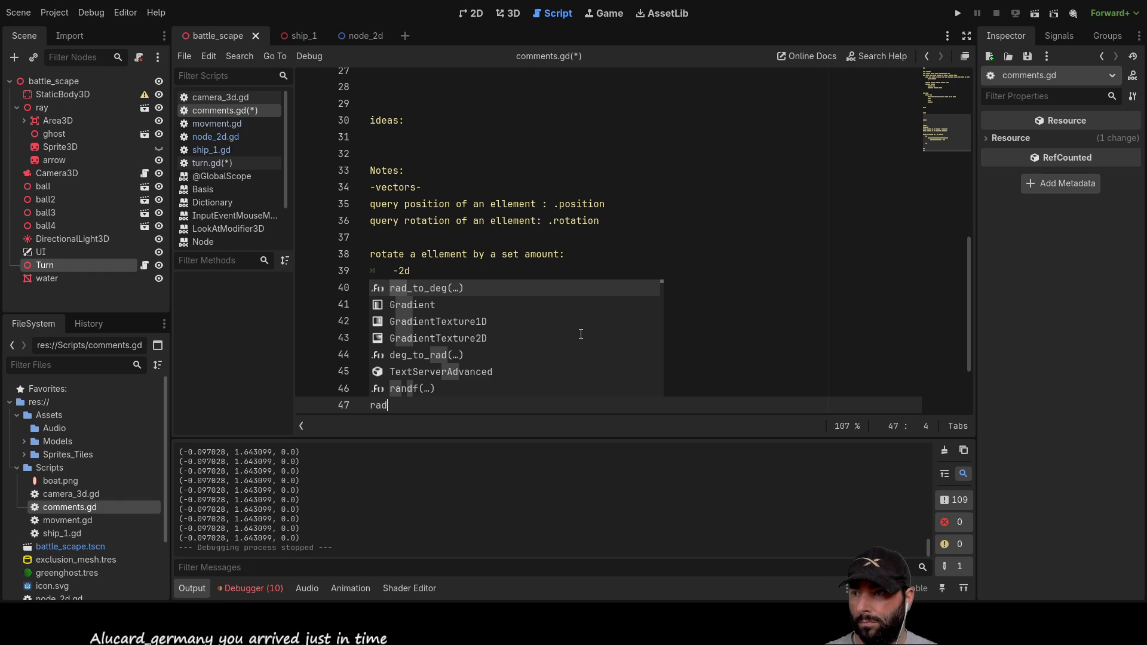
key("Return")
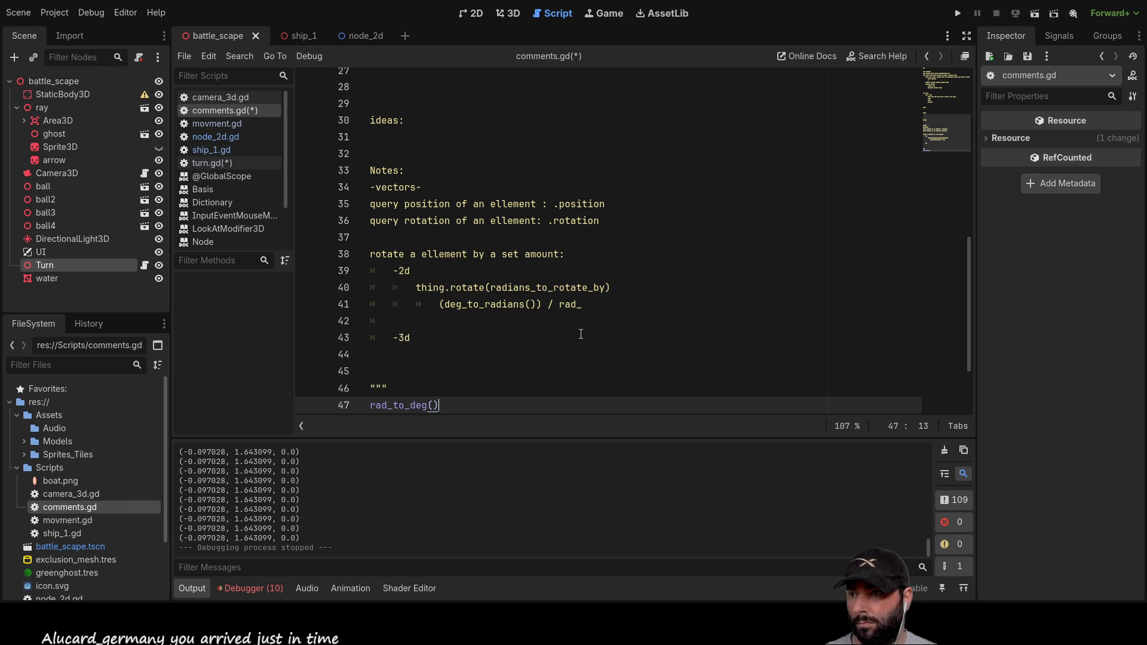
Step: Paste rad_to_deg() into line 41 and clear the scratch autocomplete lines
key("shift+Home")
key("ctrl+c")
key("BackSpace")
key("Up")
key("Up")
key("Up")
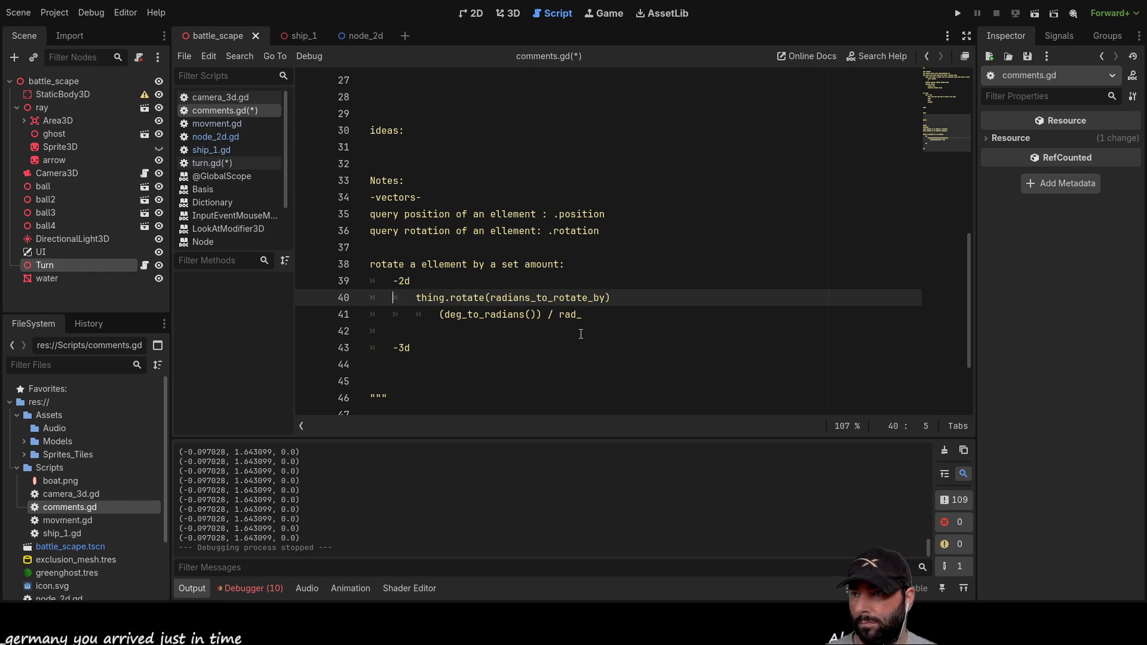
key("Right")
key("Right")
key("shift+End")
key("ctrl+v")
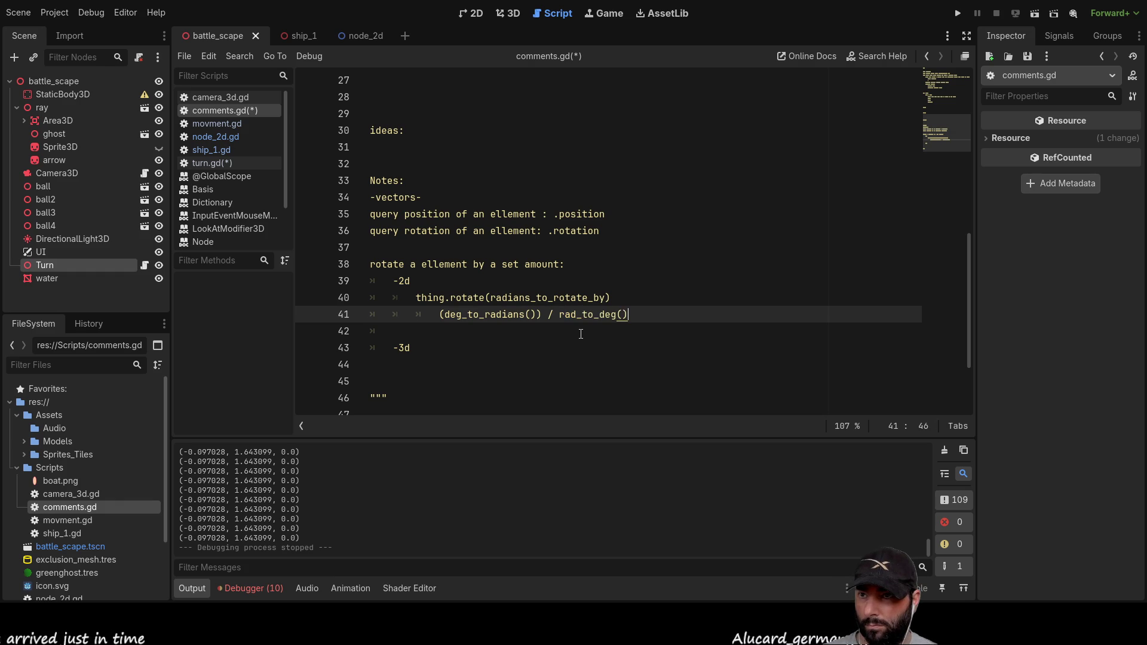
key("BackSpace")
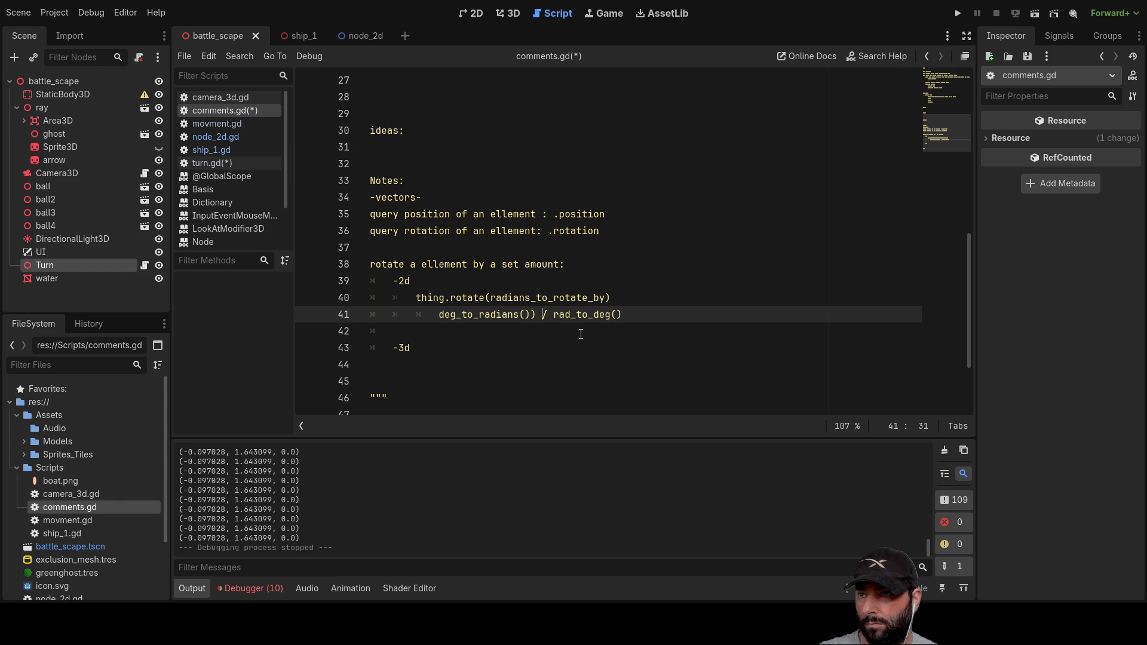
key("Down")
key("Down")
key("Down")
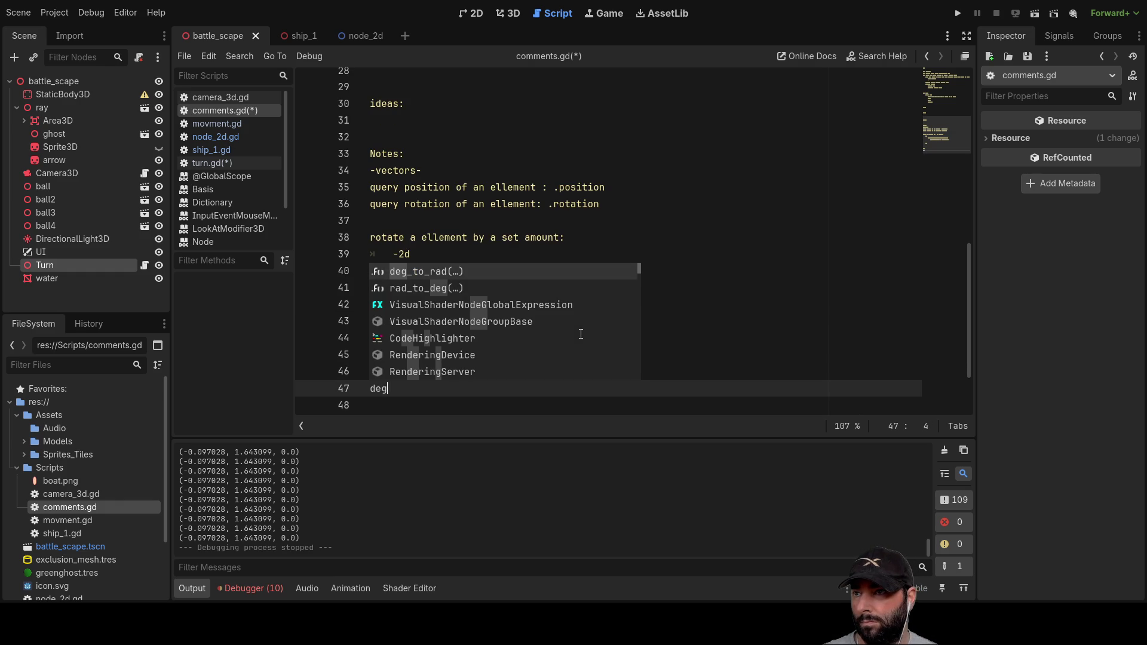
key("Return")
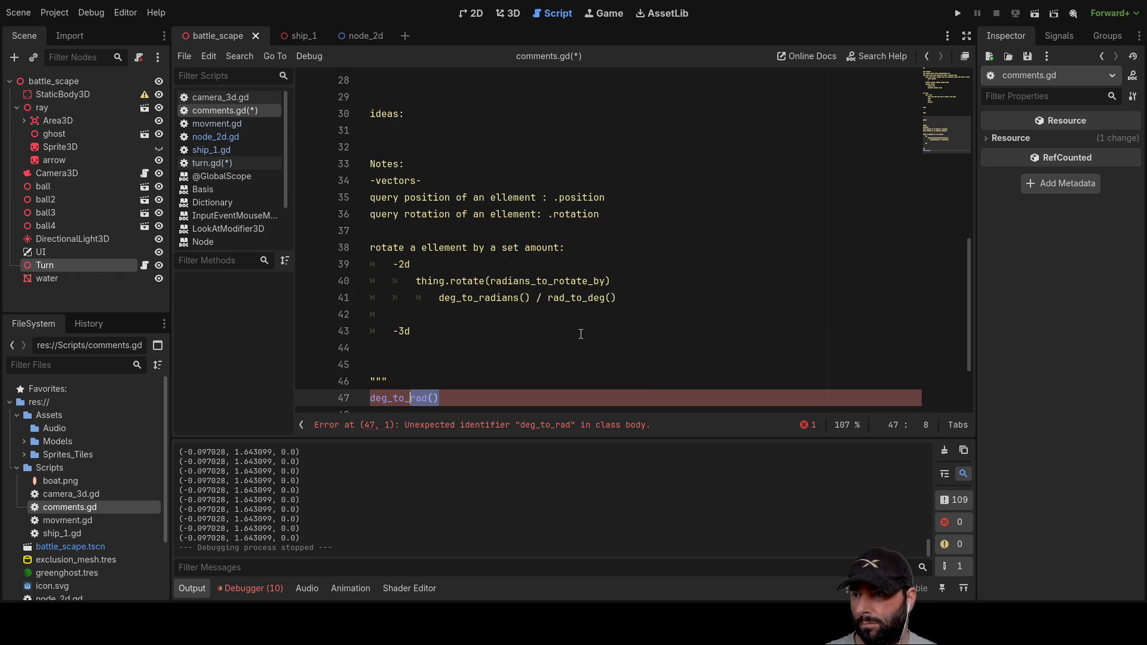
key("BackSpace")
key("Up")
key("Up")
key("Up")
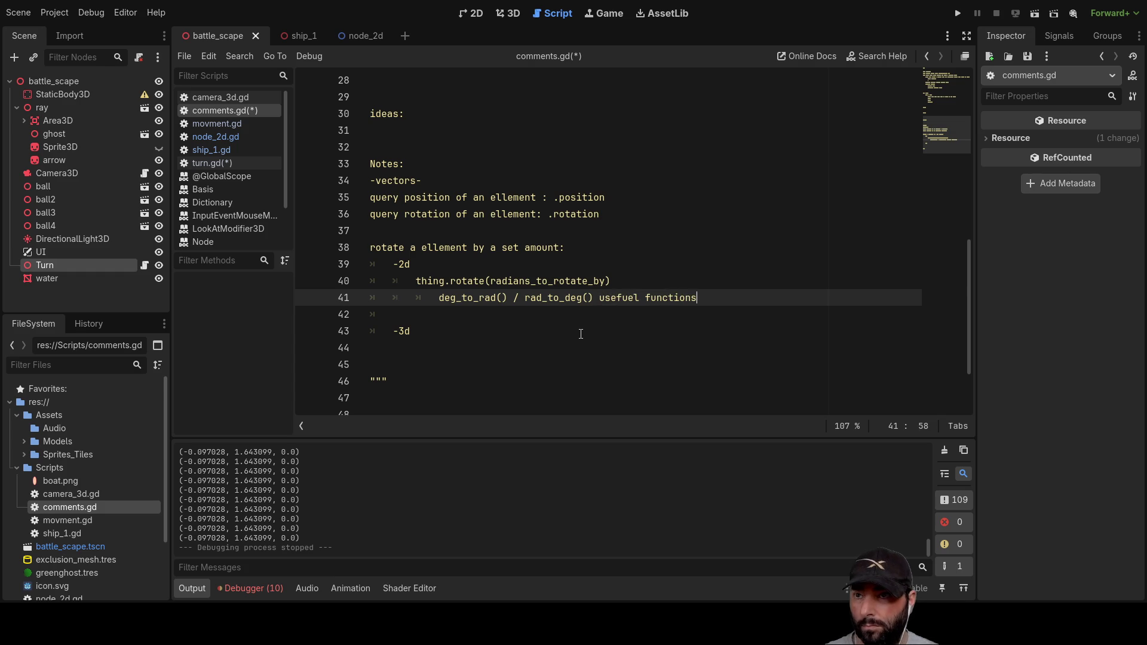
Step: Delete the blank line so -3d sits directly below the 2D note
key("Down")
key("Down")
key("Down")
key("Up")
key("Up")
key("Up")
key("BackSpace")
key("Down")
key("Down")
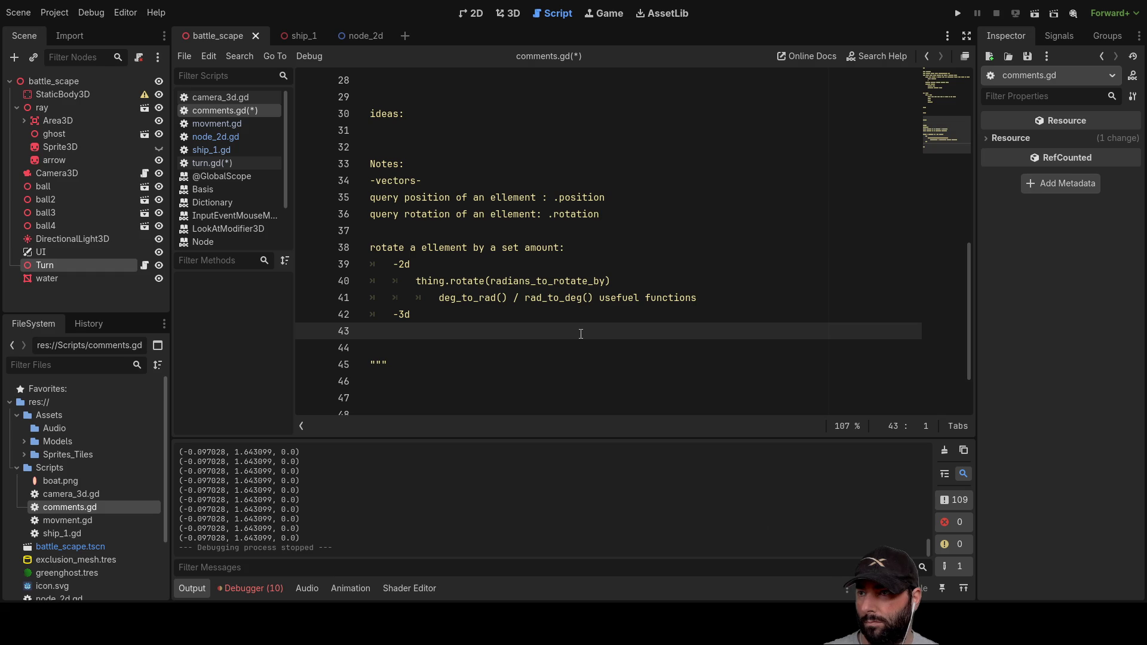
Step: On line 47, type 'trans' and accept Transform3D from autocomplete
key("Down")
key("Down")
key("Down")
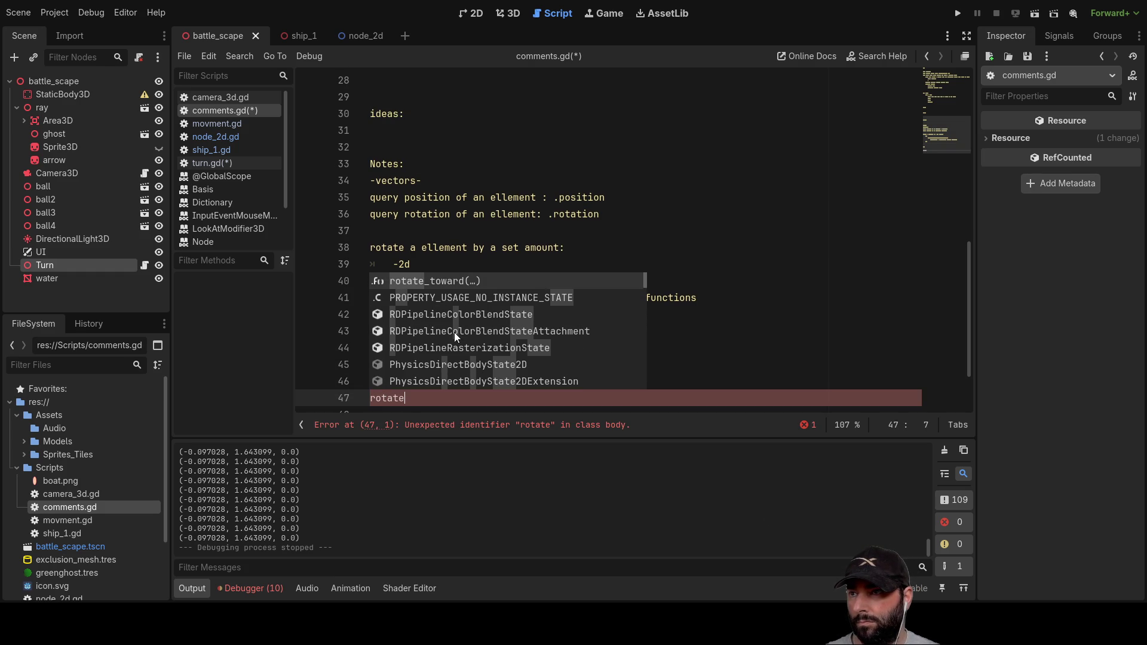
scroll(459, 342, "down", 5)
scroll(461, 338, "down", 2)
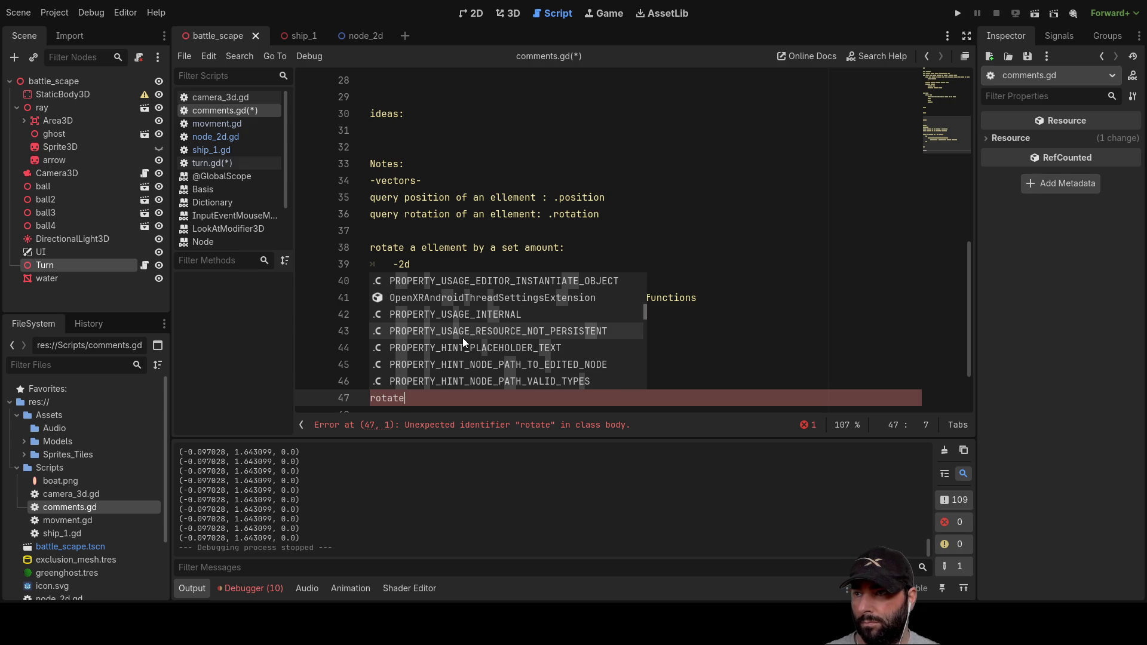
key("BackSpace")
key("BackSpace")
key("BackSpace")
key("BackSpace")
type("trans")
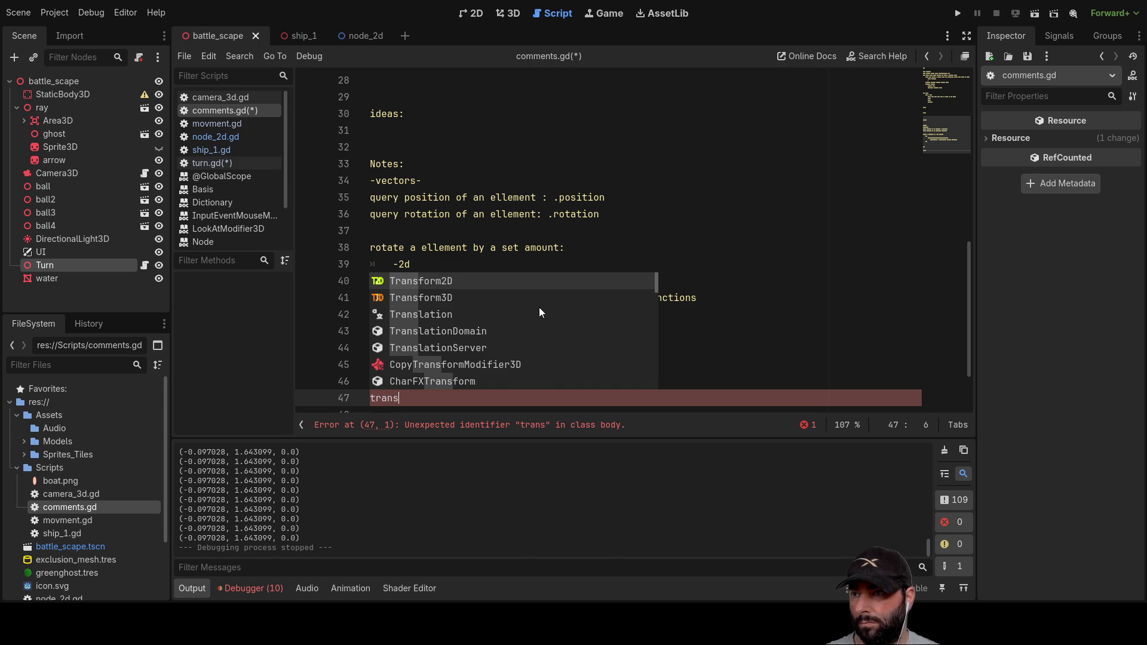
scroll(509, 326, "up", 1)
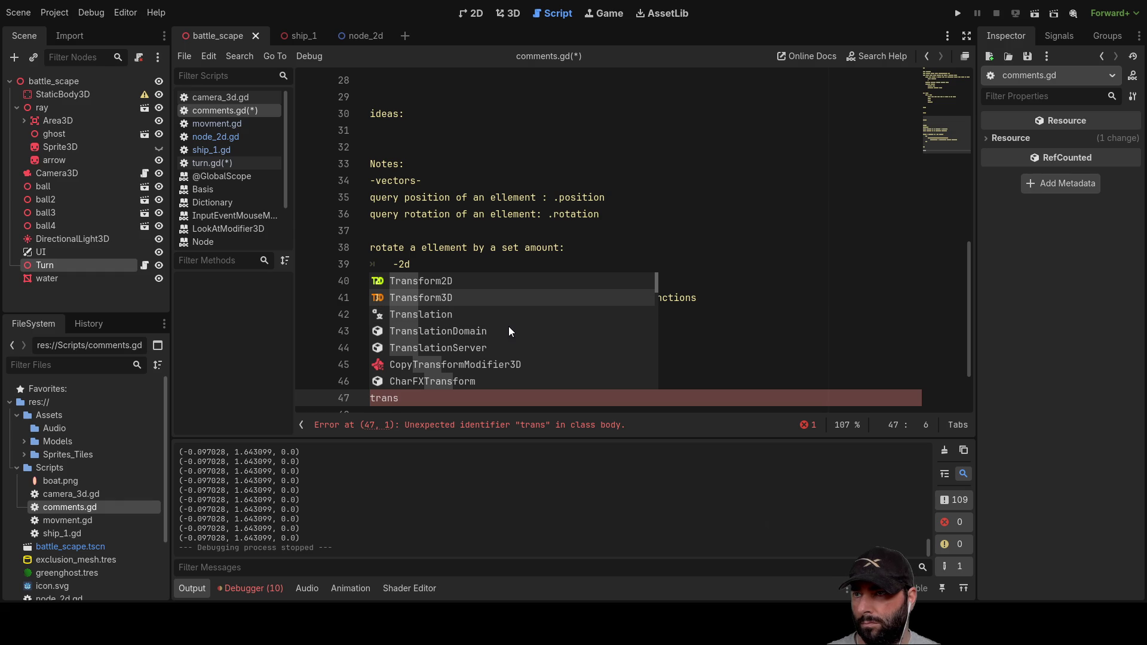
left_click(426, 297)
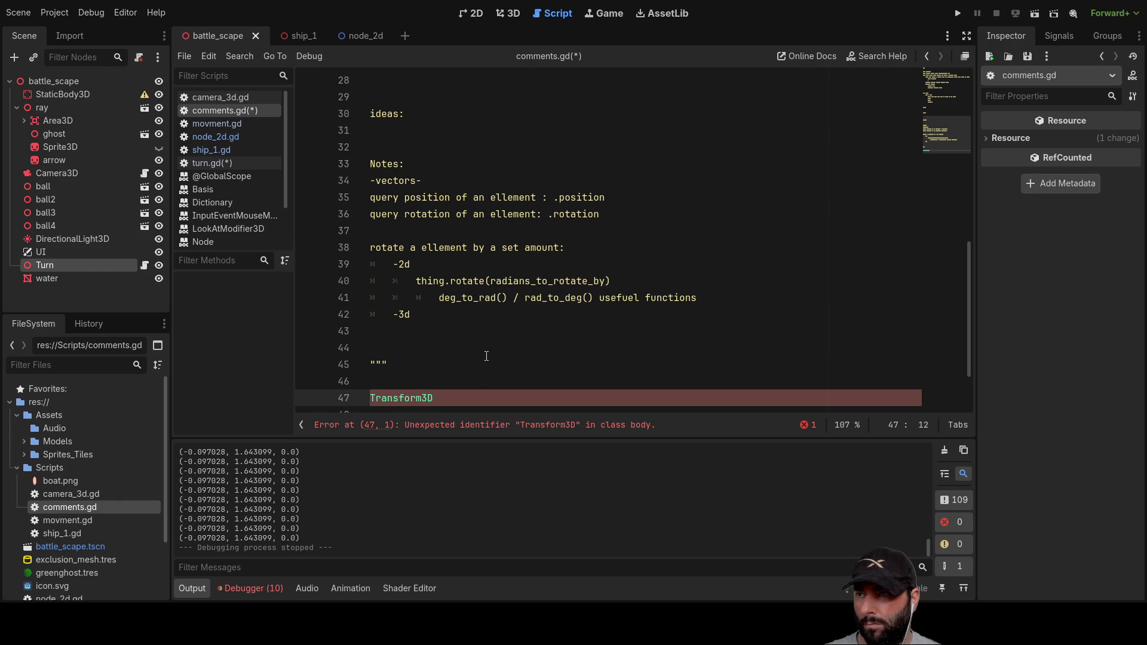
scroll(486, 356, "down", 2)
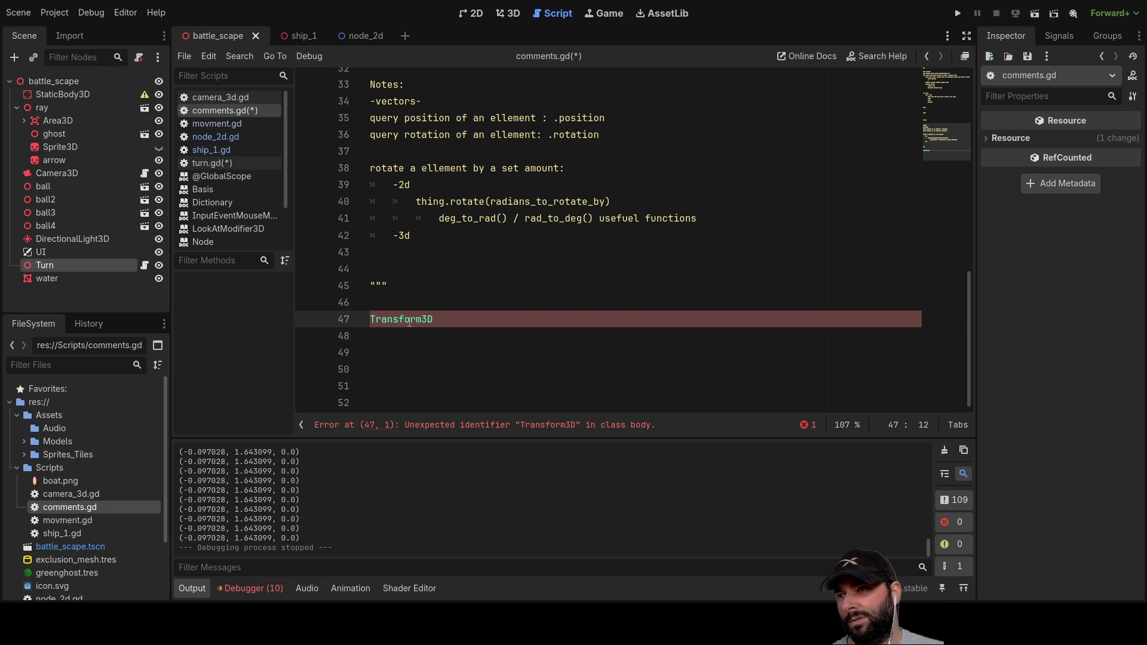
Step: Switch through node_2d.gd and movment.gd to the turn.gd script
left_click(236, 136)
left_click(215, 124)
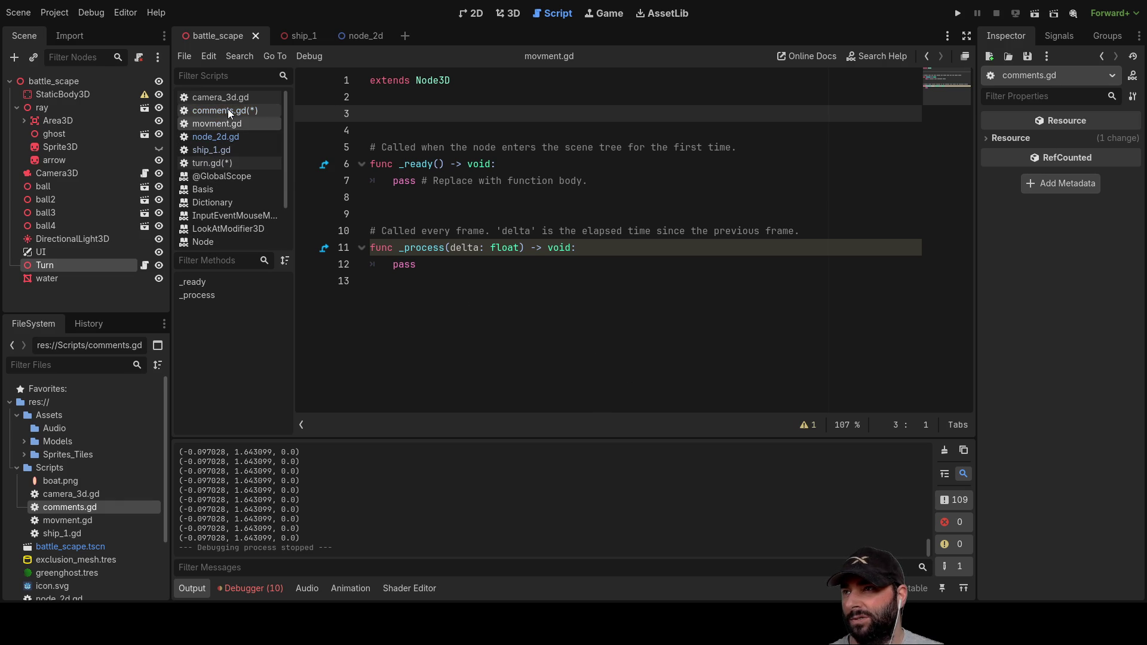
left_click(214, 163)
Step: Select transform.basis.rotated(x, xangle) on line 25 and open the Basis rotated() documentation
double_click(505, 182)
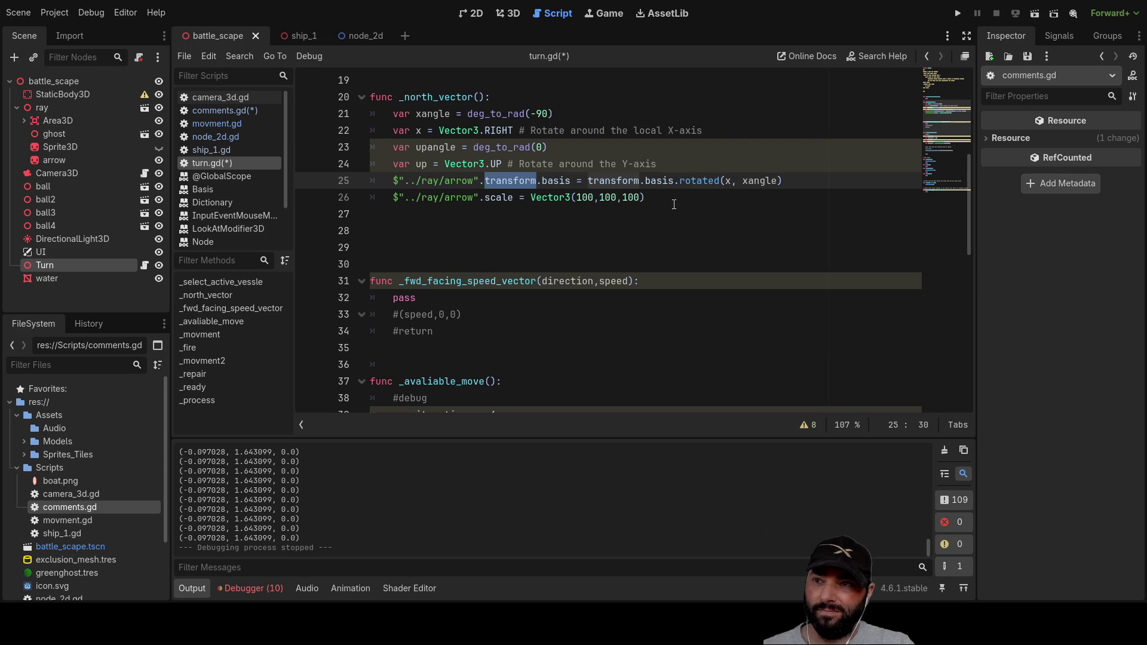
left_click(682, 182)
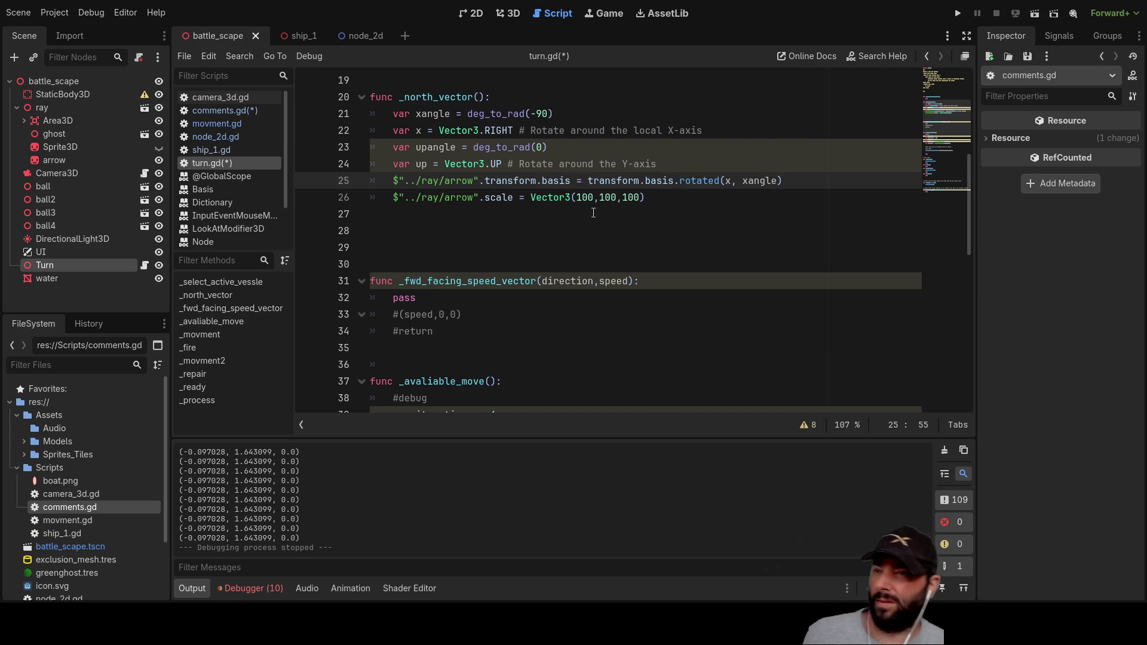
left_click_drag(589, 179, 783, 181)
key("ctrl+c")
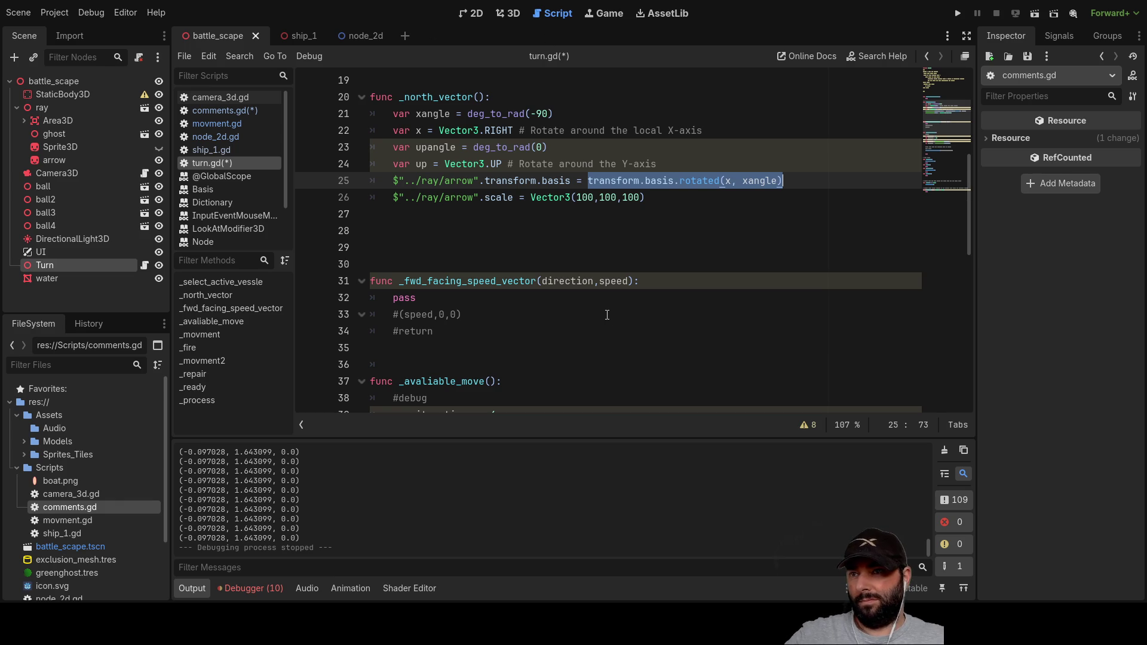
left_click(698, 181)
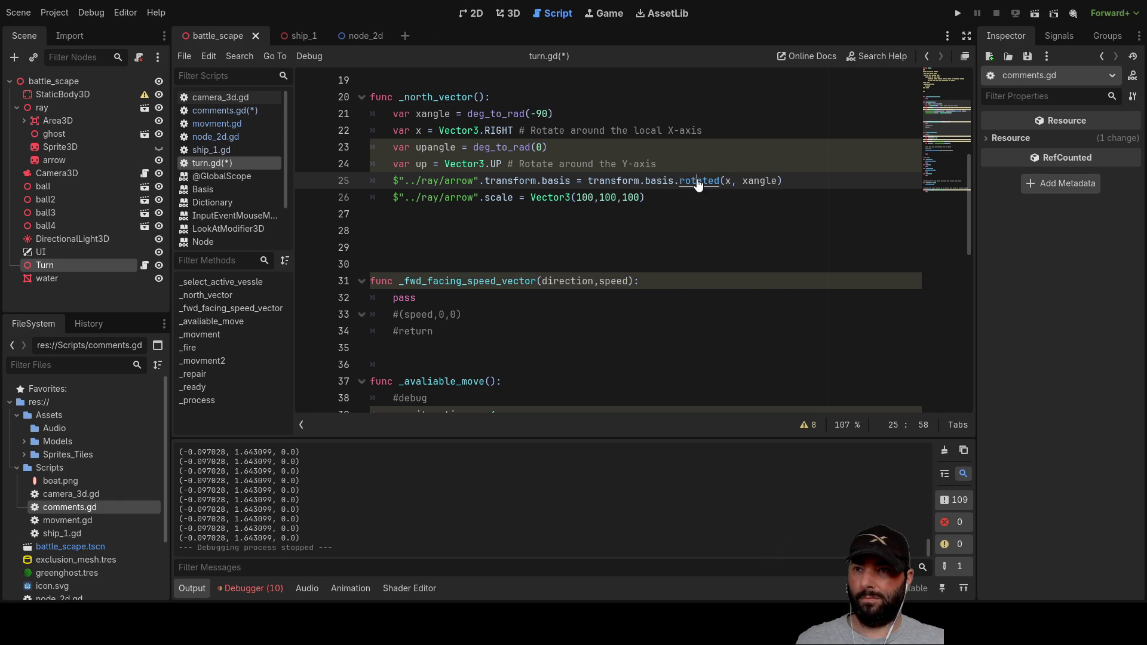
left_click(697, 179, "ctrl")
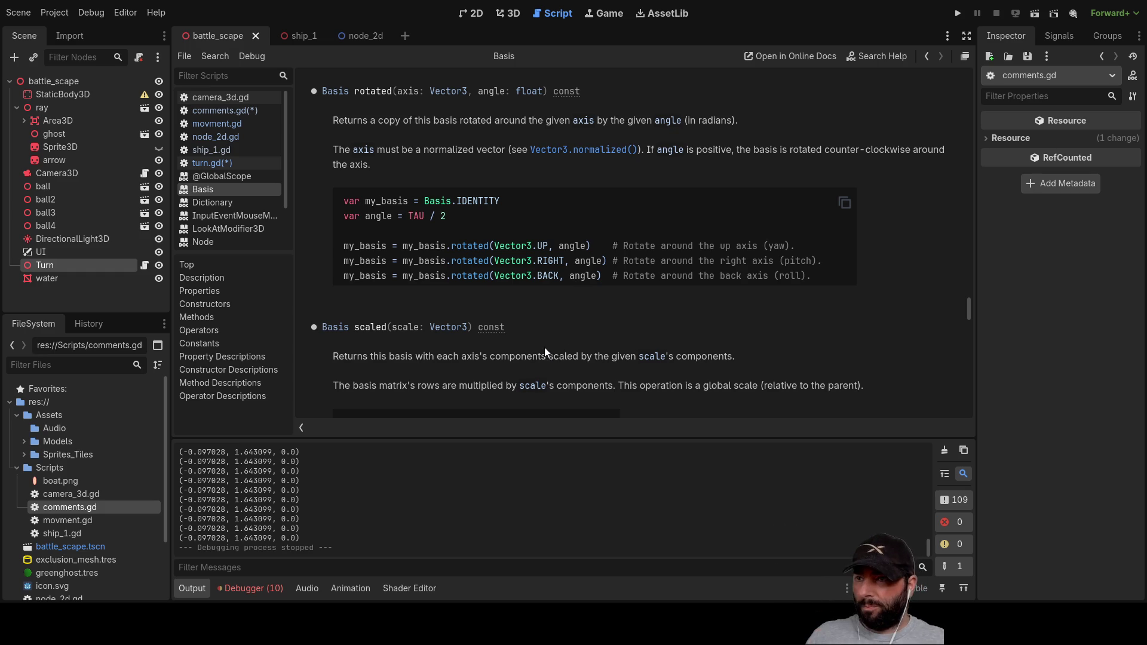
Step: Paste transform.basis.rotated(x, xangle) under -3d in comments.gd and rename x to axis
left_click(223, 110)
left_click(434, 268)
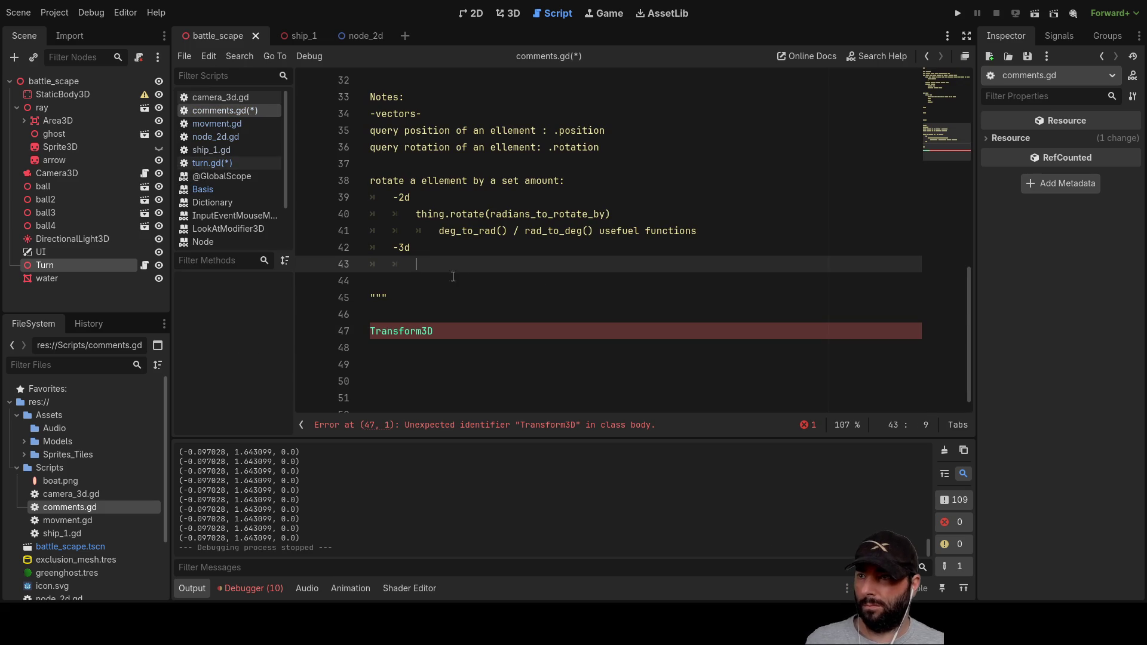
key("ctrl+v")
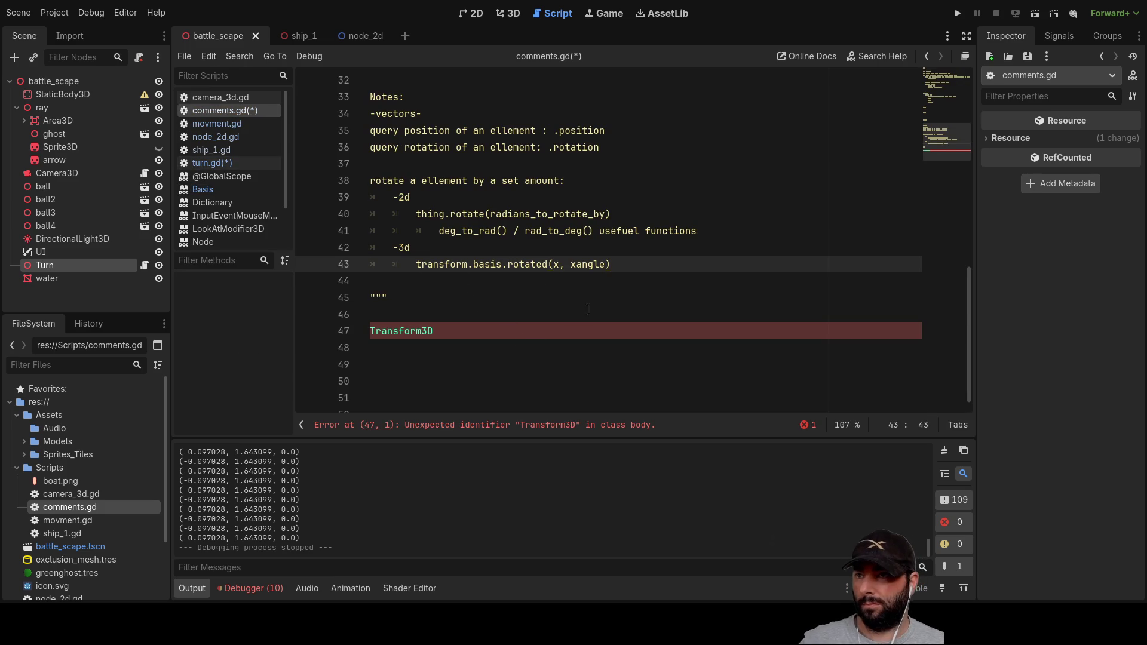
left_click(558, 264)
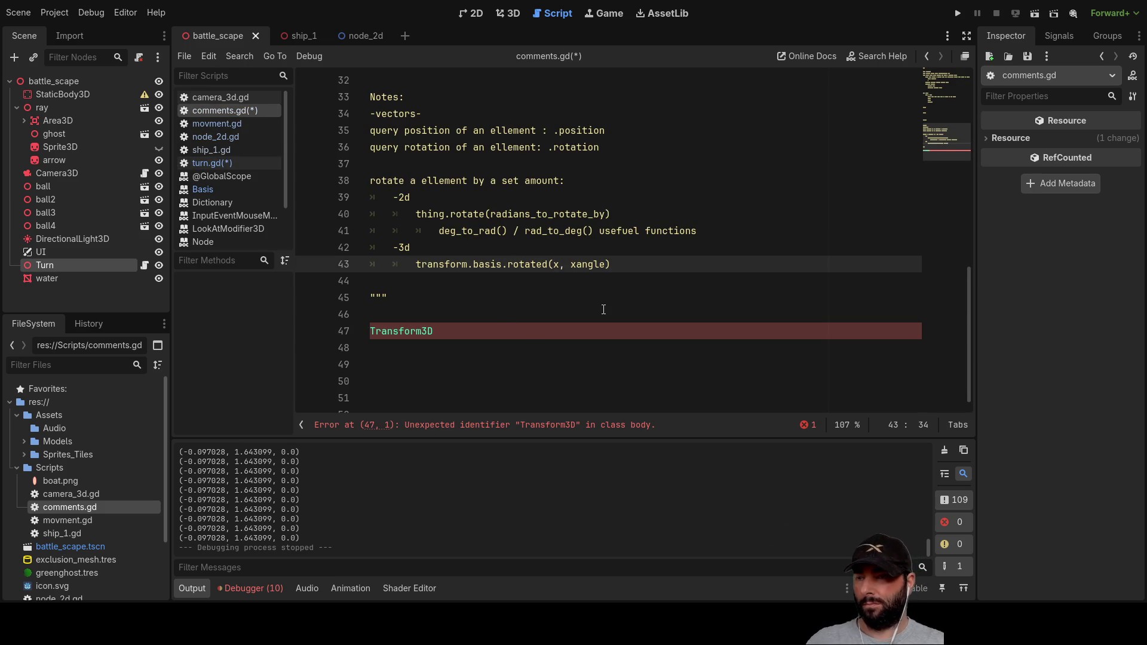
key("BackSpace")
type("axis")
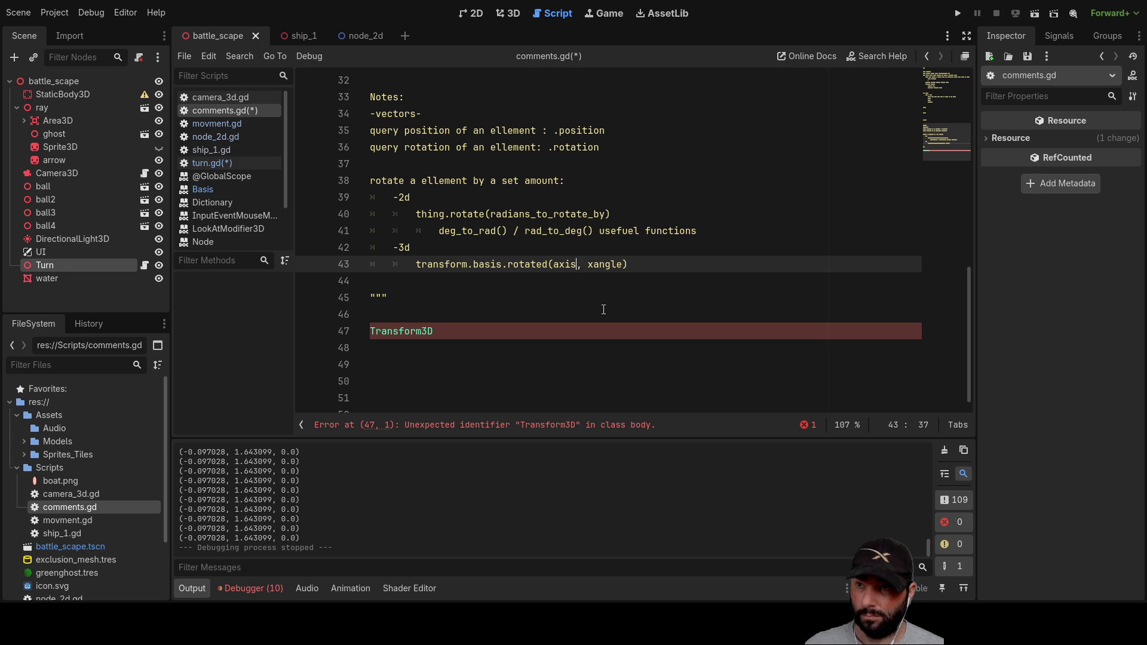